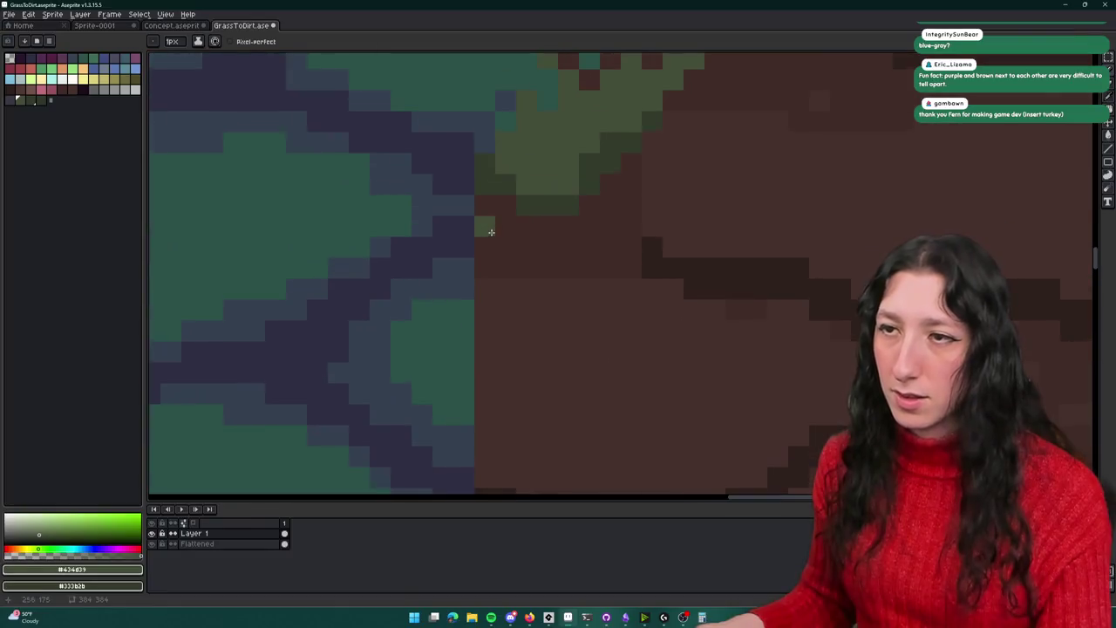
Sample the dark brown dirt and olive green colours from the canvas
{"action": "left_click", "coordinate": [510, 147], "text": "alt"}
{"action": "key", "text": "ctrl"}
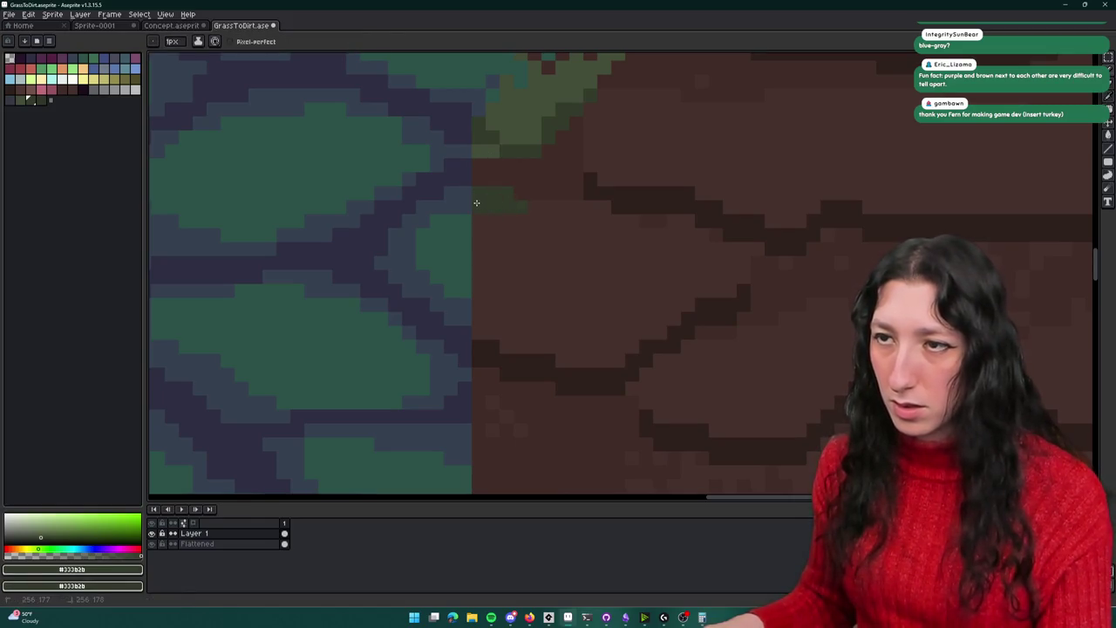
{"action": "left_click", "coordinate": [461, 232], "text": "alt"}
{"action": "scroll", "coordinate": [475, 210], "scroll_direction": "down", "scroll_amount": 1}
{"action": "key", "text": "g"}
{"action": "scroll", "coordinate": [547, 152], "scroll_direction": "down", "scroll_amount": 1}
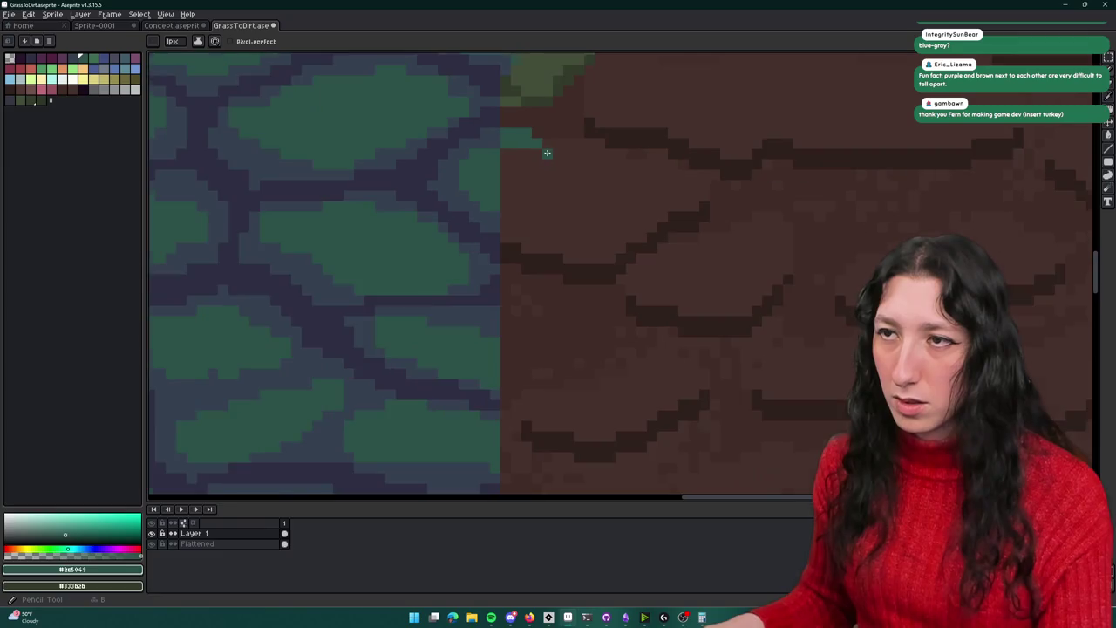
{"action": "left_click", "coordinate": [523, 135], "text": "alt"}
Draw a rounded olive-green stone outline on the dirt and fill it solid
{"action": "key", "text": "e"}
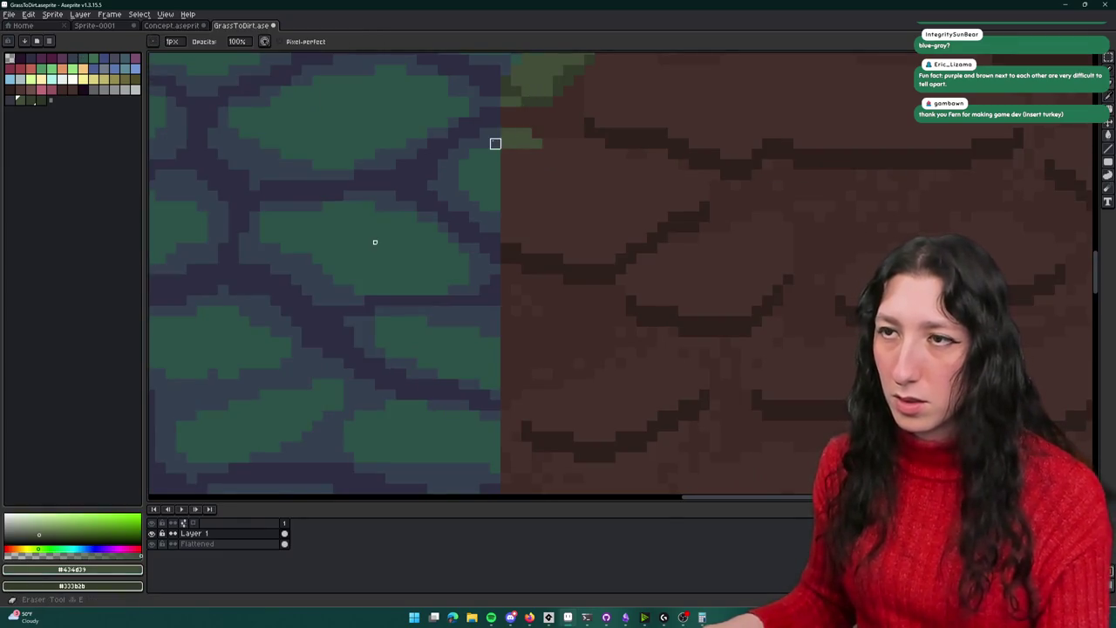
{"action": "scroll", "coordinate": [547, 153], "scroll_direction": "down", "scroll_amount": 2}
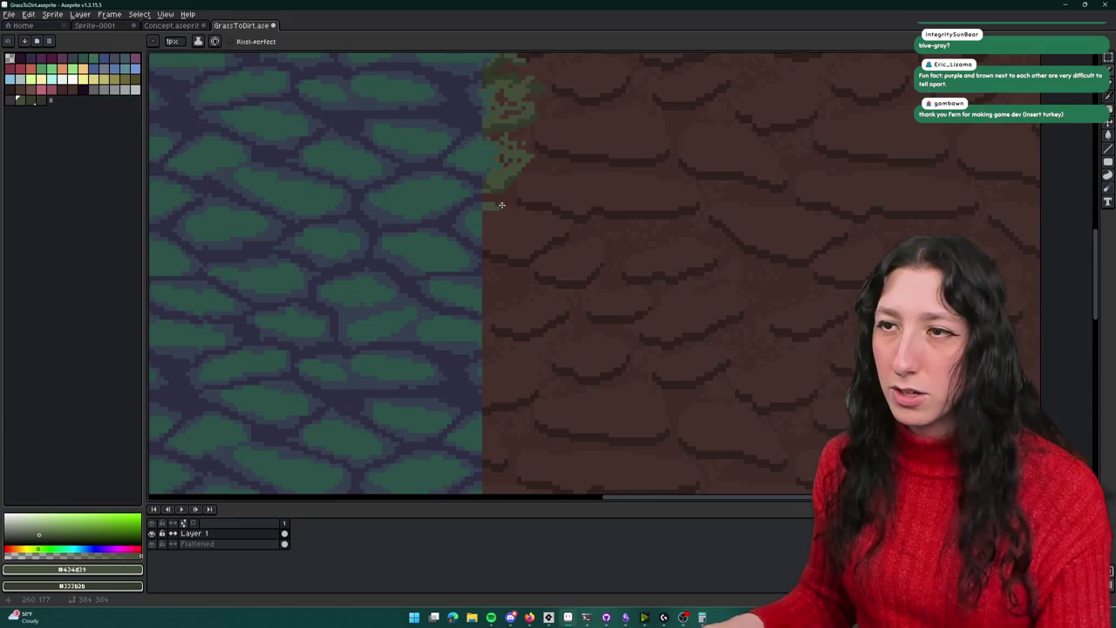
{"action": "scroll", "coordinate": [498, 204], "scroll_direction": "up", "scroll_amount": 2}
{"action": "left_click_drag", "start_coordinate": [542, 223], "coordinate": [511, 299]}
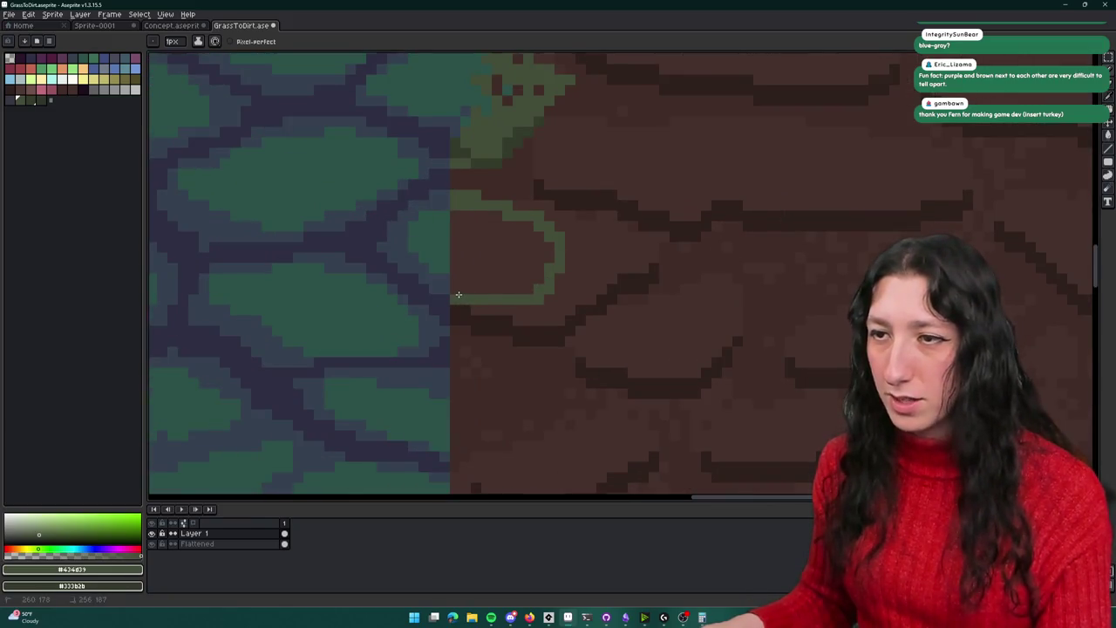
{"action": "key", "text": "b"}
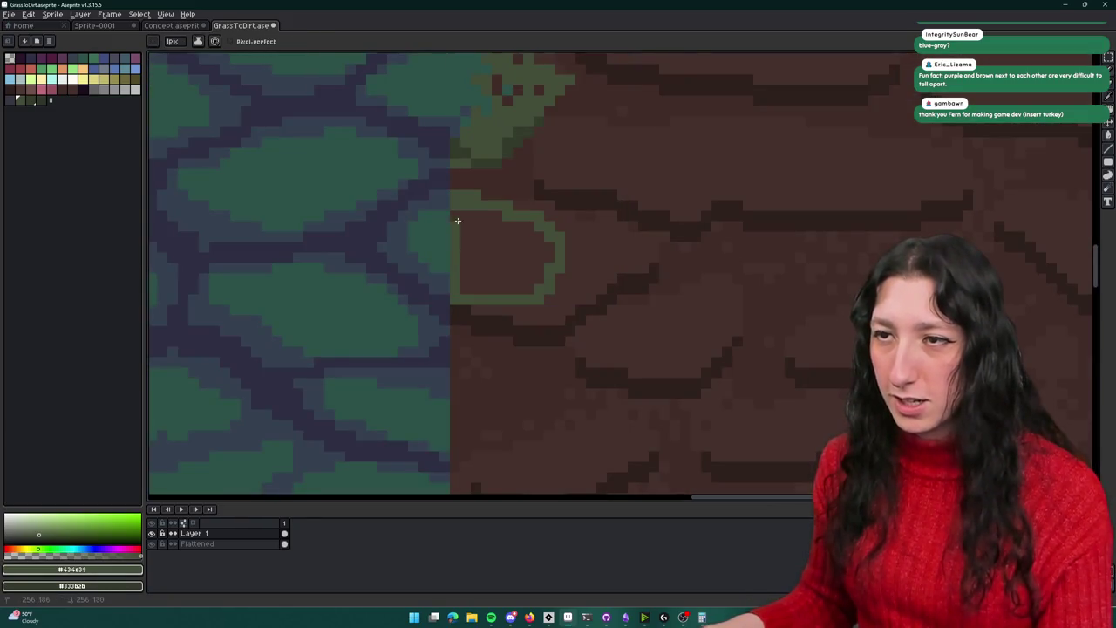
{"action": "key", "text": "g"}
{"action": "left_click", "coordinate": [489, 244]}
{"action": "scroll", "coordinate": [488, 247], "scroll_direction": "down", "scroll_amount": 3}
{"action": "scroll", "coordinate": [488, 248], "scroll_direction": "up", "scroll_amount": 3}
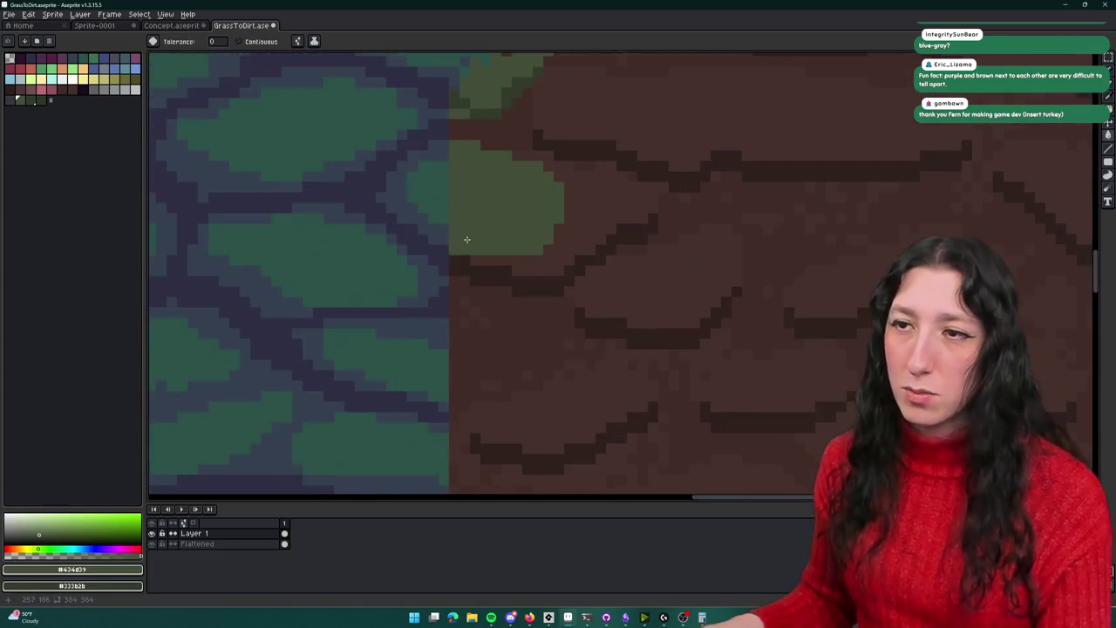
Sample the blue-grey mortar colour from the tile
{"action": "key", "text": "i"}
{"action": "scroll", "coordinate": [453, 250], "scroll_direction": "up", "scroll_amount": 1}
{"action": "scroll", "coordinate": [452, 253], "scroll_direction": "up", "scroll_amount": 1}
{"action": "left_click", "coordinate": [451, 252]}
{"action": "scroll", "coordinate": [486, 291], "scroll_direction": "down", "scroll_amount": 2}
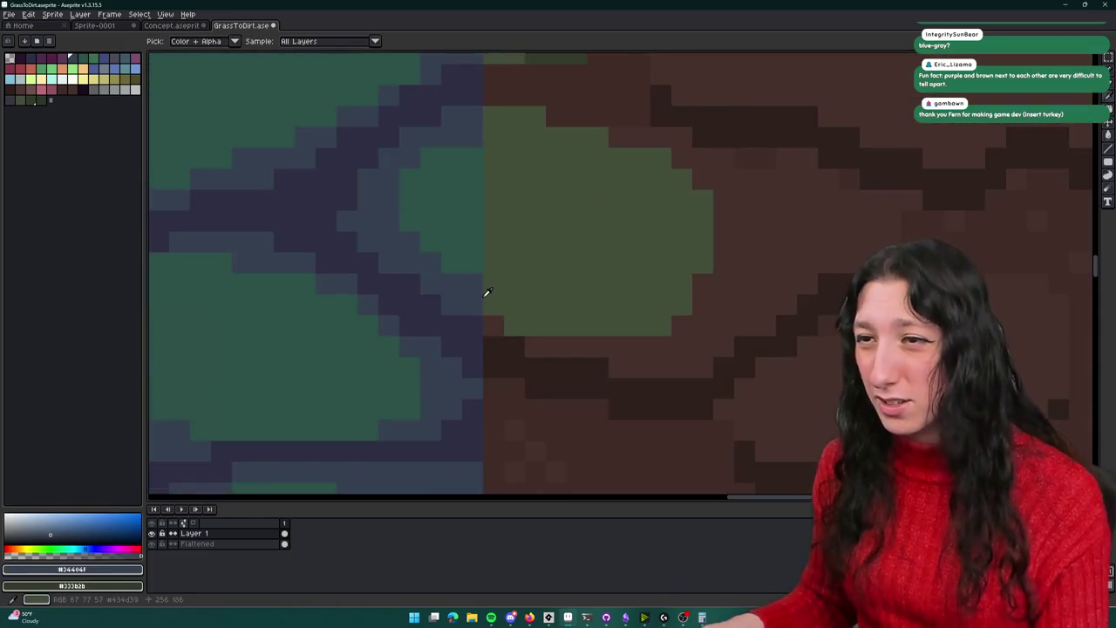
{"action": "scroll", "coordinate": [486, 291], "scroll_direction": "down", "scroll_amount": 2}
{"action": "scroll", "coordinate": [431, 265], "scroll_direction": "down", "scroll_amount": 1}
{"action": "scroll", "coordinate": [785, 266], "scroll_direction": "up", "scroll_amount": 2}
{"action": "scroll", "coordinate": [784, 266], "scroll_direction": "down", "scroll_amount": 1}
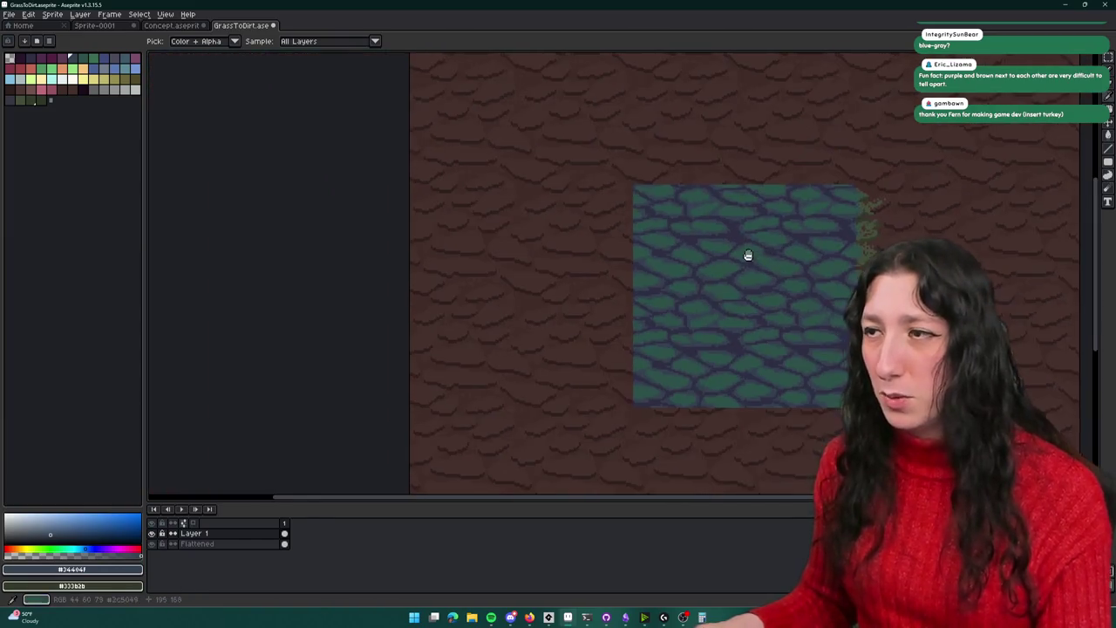
Marquee-select the stray green pixels beside the grass block
{"action": "key", "text": "m"}
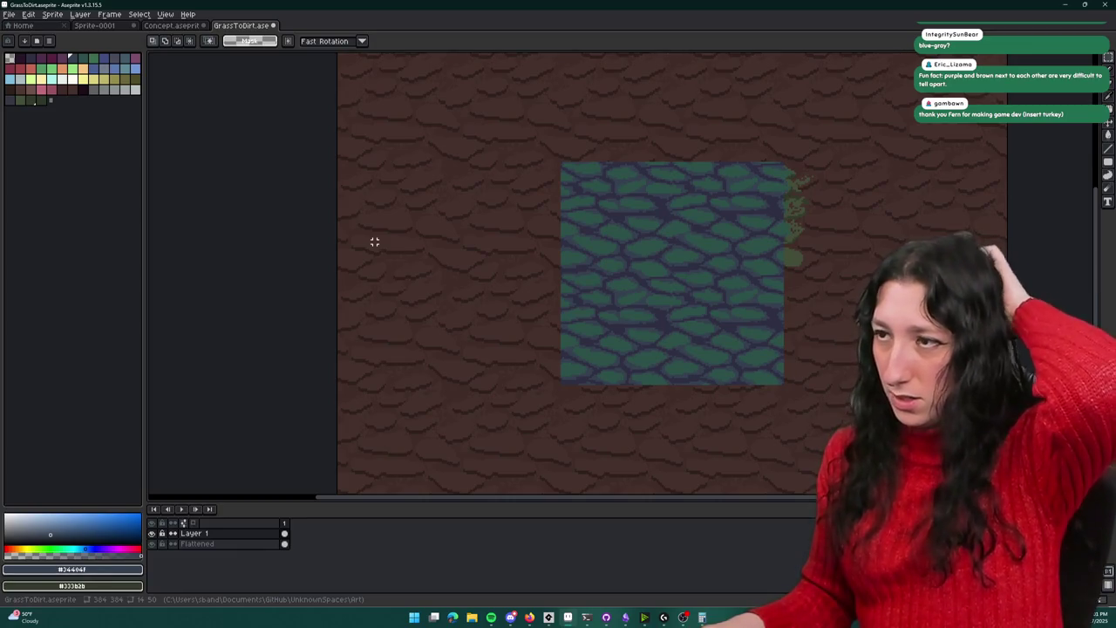
{"action": "scroll", "coordinate": [630, 207], "scroll_direction": "right", "scroll_amount": 3}
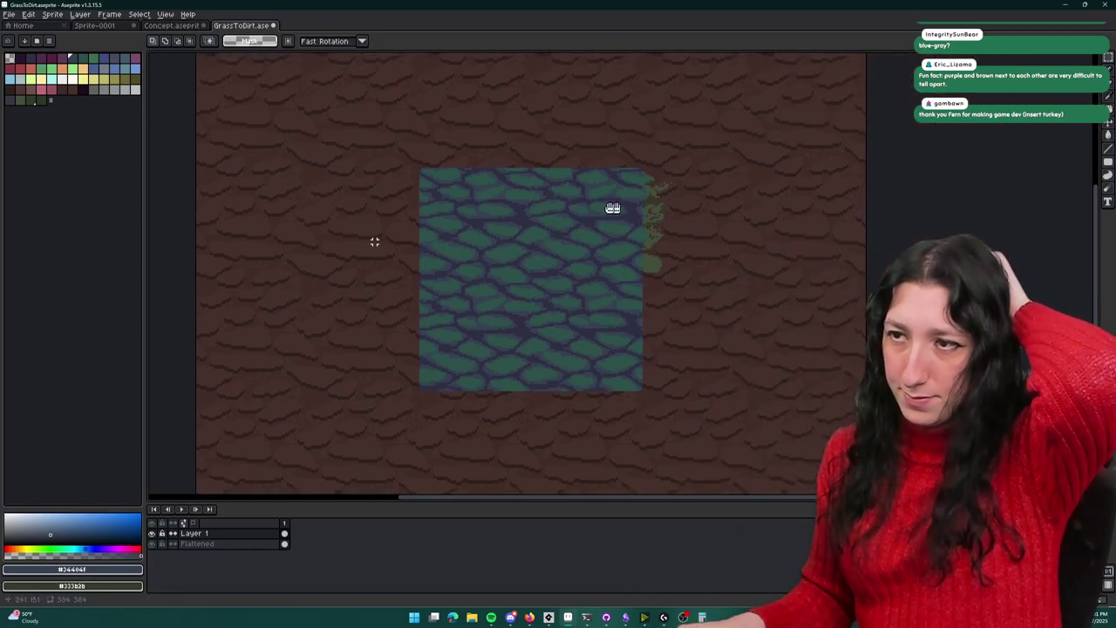
{"action": "scroll", "coordinate": [657, 269], "scroll_direction": "right", "scroll_amount": 2}
{"action": "left_click_drag", "start_coordinate": [639, 286], "coordinate": [551, 147]}
Delete the stray green pixels and place a 32x128 grass strip against the block's right edge
{"action": "key", "text": "Delete"}
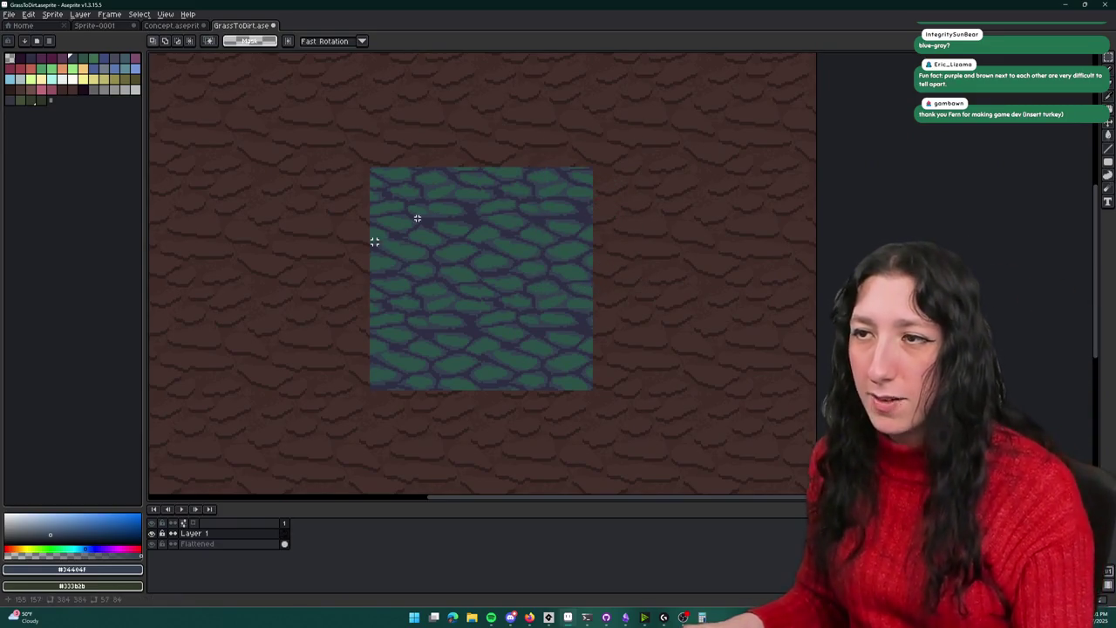
{"action": "key", "text": "ctrl+v"}
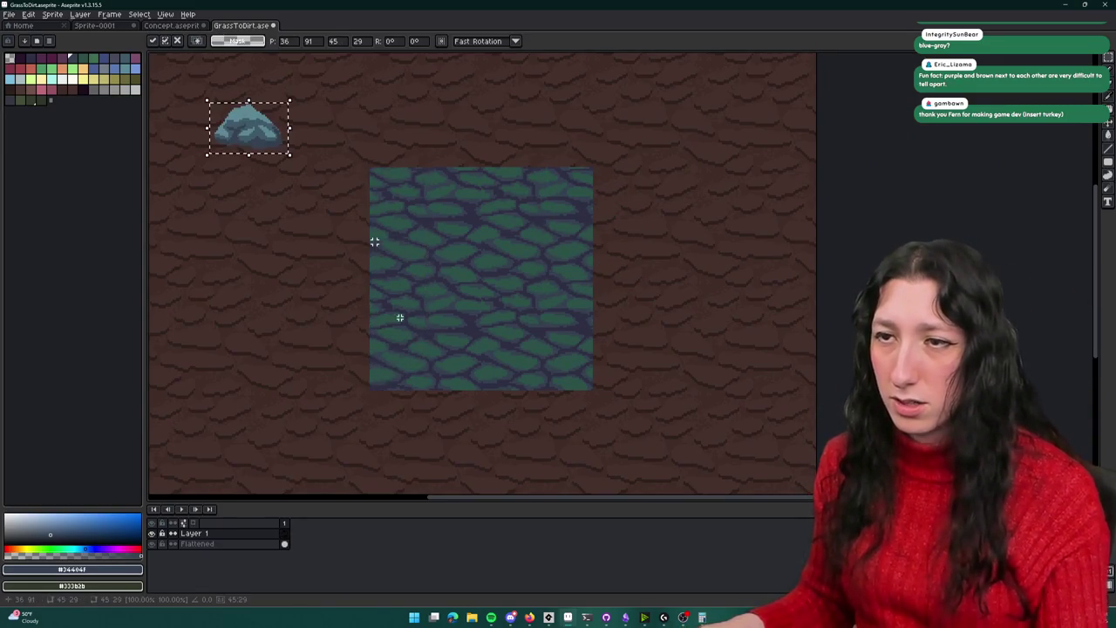
{"action": "key", "text": "ctrl+z"}
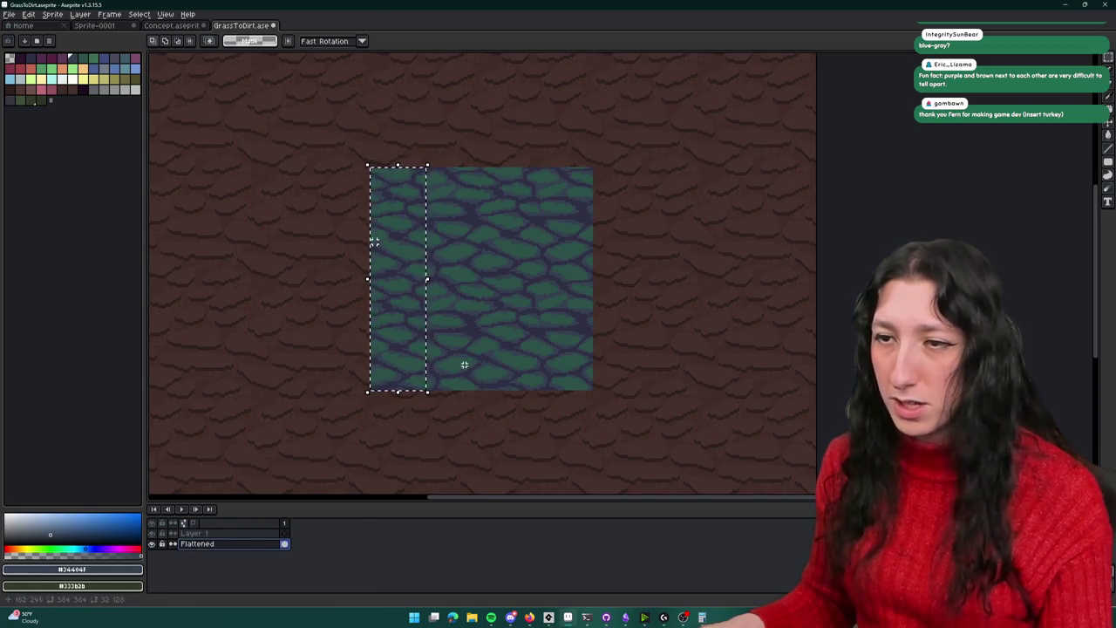
{"action": "key", "text": "ctrl+z"}
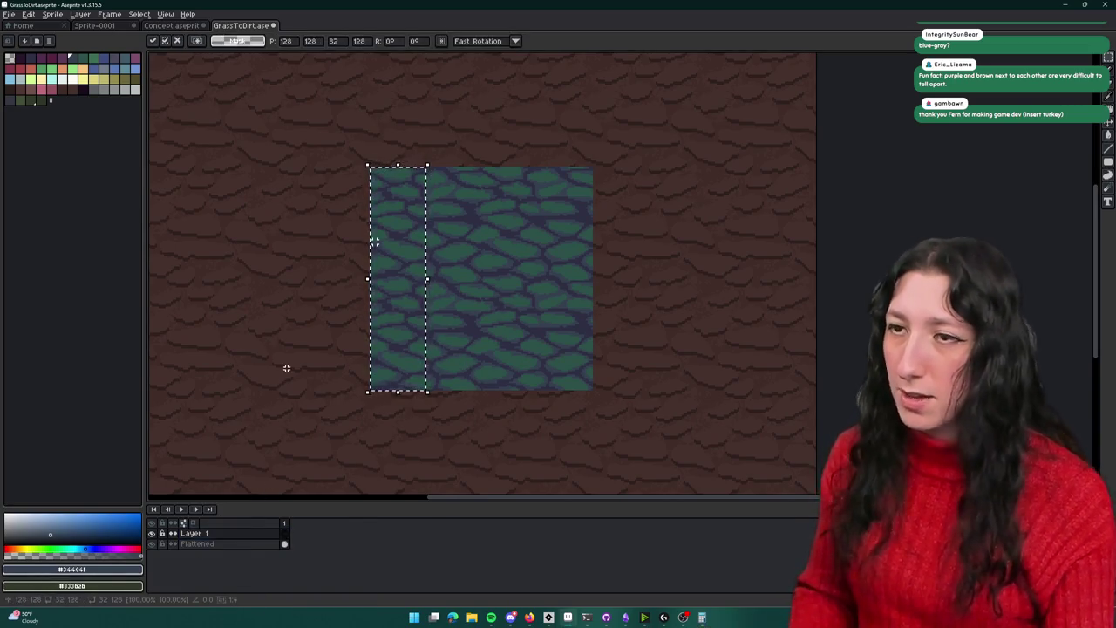
{"action": "key", "text": "ctrl+z"}
{"action": "key", "text": "shift+Right"}
{"action": "key", "text": "shift+Right"}
{"action": "key", "text": "shift+Right"}
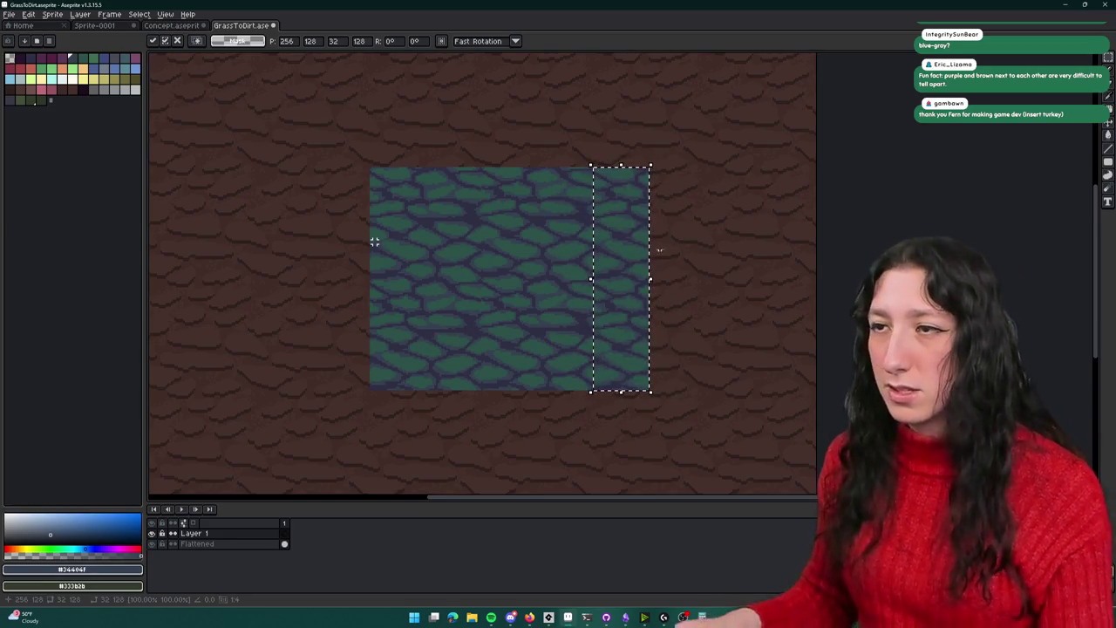
Bring up Replace Color for the selected grass strip
{"action": "scroll", "coordinate": [672, 226], "scroll_direction": "up", "scroll_amount": 3}
{"action": "scroll", "coordinate": [588, 214], "scroll_direction": "up", "scroll_amount": 1}
{"action": "scroll", "coordinate": [578, 217], "scroll_direction": "up", "scroll_amount": 1}
{"action": "scroll", "coordinate": [580, 218], "scroll_direction": "down", "scroll_amount": 2}
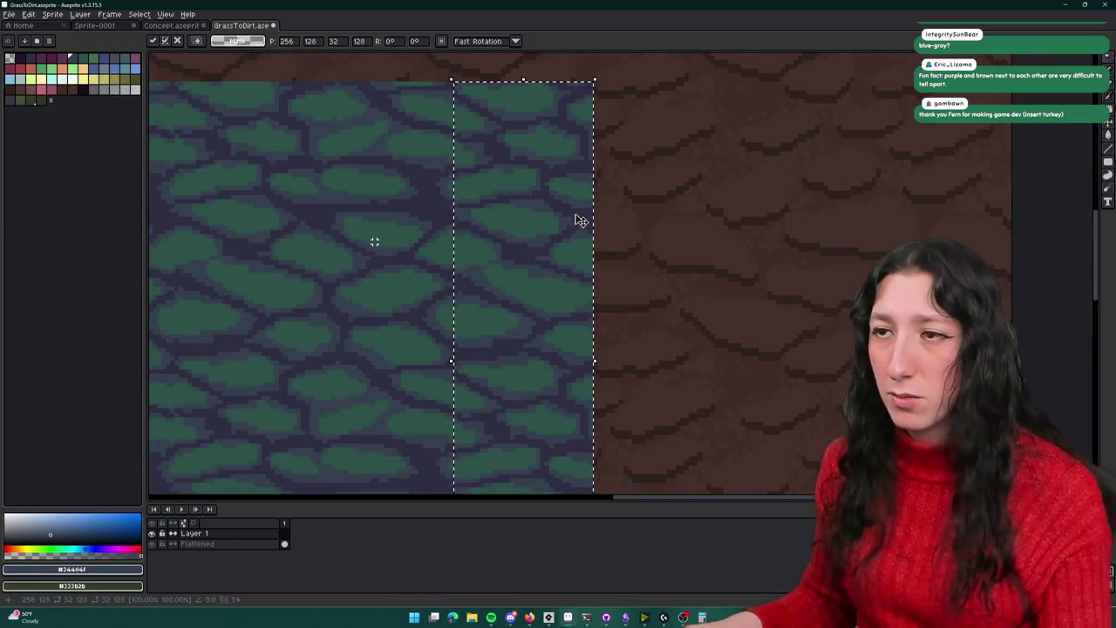
{"action": "key", "text": "shift+r"}
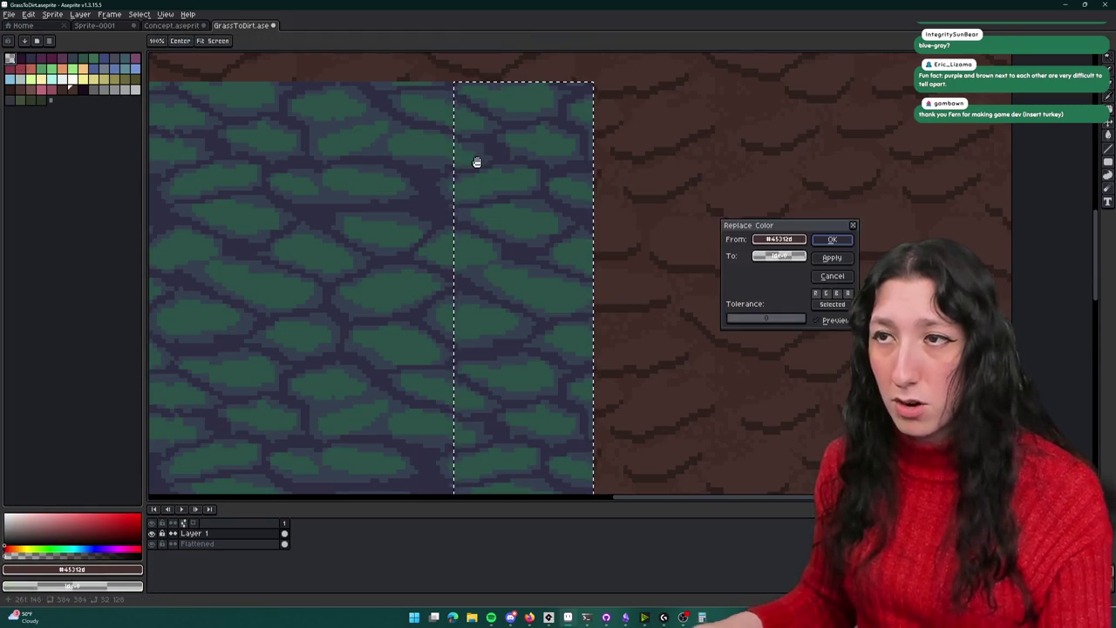
Replace the strip's dark purple lines with brown
{"action": "key", "text": "Escape"}
{"action": "left_click", "coordinate": [581, 209], "text": "alt"}
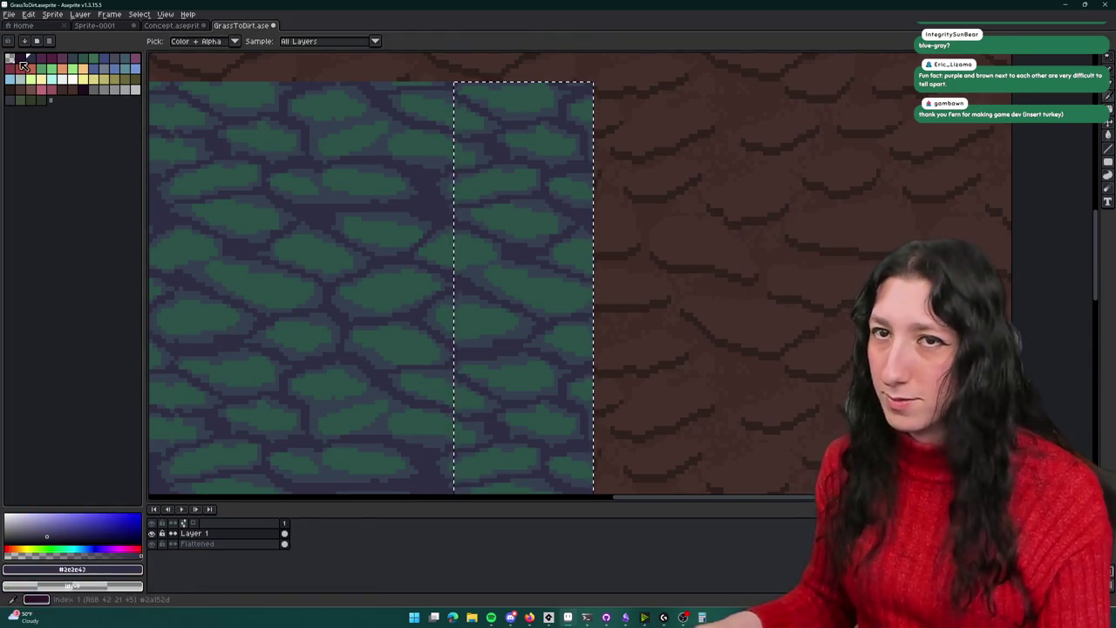
{"action": "key", "text": "shift+r"}
{"action": "key", "text": "Return"}
Replace the strip's green stones with an olive palette colour
{"action": "scroll", "coordinate": [510, 109], "scroll_direction": "up", "scroll_amount": 1}
{"action": "scroll", "coordinate": [523, 115], "scroll_direction": "down", "scroll_amount": 1}
{"action": "scroll", "coordinate": [523, 115], "scroll_direction": "up", "scroll_amount": 1}
{"action": "left_click", "coordinate": [454, 120]}
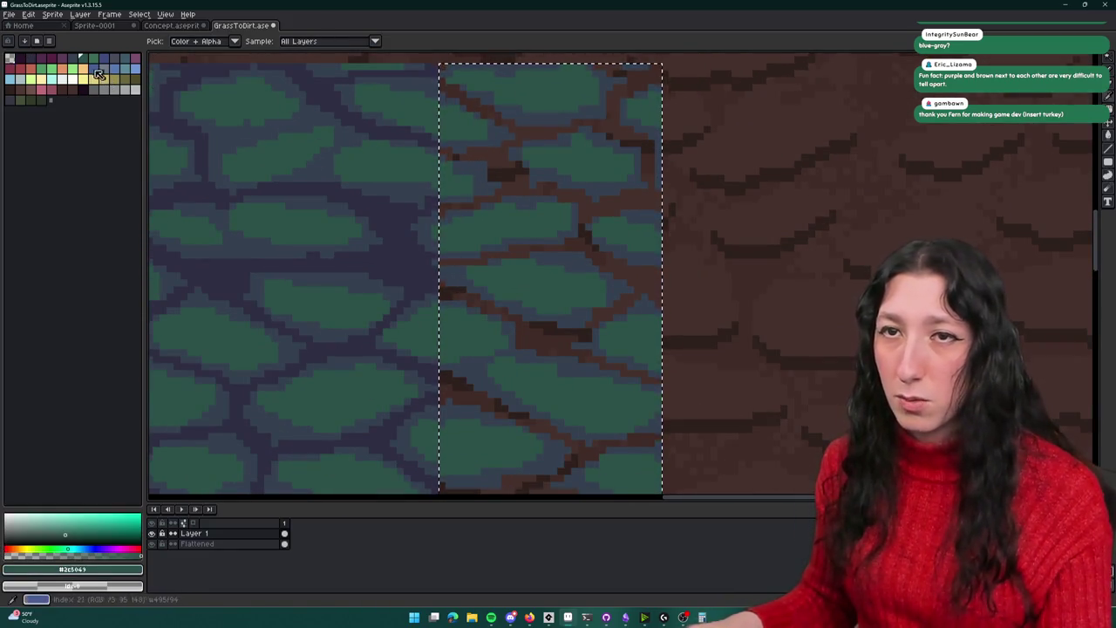
{"action": "right_click", "coordinate": [20, 100]}
{"action": "key", "text": "shift+r"}
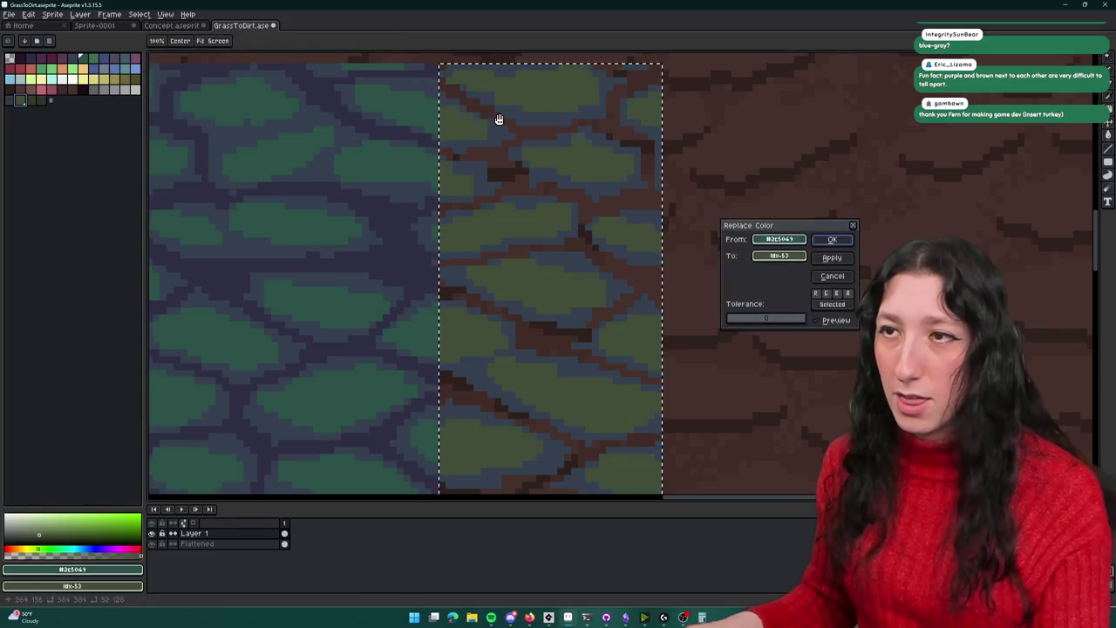
{"action": "key", "text": "Return"}
Replace the strip's blue-grey areas with green
{"action": "scroll", "coordinate": [457, 109], "scroll_direction": "up", "scroll_amount": 1}
{"action": "scroll", "coordinate": [462, 179], "scroll_direction": "up", "scroll_amount": 1}
{"action": "left_click", "coordinate": [462, 179]}
{"action": "key", "text": "shift+r"}
{"action": "key", "text": "Return"}
{"action": "scroll", "coordinate": [694, 217], "scroll_direction": "down", "scroll_amount": 3}
{"action": "scroll", "coordinate": [745, 242], "scroll_direction": "down", "scroll_amount": 2}
{"action": "key", "text": "e"}
{"action": "scroll", "coordinate": [710, 366], "scroll_direction": "up", "scroll_amount": 1}
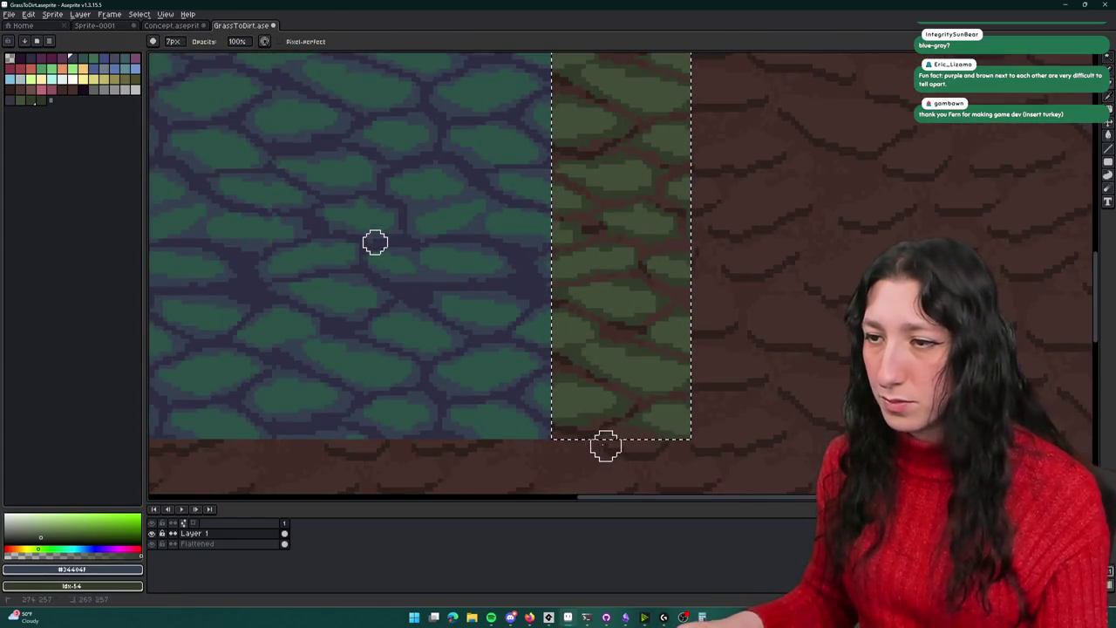
Erase olive stones along the strip's right side, from its top to its bottom
{"action": "scroll", "coordinate": [631, 433], "scroll_direction": "up", "scroll_amount": 2}
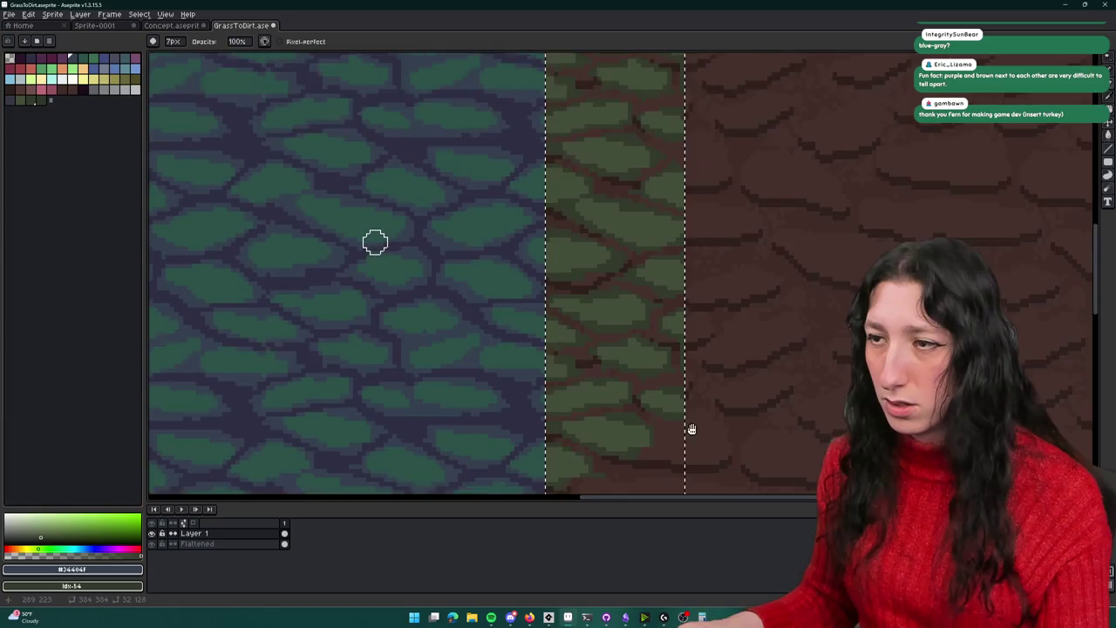
{"action": "scroll", "coordinate": [688, 423], "scroll_direction": "down", "scroll_amount": 1}
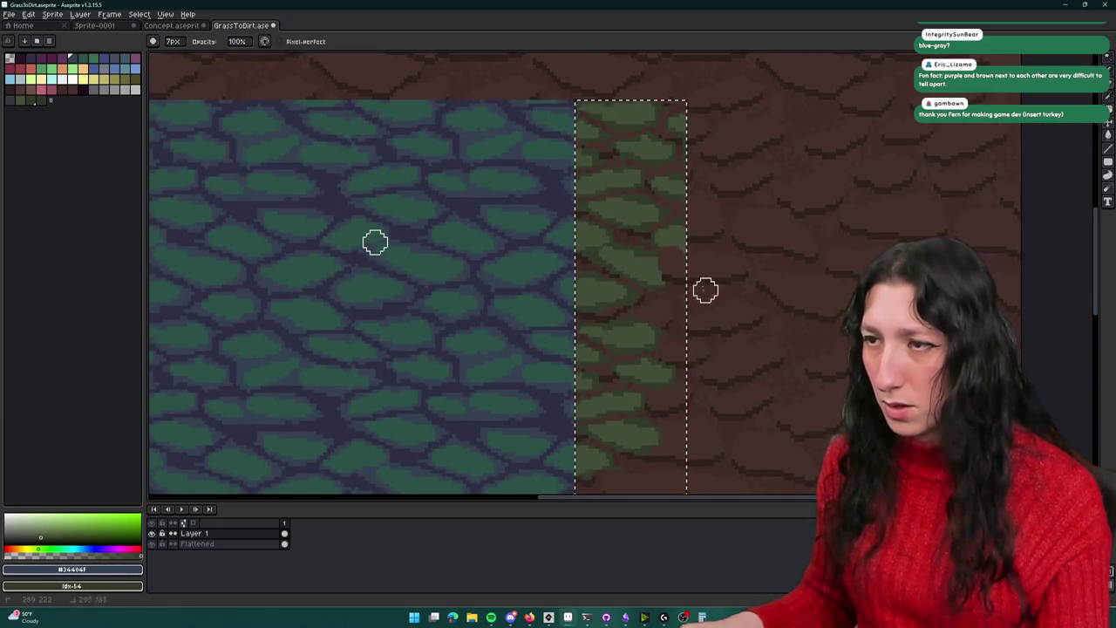
{"action": "left_click_drag", "start_coordinate": [650, 237], "coordinate": [680, 276]}
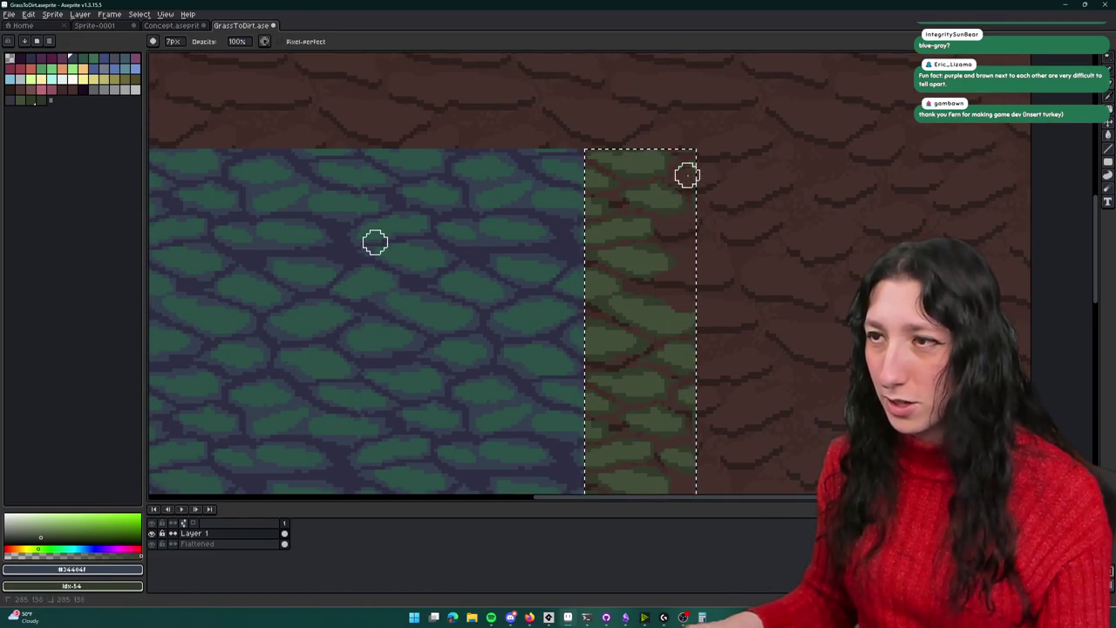
{"action": "scroll", "coordinate": [708, 224], "scroll_direction": "down", "scroll_amount": 2}
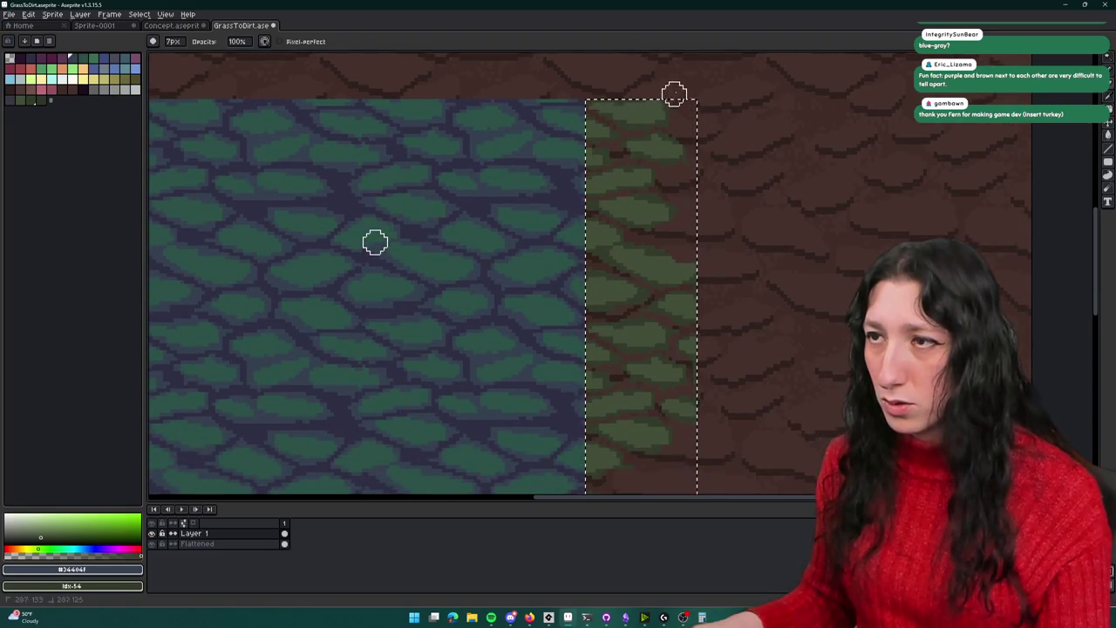
{"action": "scroll", "coordinate": [719, 341], "scroll_direction": "down", "scroll_amount": 2}
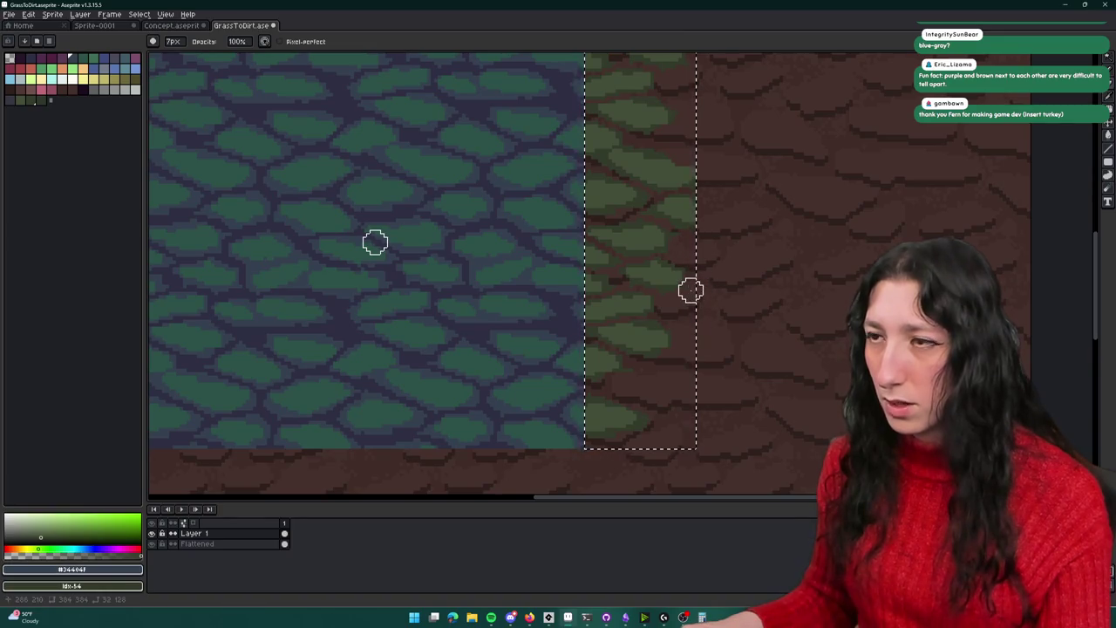
{"action": "scroll", "coordinate": [663, 249], "scroll_direction": "up", "scroll_amount": 2}
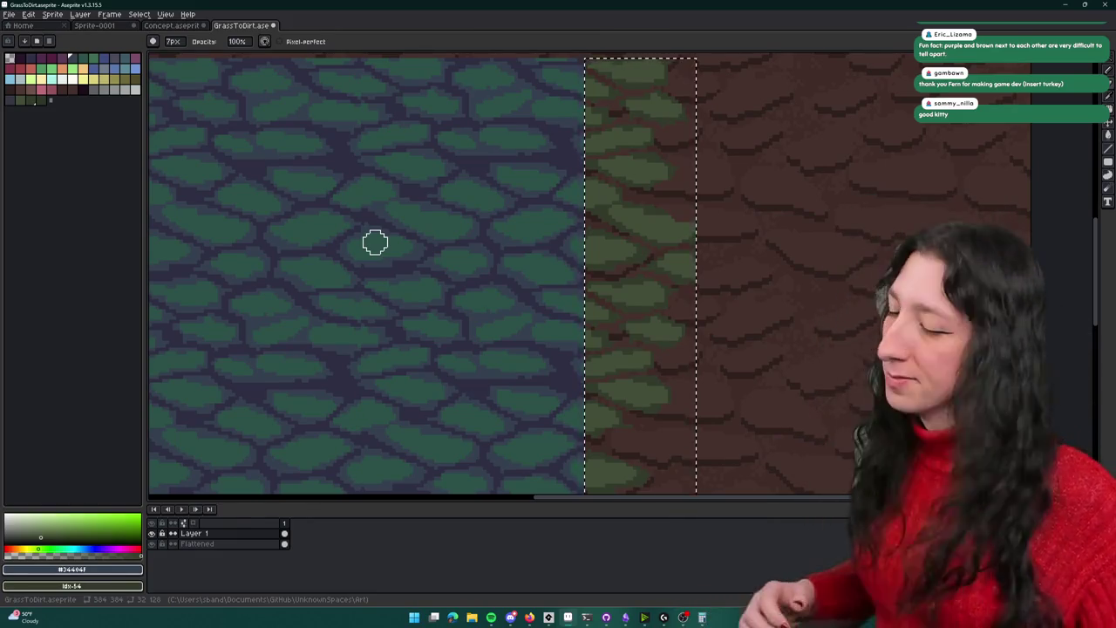
Zoom in and paint teal pixels into the green stone past the seam, covering a stray pixel with dark green
{"action": "scroll", "coordinate": [664, 232], "scroll_direction": "right", "scroll_amount": 1}
{"action": "scroll", "coordinate": [665, 232], "scroll_direction": "up", "scroll_amount": 1}
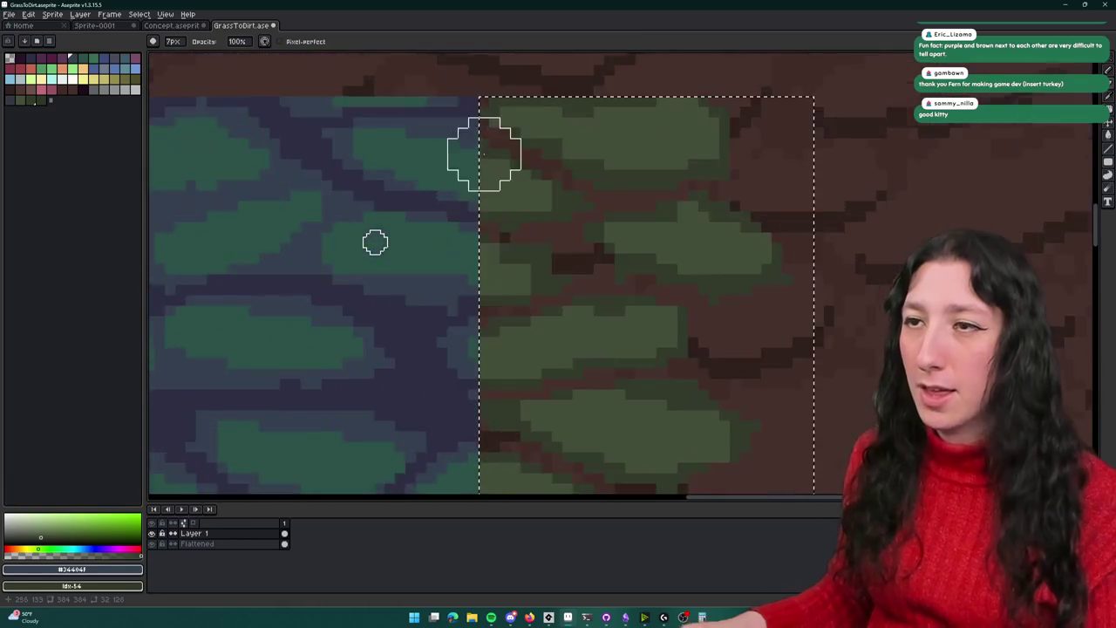
{"action": "scroll", "coordinate": [480, 154], "scroll_direction": "down", "scroll_amount": 2}
{"action": "scroll", "coordinate": [540, 292], "scroll_direction": "down", "scroll_amount": 1}
{"action": "scroll", "coordinate": [563, 160], "scroll_direction": "down", "scroll_amount": 1}
{"action": "scroll", "coordinate": [584, 248], "scroll_direction": "up", "scroll_amount": 2}
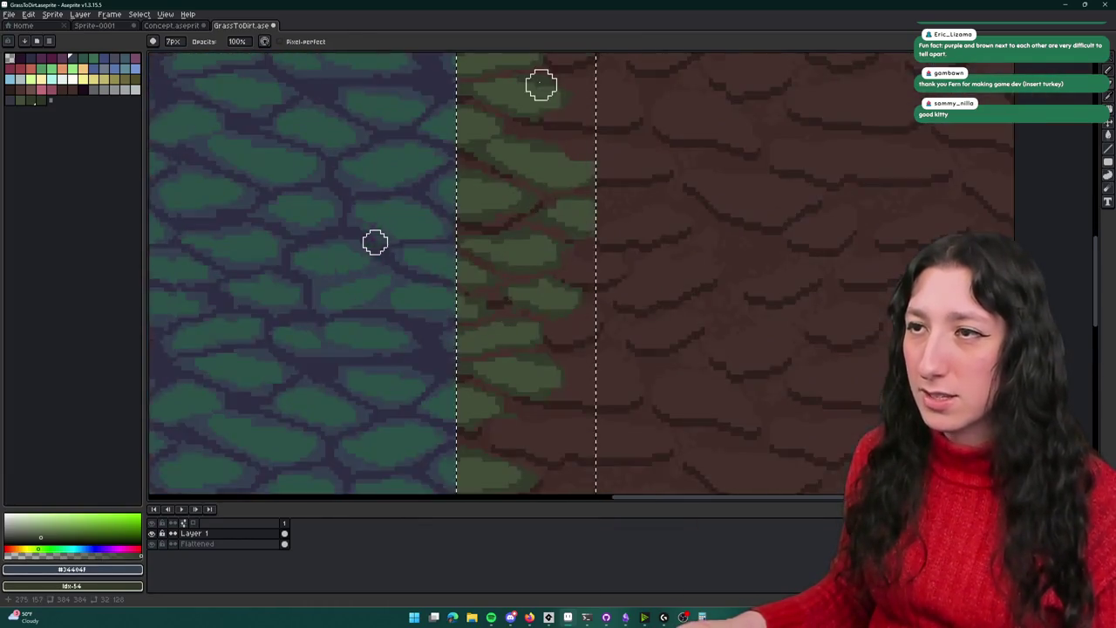
{"action": "scroll", "coordinate": [510, 240], "scroll_direction": "up", "scroll_amount": 1}
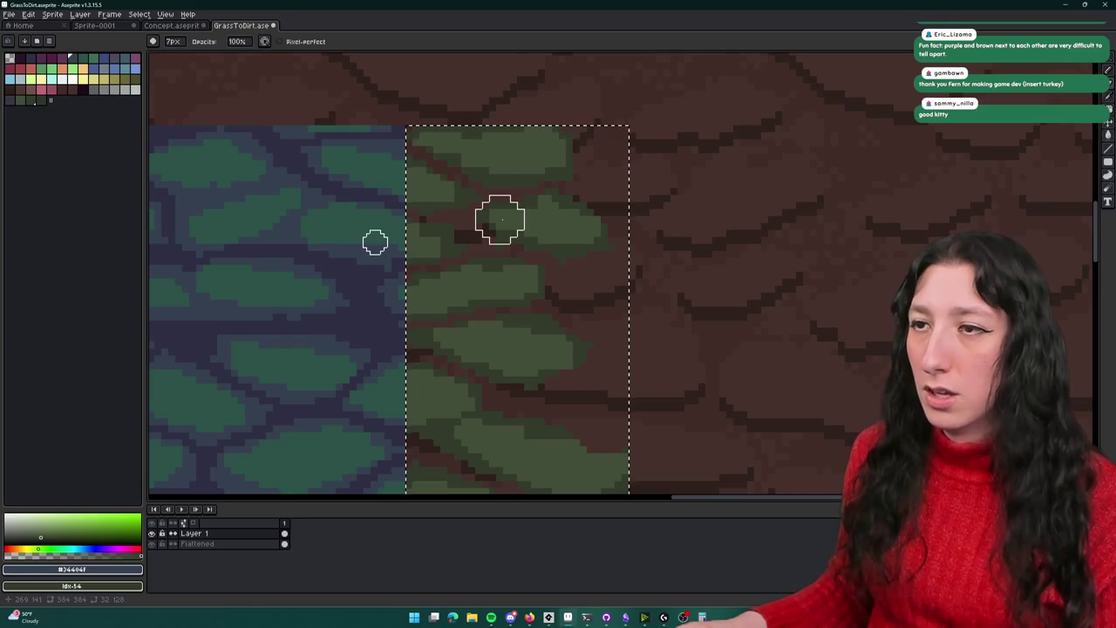
{"action": "scroll", "coordinate": [610, 191], "scroll_direction": "down", "scroll_amount": 2}
{"action": "scroll", "coordinate": [593, 200], "scroll_direction": "down", "scroll_amount": 2}
{"action": "scroll", "coordinate": [520, 438], "scroll_direction": "up", "scroll_amount": 2}
{"action": "scroll", "coordinate": [519, 439], "scroll_direction": "up", "scroll_amount": 1}
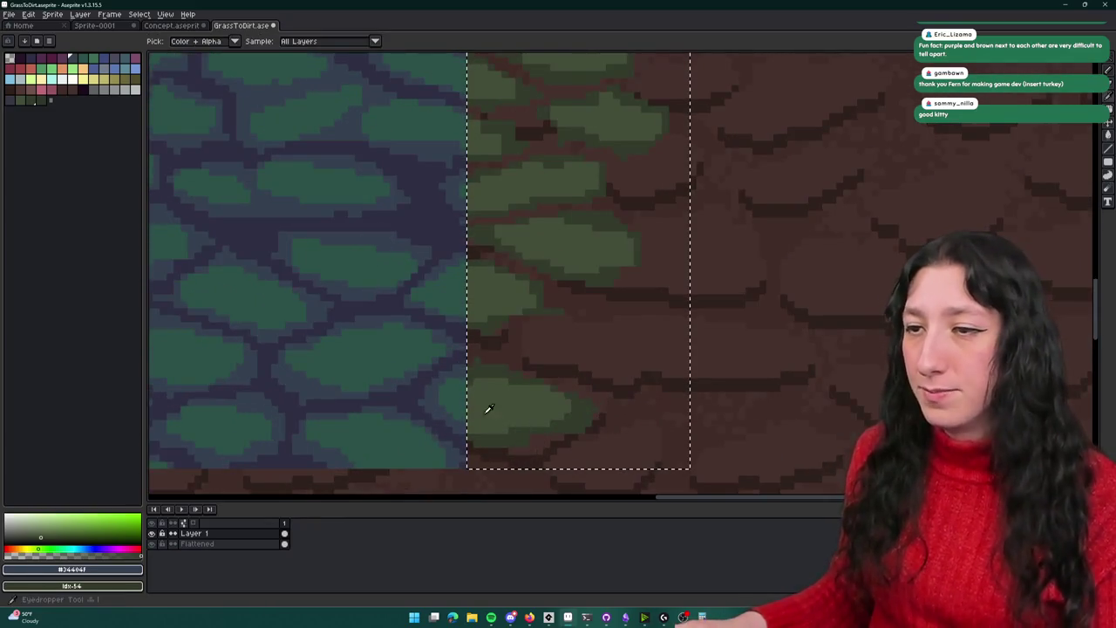
{"action": "scroll", "coordinate": [476, 398], "scroll_direction": "up", "scroll_amount": 1}
{"action": "key", "text": "b"}
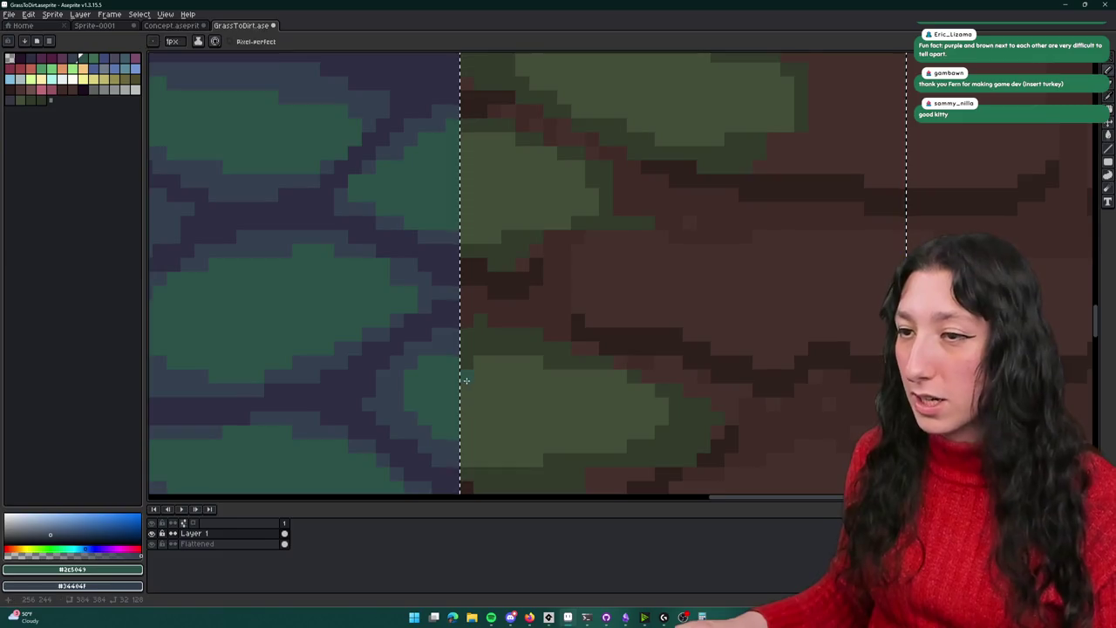
{"action": "scroll", "coordinate": [471, 366], "scroll_direction": "up", "scroll_amount": 1}
{"action": "scroll", "coordinate": [453, 323], "scroll_direction": "up", "scroll_amount": 1}
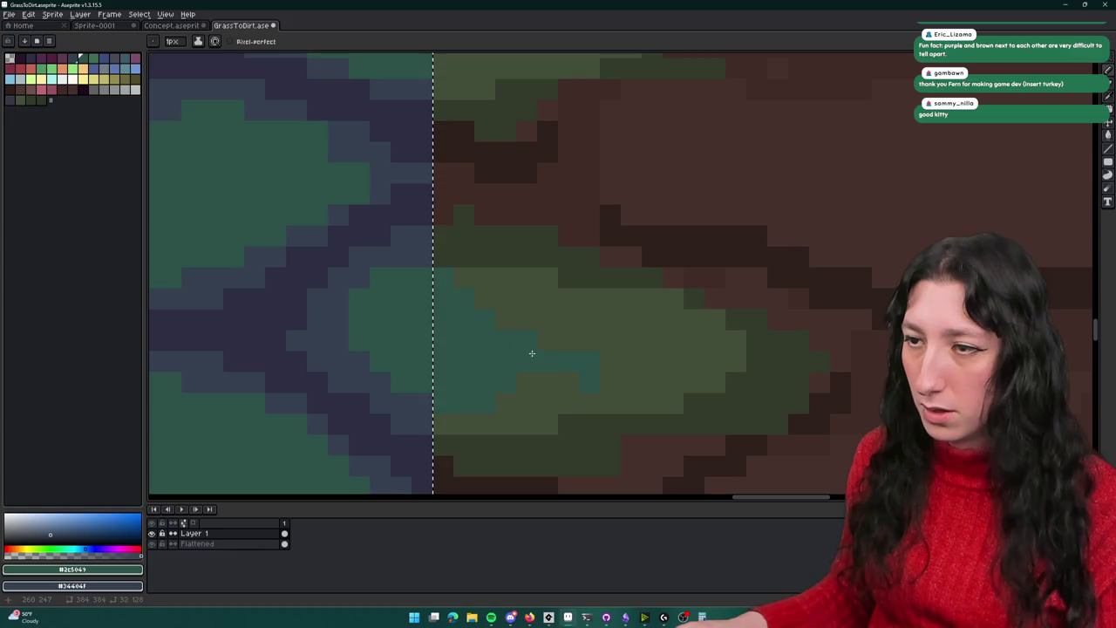
{"action": "left_click_drag", "start_coordinate": [540, 351], "coordinate": [503, 313]}
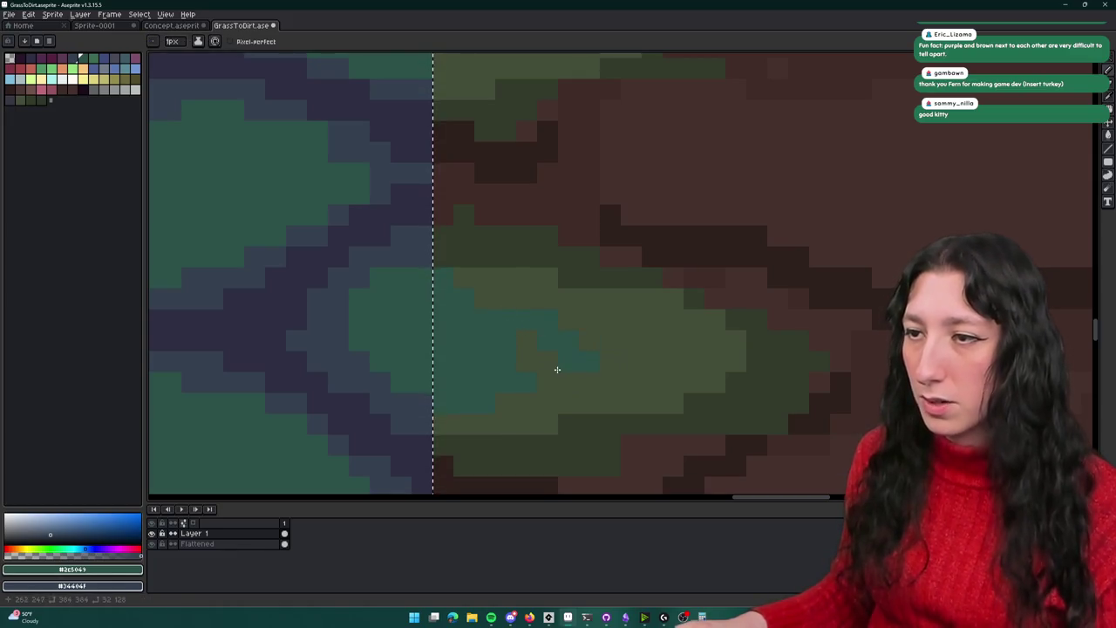
{"action": "left_click", "coordinate": [504, 260]}
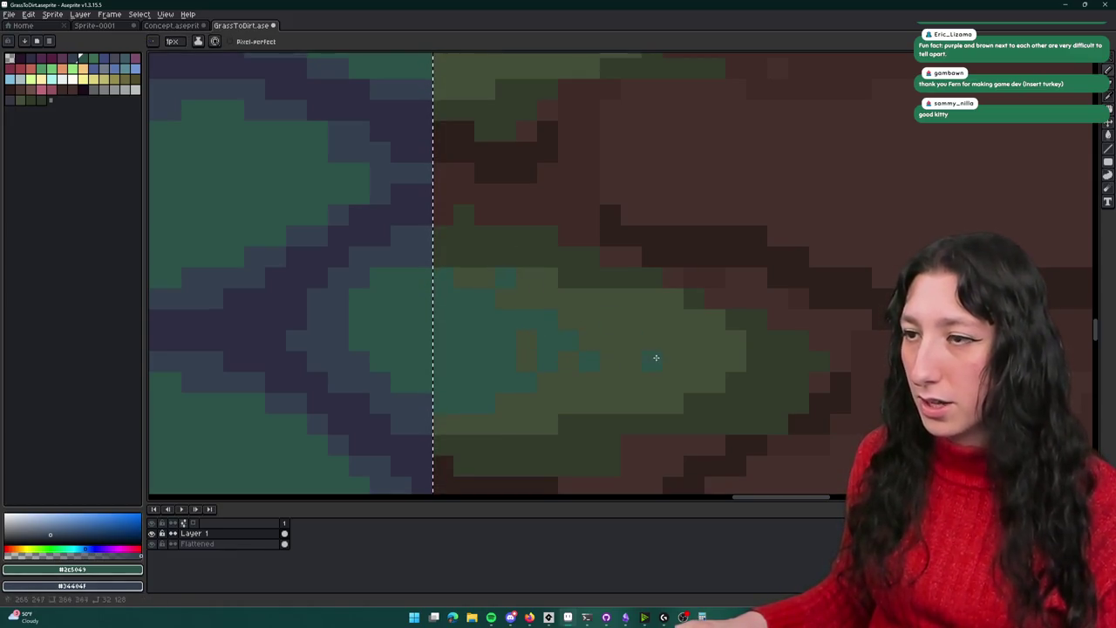
Sample the olive green from the canvas, then set the drawing colour to blue-grey
{"action": "left_click_drag", "start_coordinate": [590, 336], "coordinate": [607, 288]}
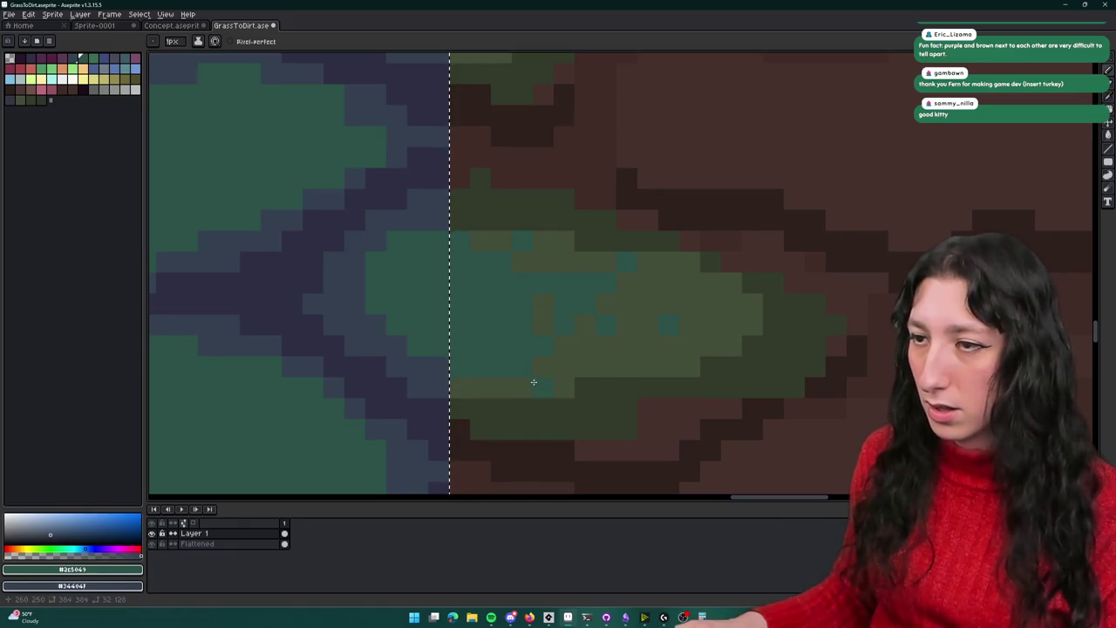
{"action": "scroll", "coordinate": [531, 383], "scroll_direction": "down", "scroll_amount": 5}
{"action": "scroll", "coordinate": [566, 378], "scroll_direction": "down", "scroll_amount": 1}
{"action": "scroll", "coordinate": [565, 378], "scroll_direction": "up", "scroll_amount": 3}
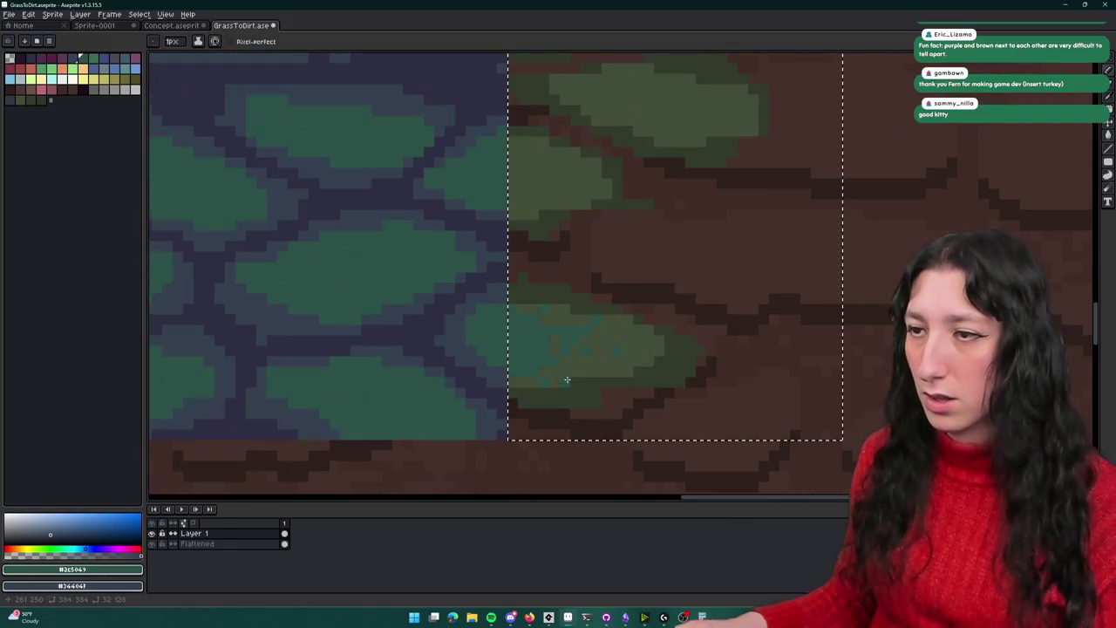
{"action": "scroll", "coordinate": [500, 345], "scroll_direction": "up", "scroll_amount": 2}
{"action": "left_click", "coordinate": [550, 331], "text": "alt"}
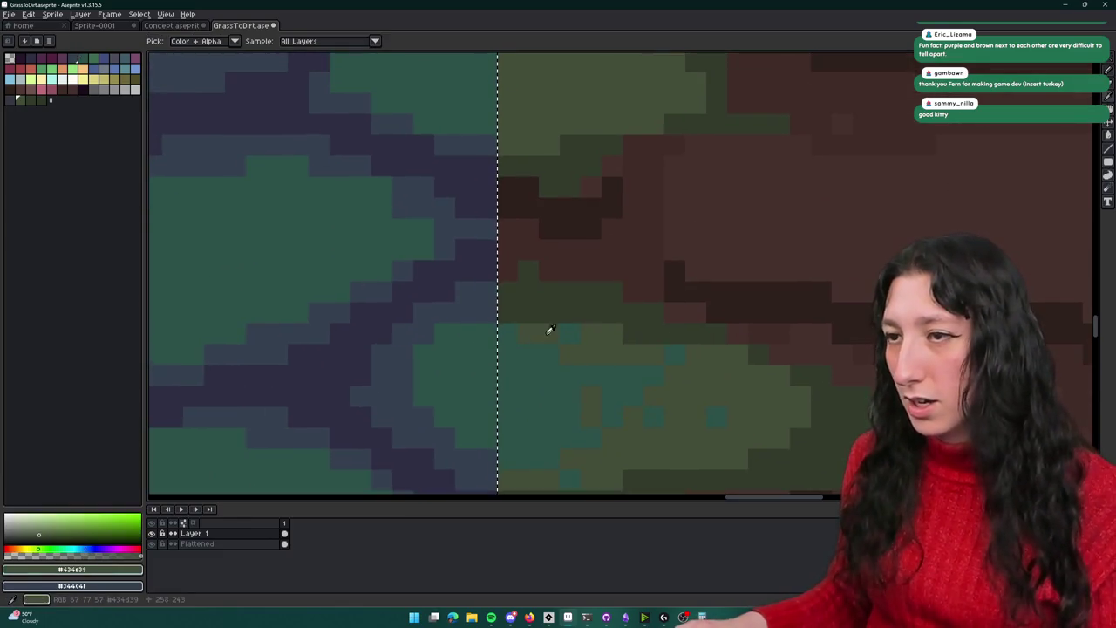
{"action": "scroll", "coordinate": [533, 314], "scroll_direction": "down", "scroll_amount": 1}
{"action": "scroll", "coordinate": [515, 305], "scroll_direction": "up", "scroll_amount": 2}
{"action": "left_click", "coordinate": [521, 313], "text": "alt"}
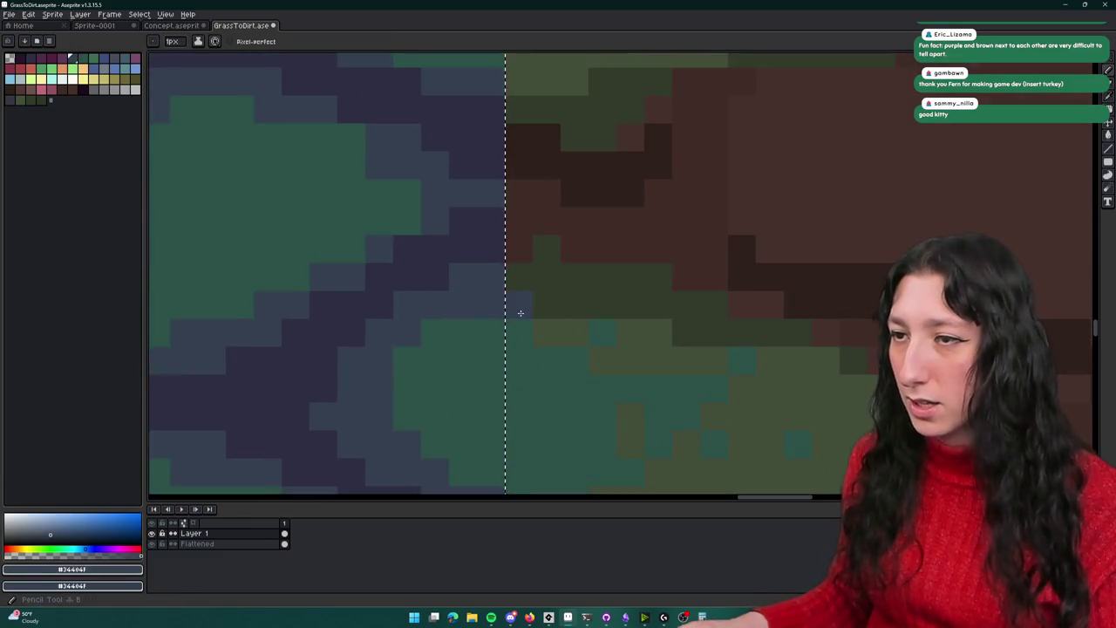
{"action": "scroll", "coordinate": [563, 313], "scroll_direction": "down", "scroll_amount": 2}
{"action": "scroll", "coordinate": [496, 281], "scroll_direction": "up", "scroll_amount": 2}
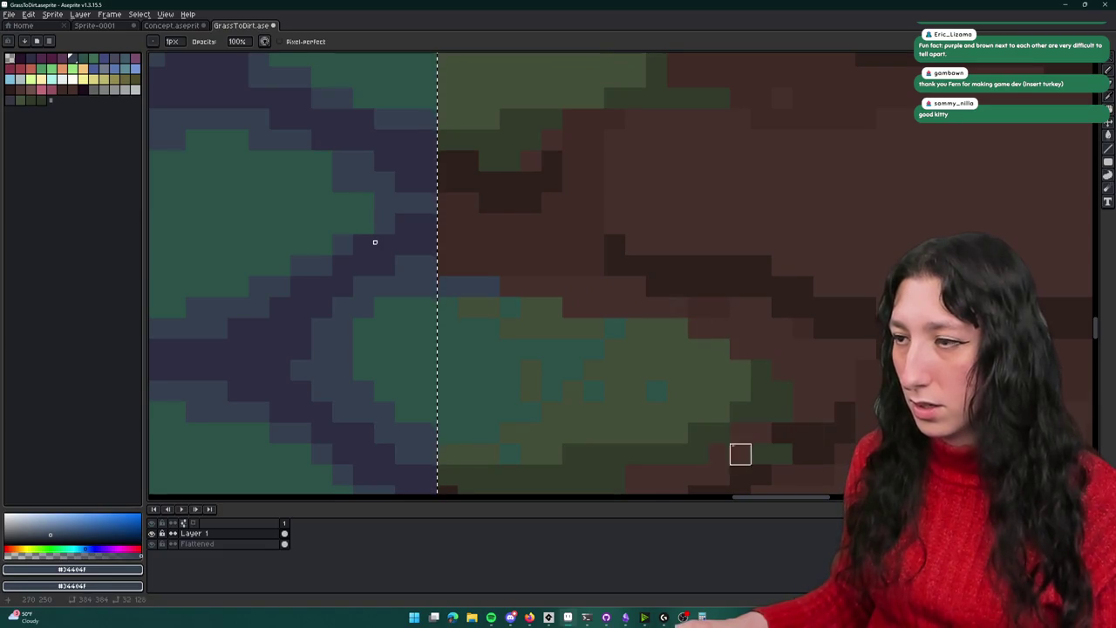
Make a rectangular selection of the green transition strip beside the blue tile
{"action": "scroll", "coordinate": [741, 375], "scroll_direction": "down", "scroll_amount": 1}
{"action": "scroll", "coordinate": [772, 392], "scroll_direction": "down", "scroll_amount": 1}
{"action": "scroll", "coordinate": [763, 388], "scroll_direction": "up", "scroll_amount": 1}
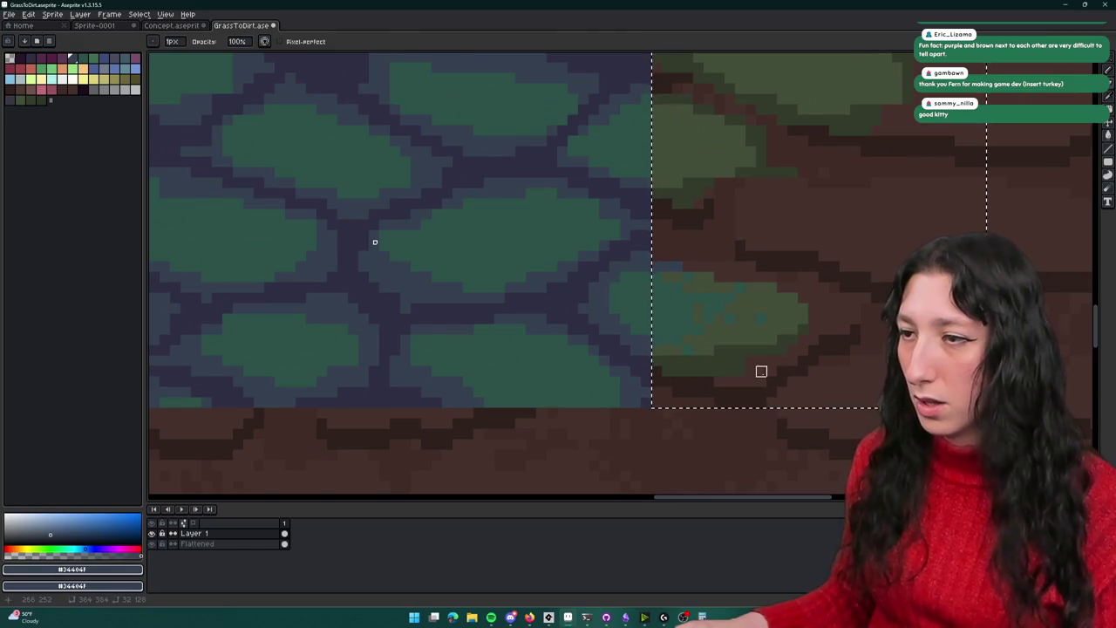
{"action": "scroll", "coordinate": [657, 372], "scroll_direction": "down", "scroll_amount": 2}
{"action": "scroll", "coordinate": [601, 363], "scroll_direction": "up", "scroll_amount": 1}
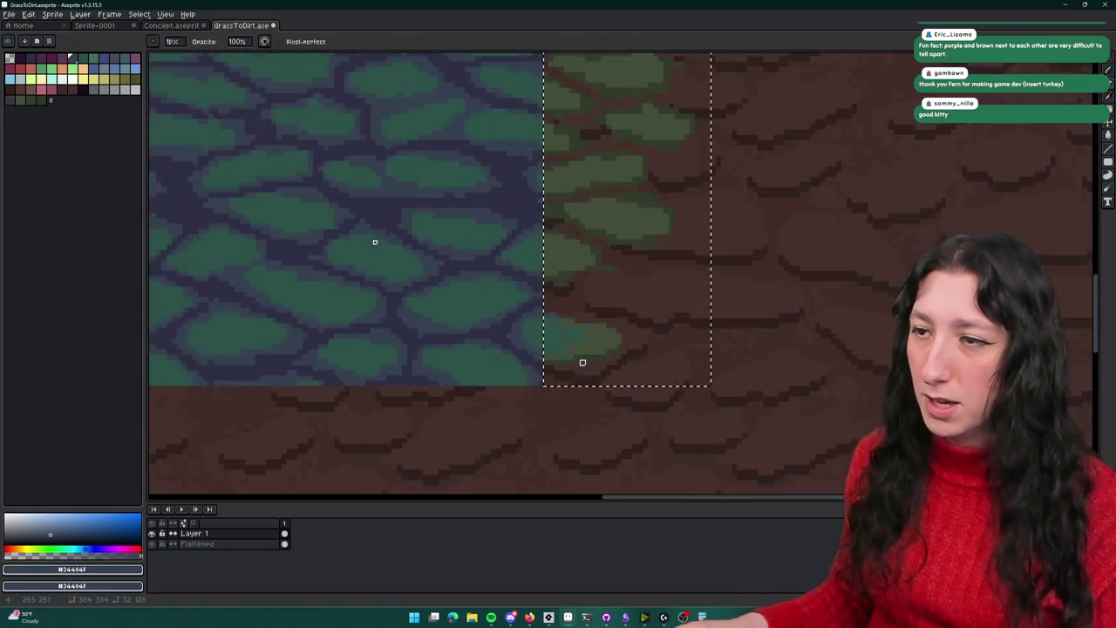
{"action": "scroll", "coordinate": [584, 363], "scroll_direction": "up", "scroll_amount": 1}
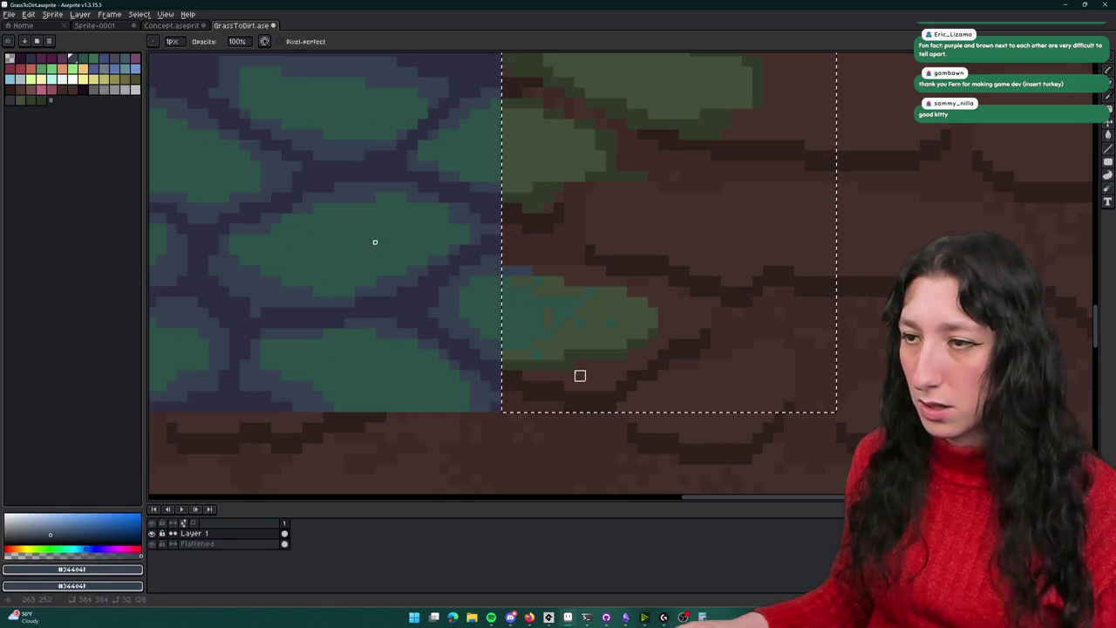
{"action": "scroll", "coordinate": [580, 375], "scroll_direction": "down", "scroll_amount": 2}
{"action": "scroll", "coordinate": [585, 373], "scroll_direction": "down", "scroll_amount": 1}
{"action": "scroll", "coordinate": [588, 371], "scroll_direction": "down", "scroll_amount": 1}
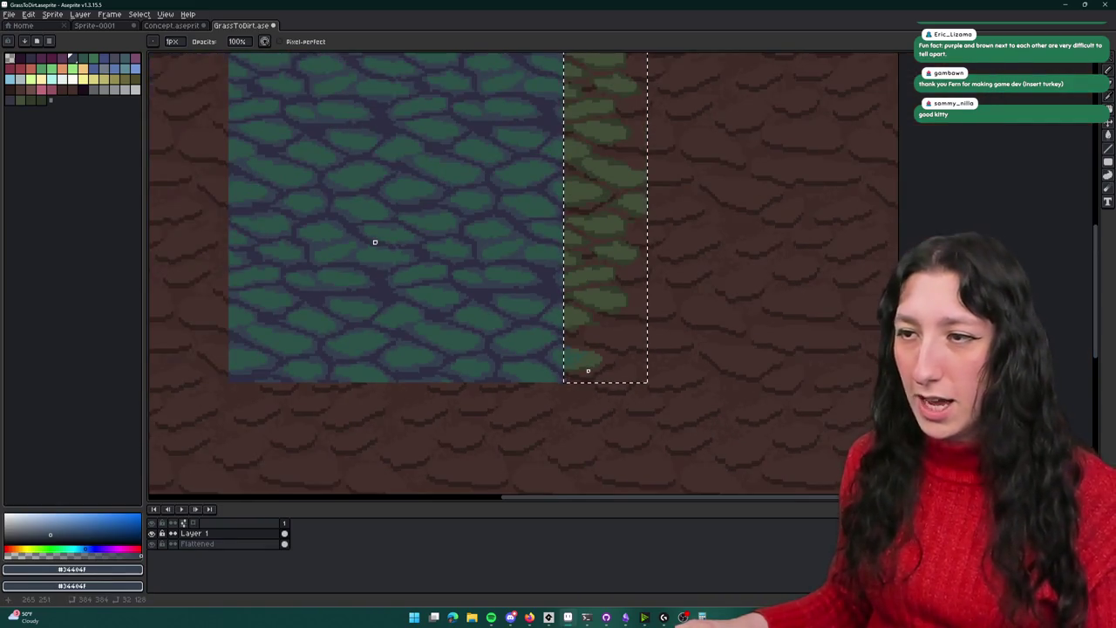
{"action": "key", "text": "m"}
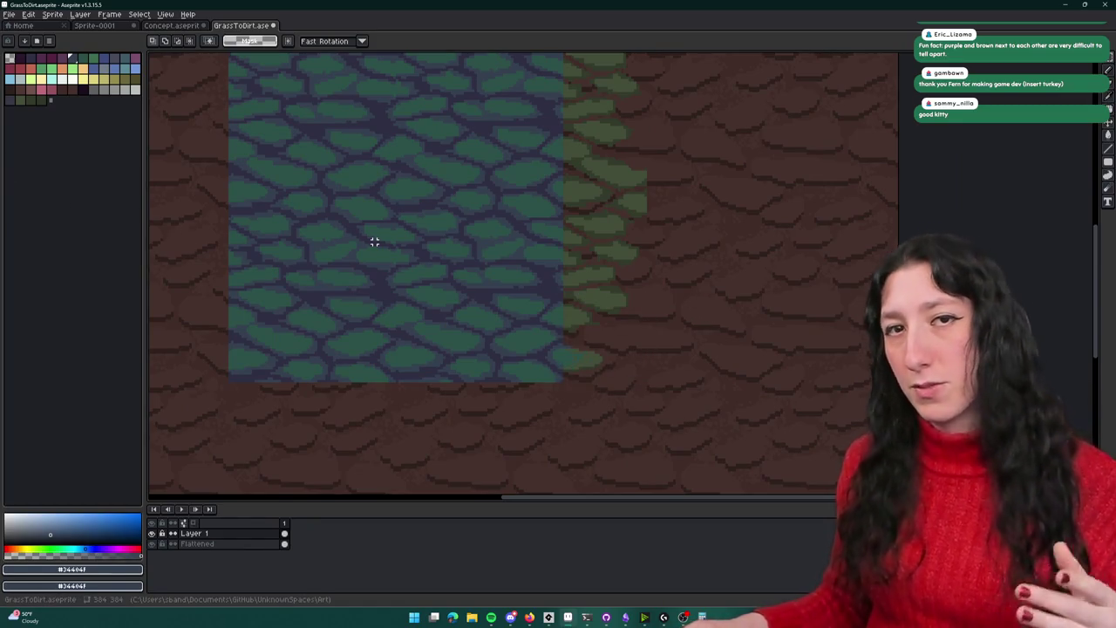
{"action": "left_click_drag", "start_coordinate": [563, 95], "coordinate": [645, 423]}
{"action": "scroll", "coordinate": [530, 175], "scroll_direction": "up", "scroll_amount": 2}
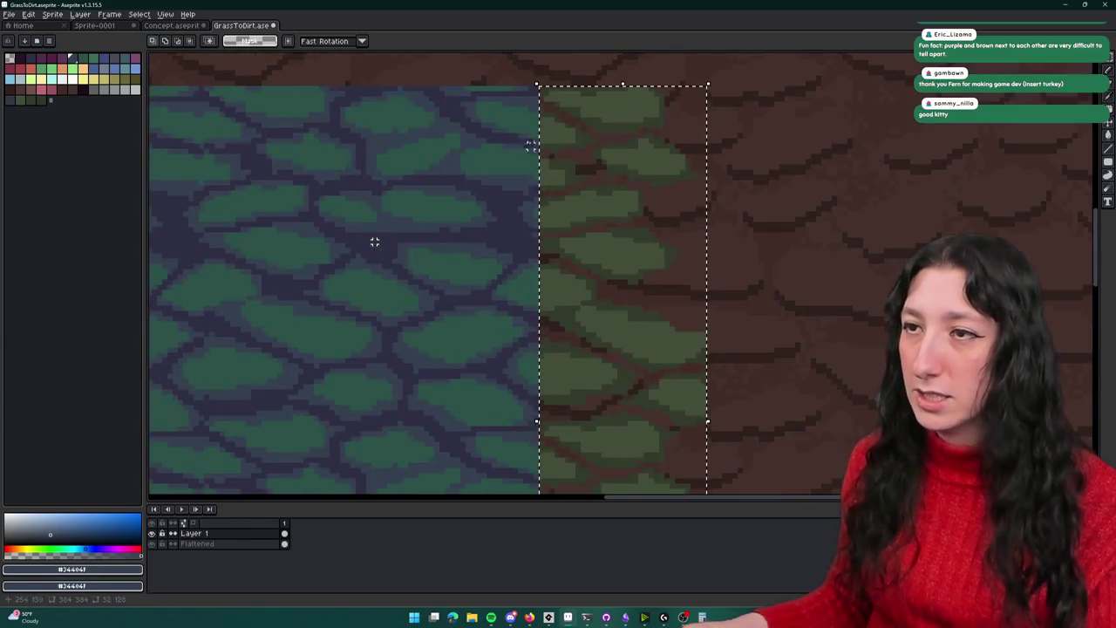
{"action": "scroll", "coordinate": [530, 113], "scroll_direction": "up", "scroll_amount": 2}
Sample teal from the grass stones and dot teal pixels into the stones along the seam
{"action": "key", "text": "i"}
{"action": "left_click", "coordinate": [531, 89]}
{"action": "scroll", "coordinate": [493, 187], "scroll_direction": "up", "scroll_amount": 1}
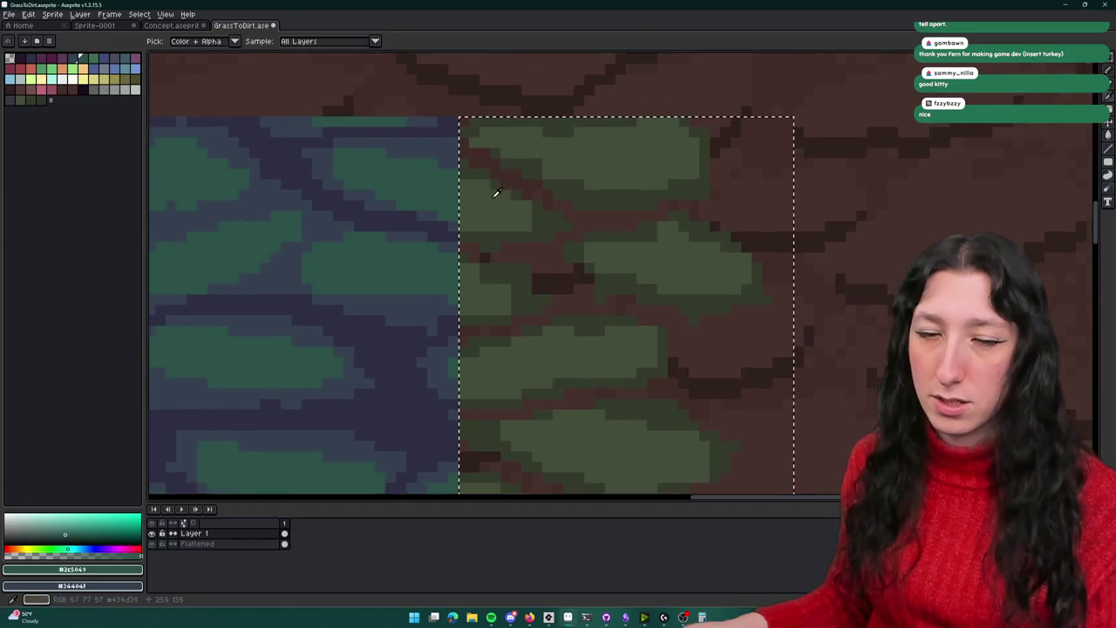
{"action": "key", "text": "b"}
{"action": "scroll", "coordinate": [450, 180], "scroll_direction": "up", "scroll_amount": 1}
{"action": "left_click_drag", "start_coordinate": [436, 167], "coordinate": [464, 220]}
{"action": "left_click", "coordinate": [515, 223]}
{"action": "left_click", "coordinate": [492, 201]}
{"action": "left_click", "coordinate": [472, 181]}
{"action": "left_click", "coordinate": [452, 241]}
{"action": "left_click", "coordinate": [472, 210]}
{"action": "left_click", "coordinate": [520, 204]}
Add more teal pixels along the seam edge, touching up with the Eraser
{"action": "scroll", "coordinate": [512, 184], "scroll_direction": "down", "scroll_amount": 4}
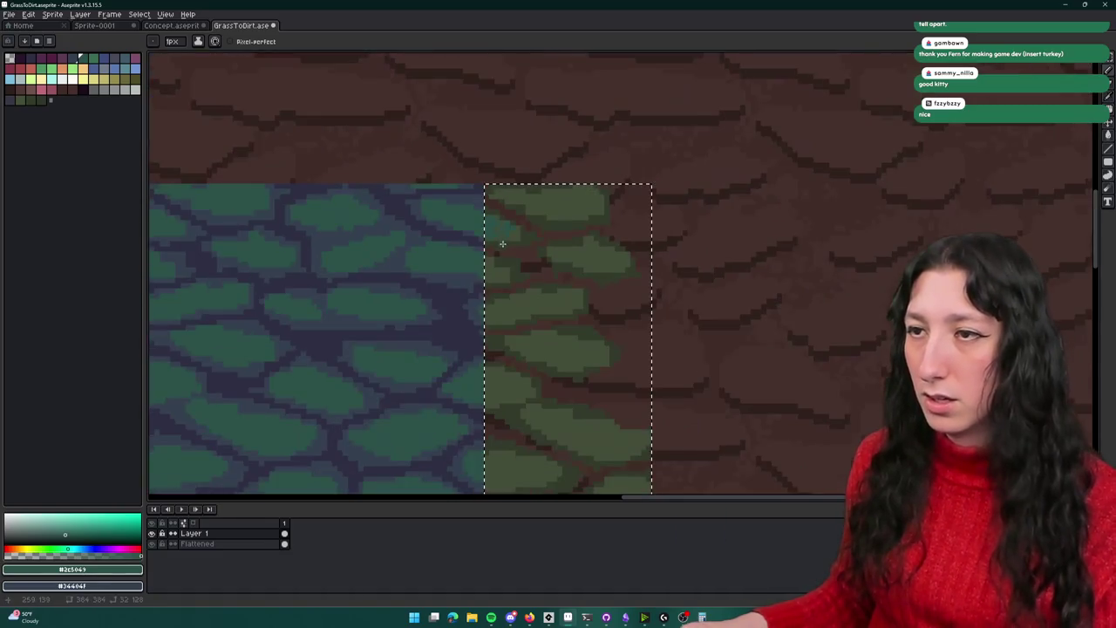
{"action": "scroll", "coordinate": [497, 249], "scroll_direction": "up", "scroll_amount": 3}
{"action": "scroll", "coordinate": [505, 227], "scroll_direction": "up", "scroll_amount": 3}
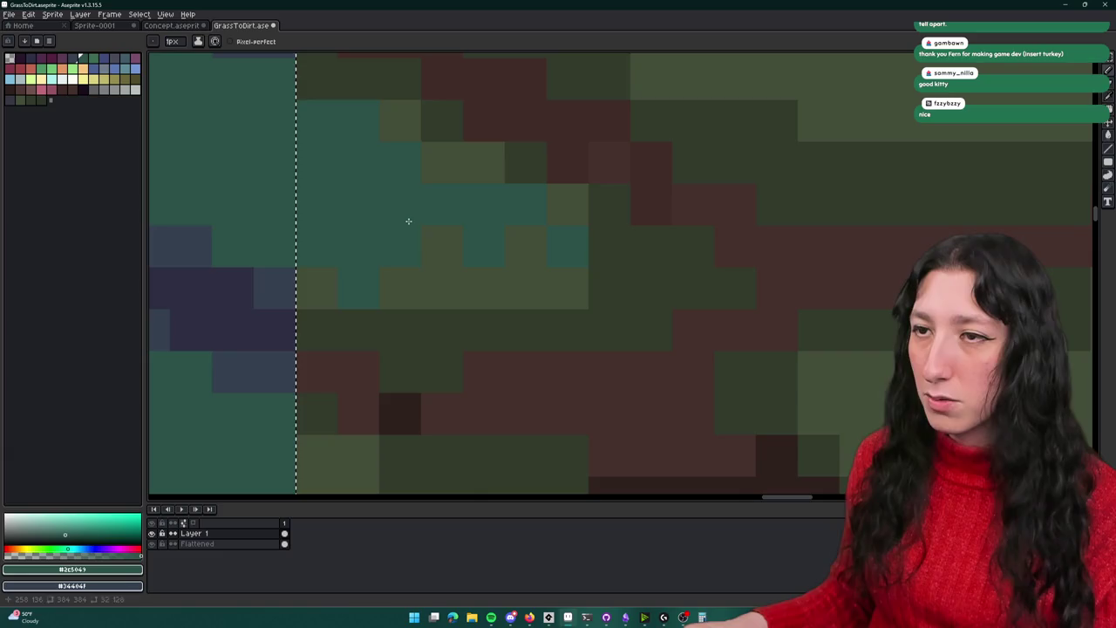
{"action": "scroll", "coordinate": [408, 219], "scroll_direction": "down", "scroll_amount": 3}
{"action": "scroll", "coordinate": [416, 279], "scroll_direction": "up", "scroll_amount": 2}
{"action": "key", "text": "e"}
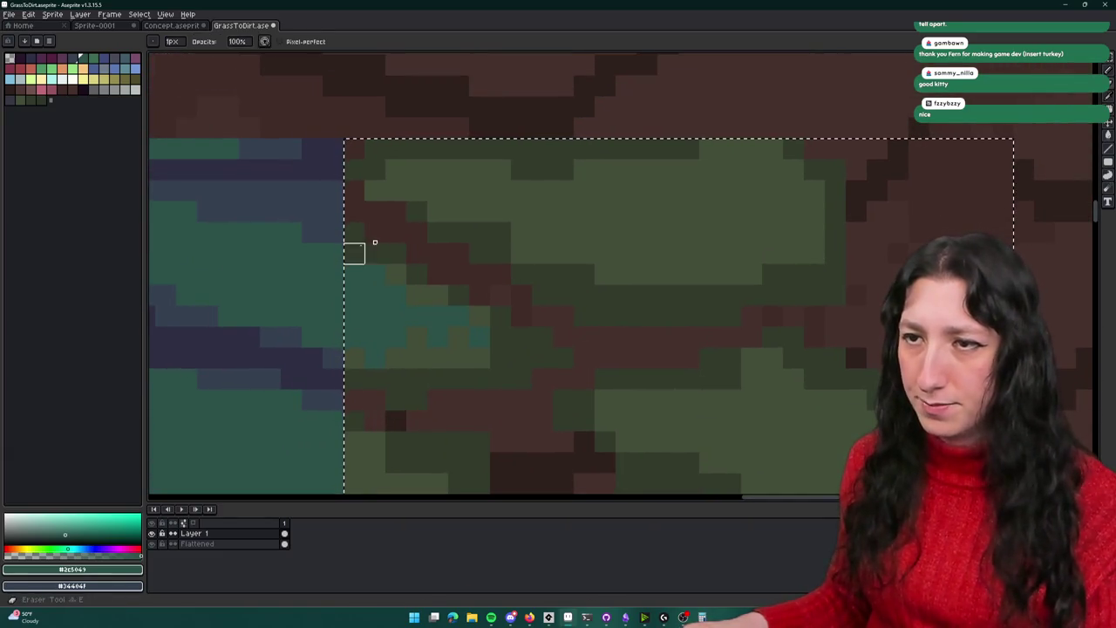
{"action": "key", "text": "b"}
{"action": "left_click_drag", "start_coordinate": [354, 232], "coordinate": [367, 250]}
{"action": "key", "text": "e"}
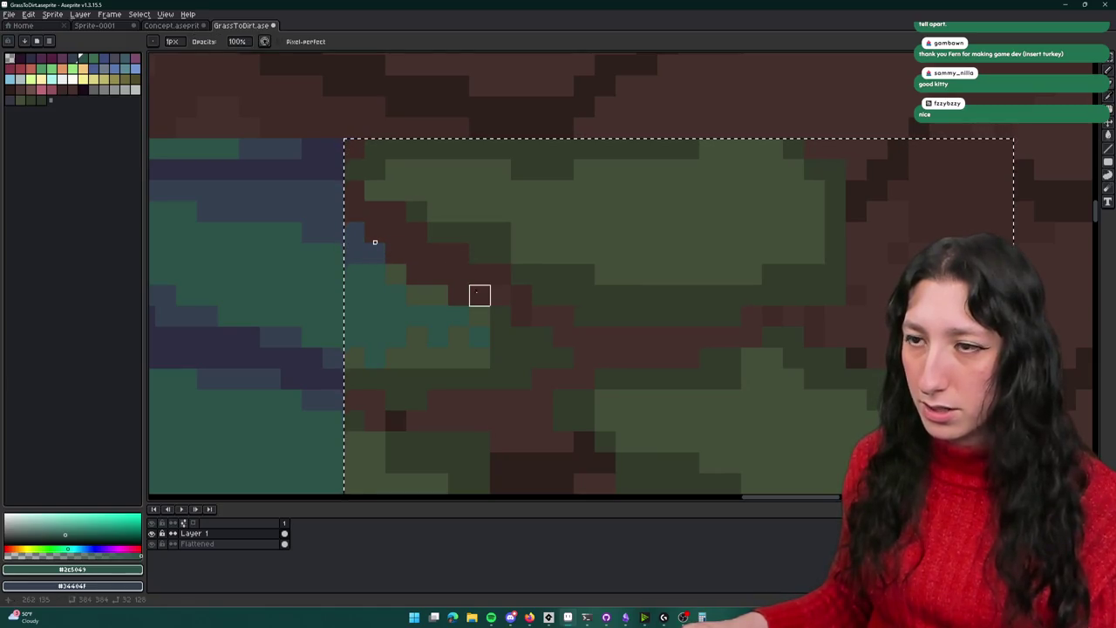
{"action": "key", "text": "b"}
Paint the column right of the seam in blue-grey mortar, then switch to the Eraser
{"action": "scroll", "coordinate": [488, 359], "scroll_direction": "left", "scroll_amount": 2}
{"action": "scroll", "coordinate": [470, 353], "scroll_direction": "left", "scroll_amount": 3}
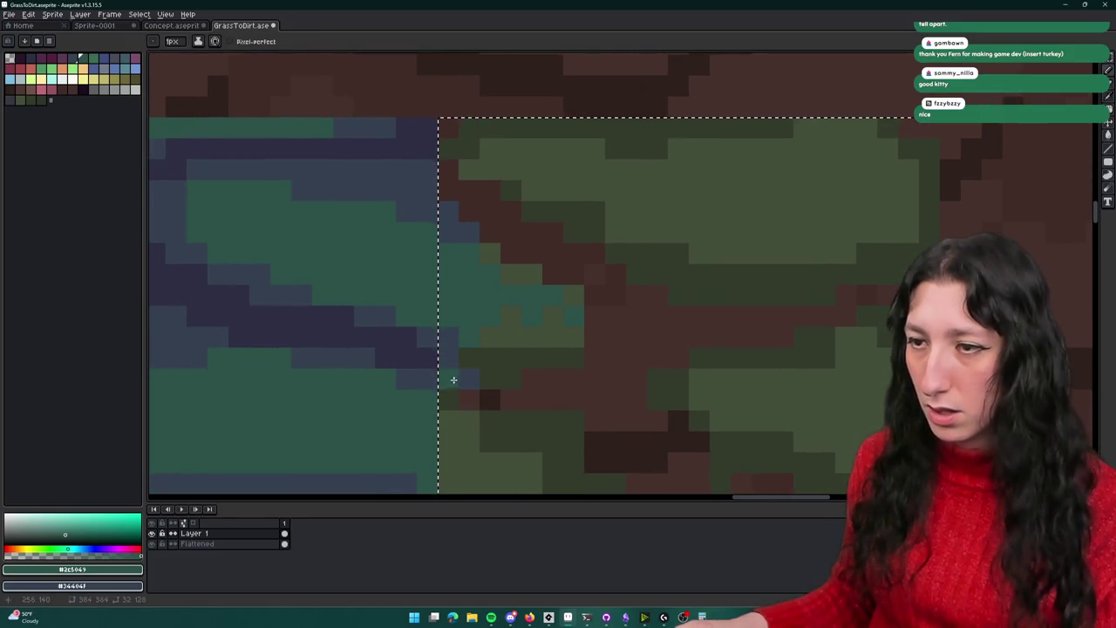
{"action": "scroll", "coordinate": [481, 409], "scroll_direction": "down", "scroll_amount": 2}
{"action": "scroll", "coordinate": [484, 426], "scroll_direction": "down", "scroll_amount": 1}
{"action": "scroll", "coordinate": [480, 288], "scroll_direction": "up", "scroll_amount": 3}
{"action": "scroll", "coordinate": [473, 261], "scroll_direction": "up", "scroll_amount": 1}
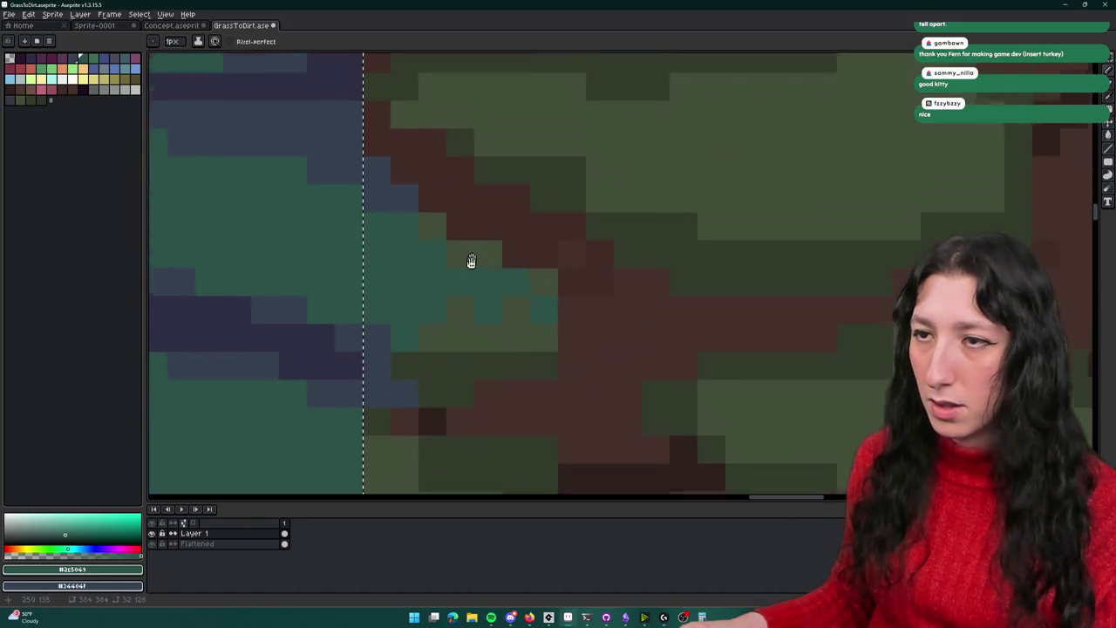
{"action": "scroll", "coordinate": [443, 357], "scroll_direction": "up", "scroll_amount": 1}
{"action": "scroll", "coordinate": [431, 340], "scroll_direction": "down", "scroll_amount": 1}
{"action": "scroll", "coordinate": [436, 323], "scroll_direction": "up", "scroll_amount": 1}
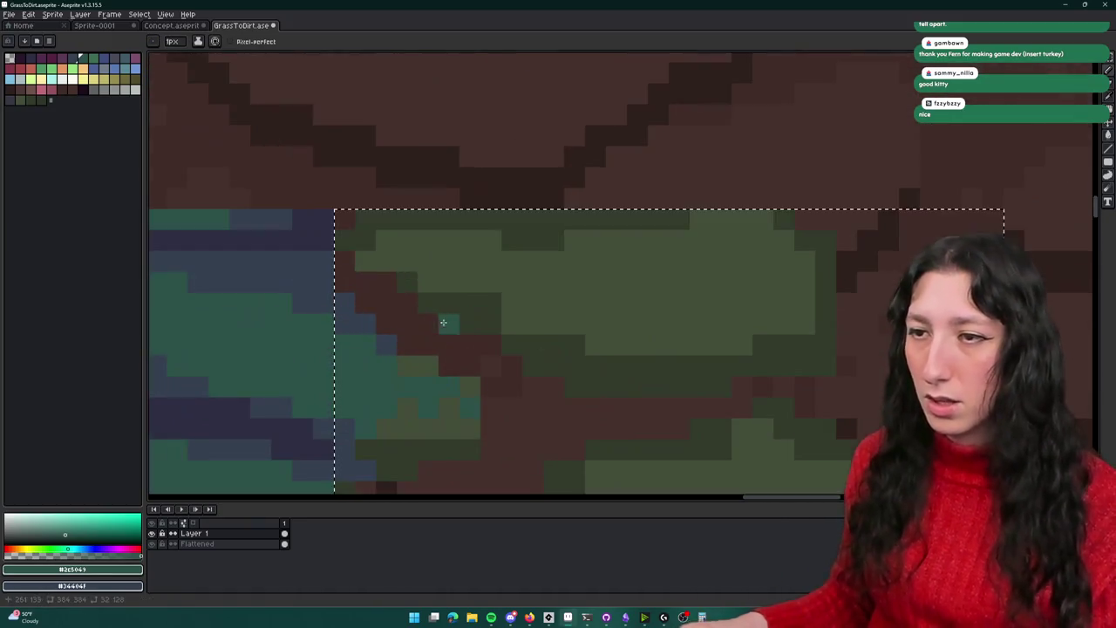
{"action": "scroll", "coordinate": [380, 265], "scroll_direction": "down", "scroll_amount": 1}
{"action": "scroll", "coordinate": [409, 253], "scroll_direction": "up", "scroll_amount": 1}
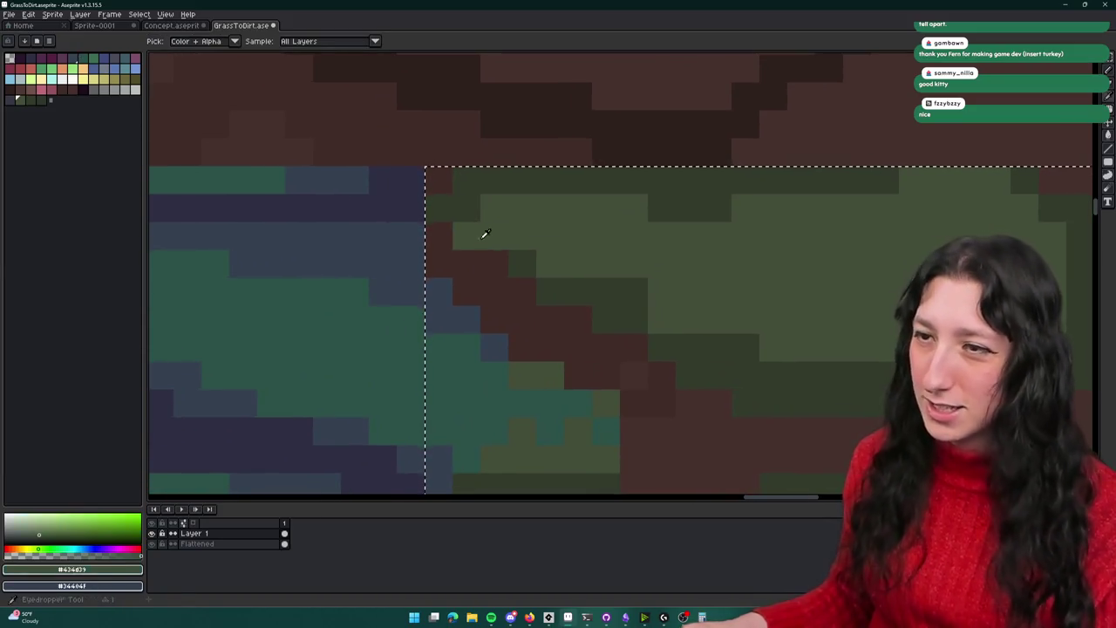
{"action": "left_click", "coordinate": [439, 239], "text": "alt"}
{"action": "left_click", "coordinate": [386, 231], "text": "alt"}
{"action": "mouse_move", "coordinate": [426, 261]}
{"action": "left_mouse_down"}
{"action": "mouse_move", "coordinate": [440, 219]}
{"action": "mouse_move", "coordinate": [718, 151]}
{"action": "mouse_move", "coordinate": [854, 179]}
{"action": "mouse_move", "coordinate": [717, 180]}
{"action": "mouse_move", "coordinate": [690, 208]}
{"action": "mouse_move", "coordinate": [632, 169]}
{"action": "left_mouse_up"}
{"action": "key", "text": "e"}
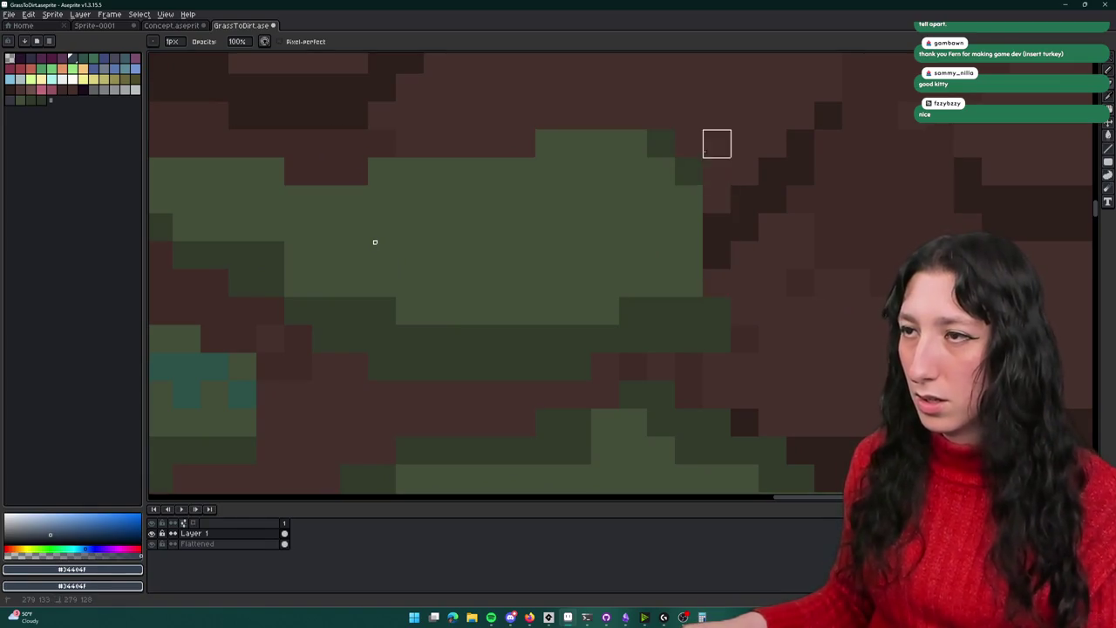
Sample greens #333b2b and #434d39, then paint teal #2c5049 pixels onto the green cobble
{"action": "scroll", "coordinate": [645, 274], "scroll_direction": "down", "scroll_amount": 2}
{"action": "scroll", "coordinate": [693, 284], "scroll_direction": "up", "scroll_amount": 1}
{"action": "scroll", "coordinate": [581, 332], "scroll_direction": "up", "scroll_amount": 1}
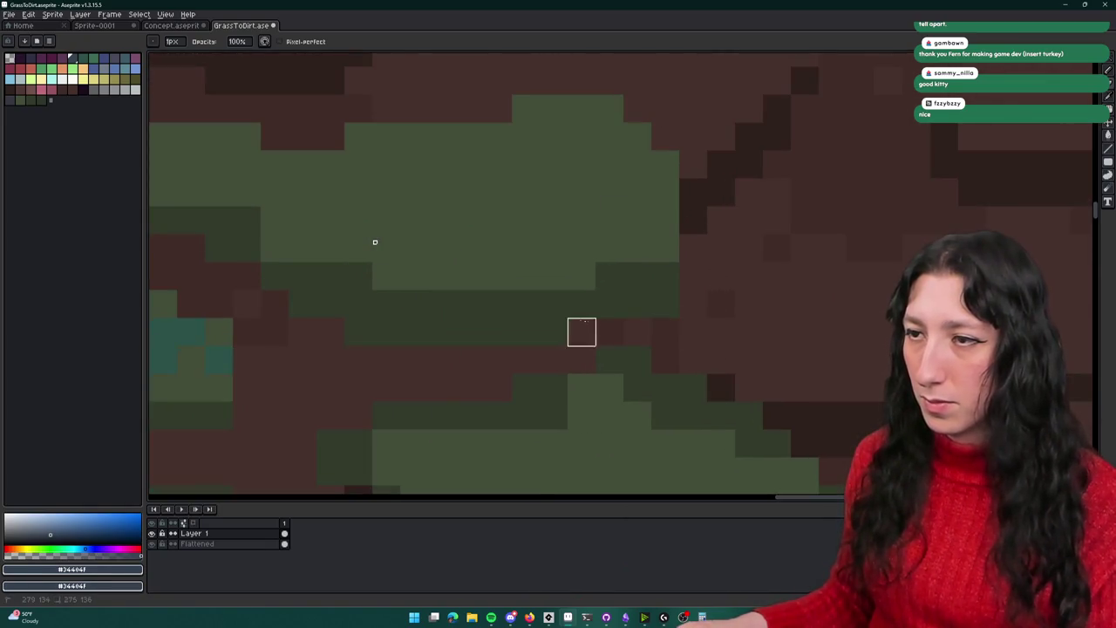
{"action": "scroll", "coordinate": [498, 332], "scroll_direction": "down", "scroll_amount": 1}
{"action": "scroll", "coordinate": [666, 323], "scroll_direction": "up", "scroll_amount": 1}
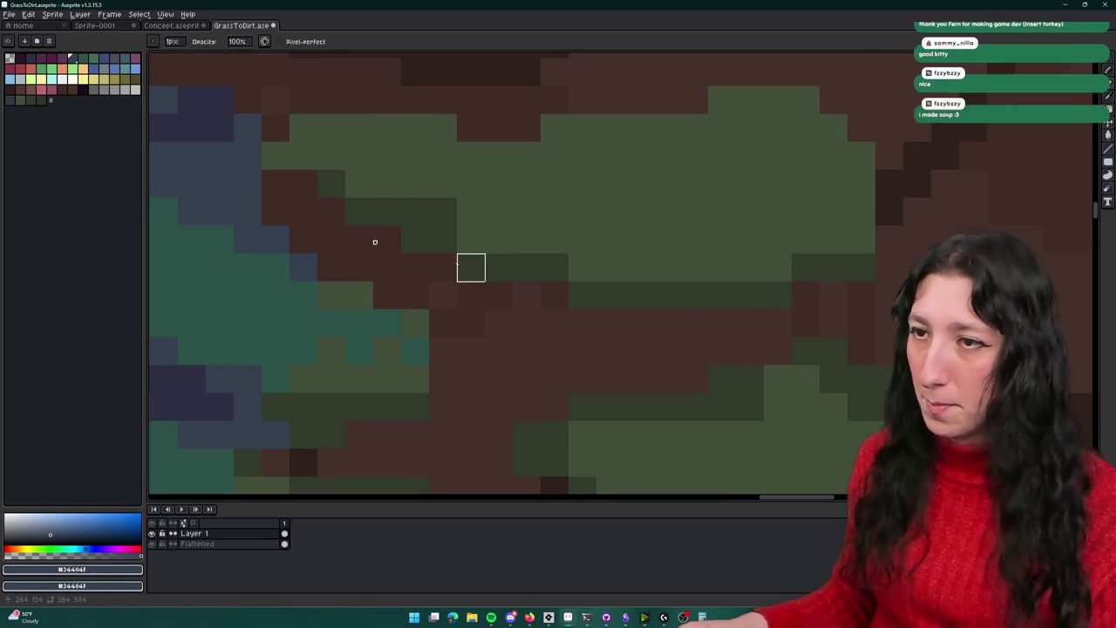
{"action": "key", "text": "i"}
{"action": "left_click", "coordinate": [324, 172]}
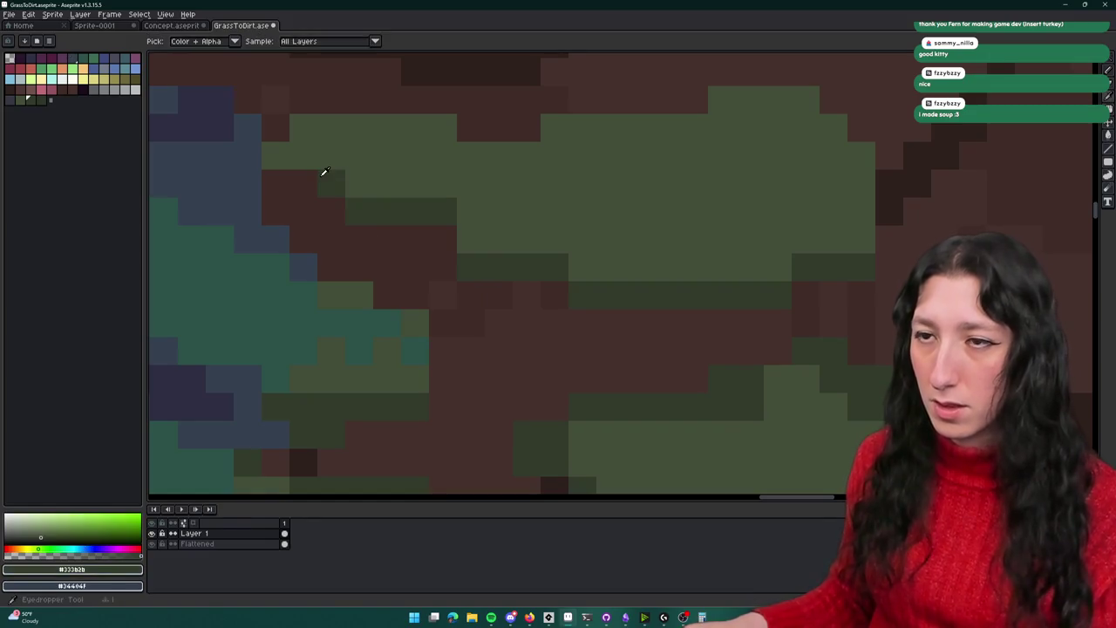
{"action": "scroll", "coordinate": [286, 228], "scroll_direction": "down", "scroll_amount": 2}
{"action": "scroll", "coordinate": [286, 229], "scroll_direction": "up", "scroll_amount": 1}
{"action": "left_click", "coordinate": [335, 214]}
{"action": "key", "text": "b"}
{"action": "scroll", "coordinate": [335, 214], "scroll_direction": "up", "scroll_amount": 1}
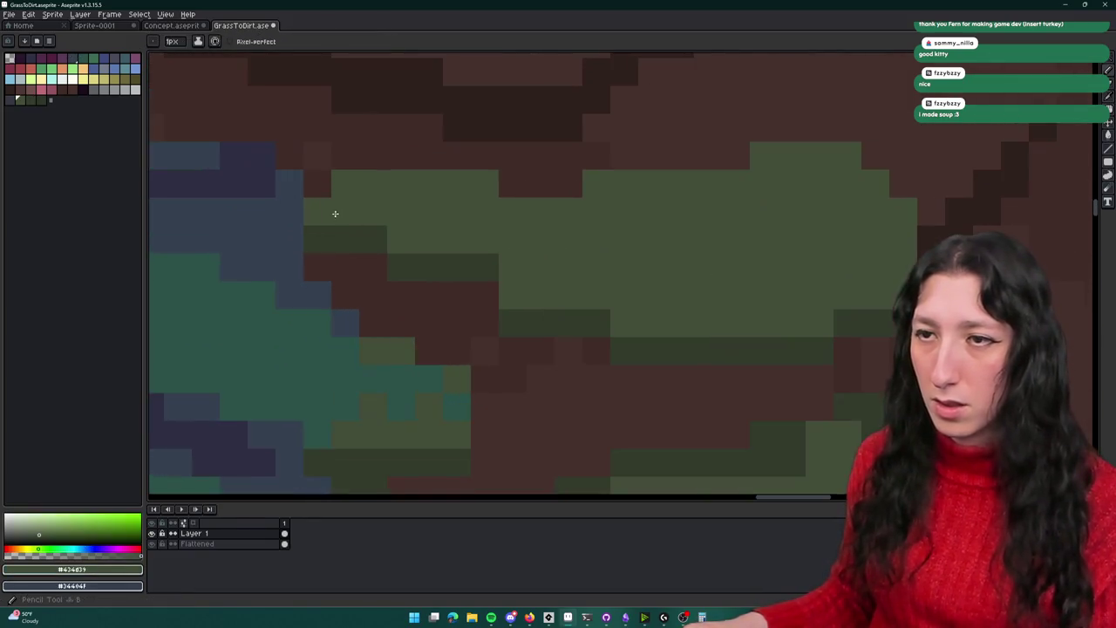
{"action": "left_click", "coordinate": [328, 372], "text": "alt"}
{"action": "left_click", "coordinate": [370, 212]}
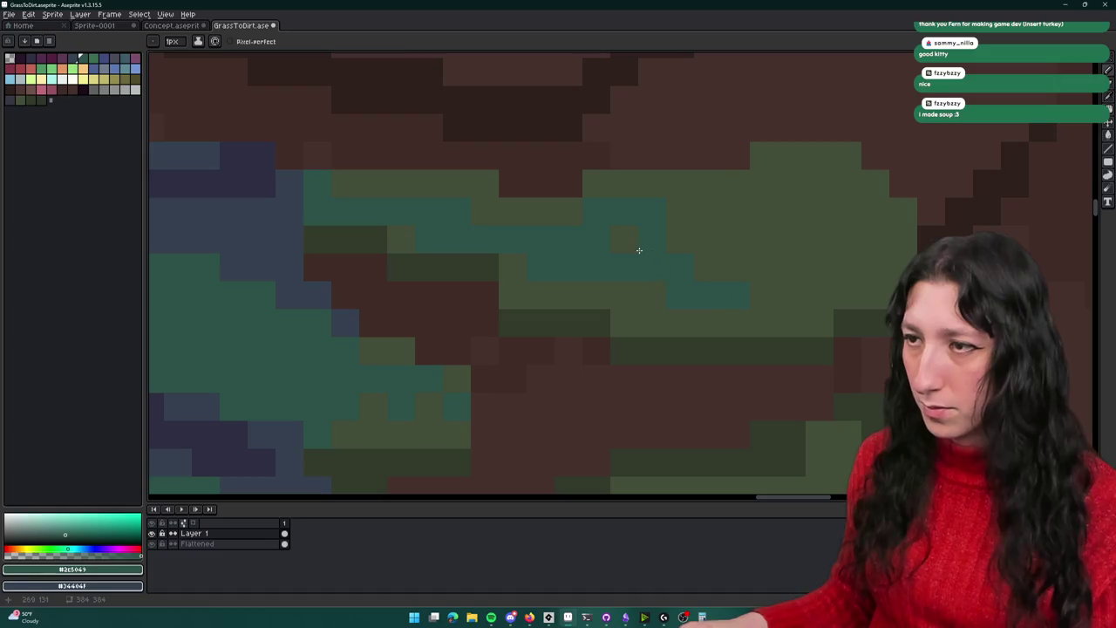
Zoom out and select a green cobble blob with the Magic Wand
{"action": "scroll", "coordinate": [691, 208], "scroll_direction": "down", "scroll_amount": 3}
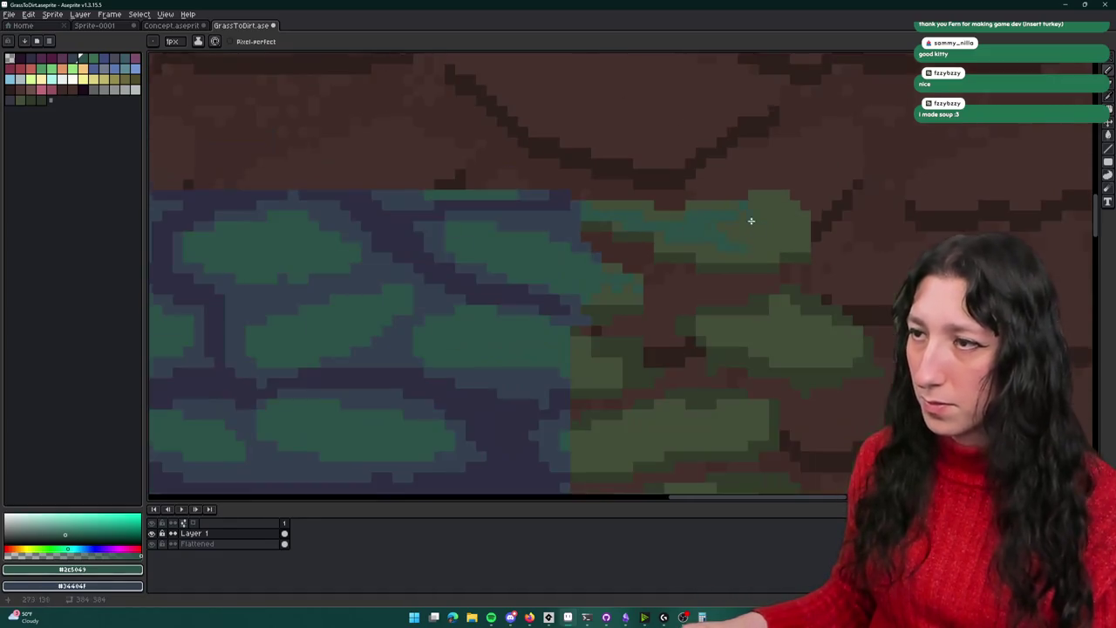
{"action": "scroll", "coordinate": [624, 222], "scroll_direction": "up", "scroll_amount": 2}
{"action": "scroll", "coordinate": [501, 158], "scroll_direction": "down", "scroll_amount": 3}
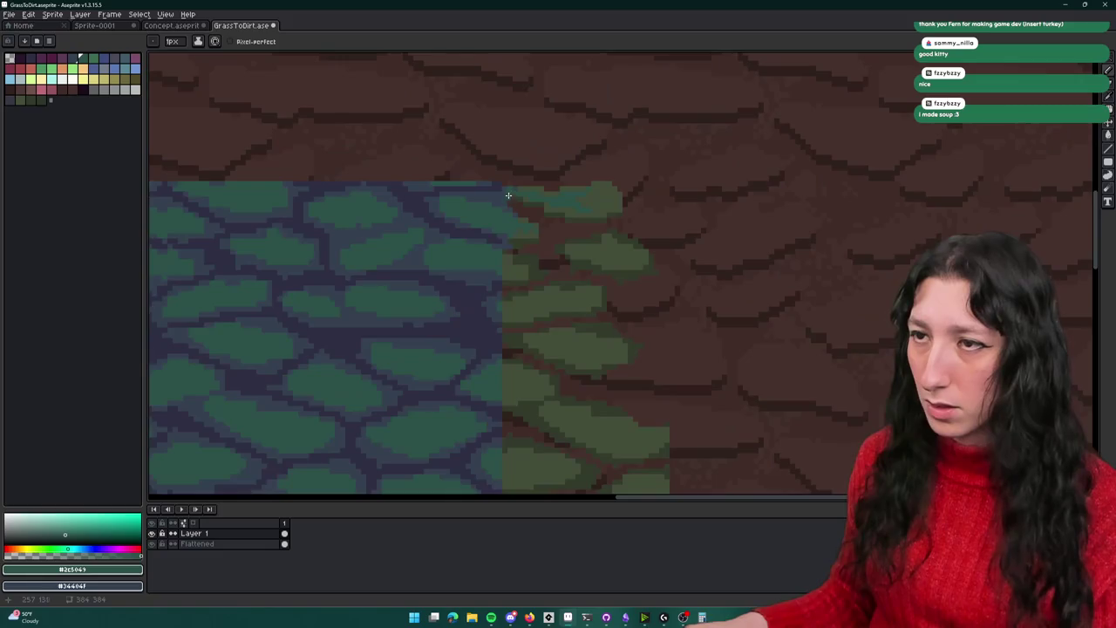
{"action": "scroll", "coordinate": [511, 194], "scroll_direction": "up", "scroll_amount": 2}
{"action": "scroll", "coordinate": [518, 200], "scroll_direction": "down", "scroll_amount": 3}
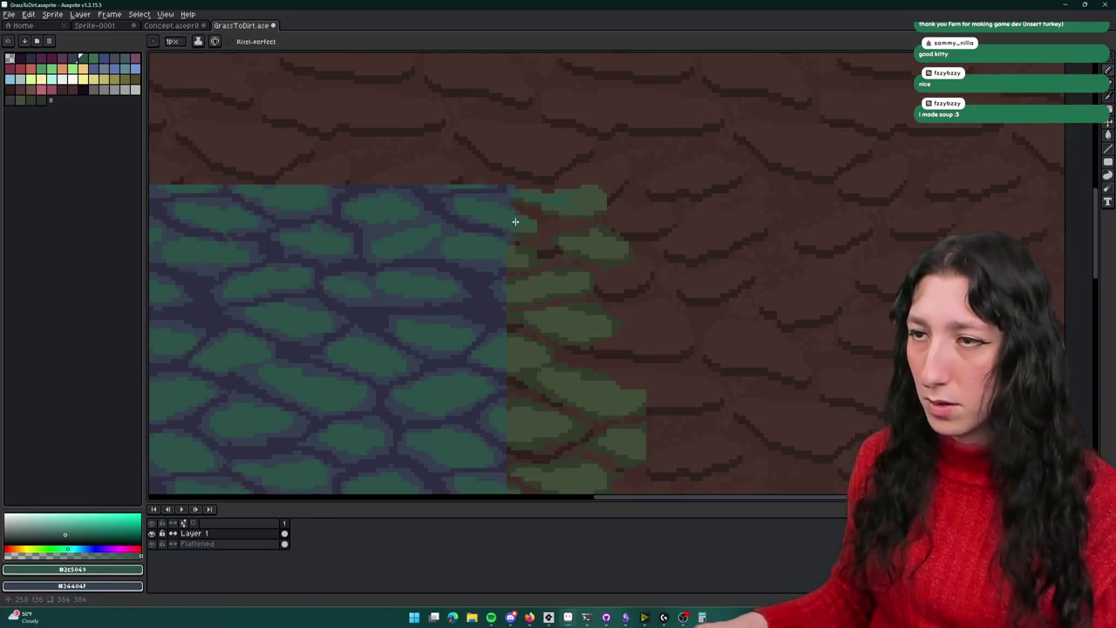
{"action": "scroll", "coordinate": [515, 216], "scroll_direction": "up", "scroll_amount": 3}
{"action": "scroll", "coordinate": [543, 206], "scroll_direction": "down", "scroll_amount": 3}
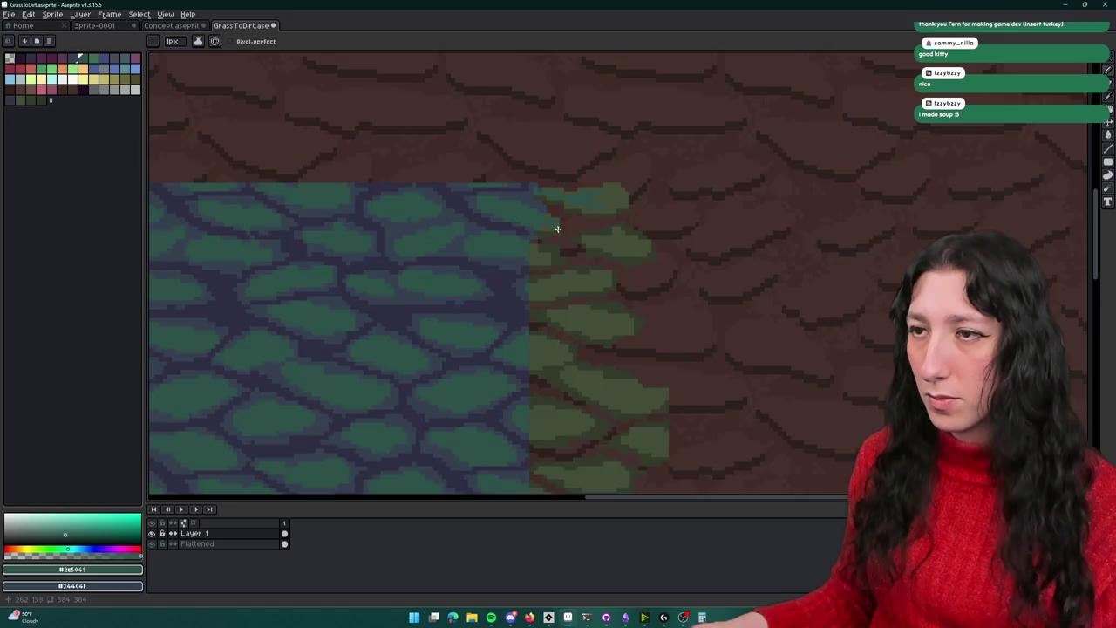
{"action": "scroll", "coordinate": [549, 206], "scroll_direction": "up", "scroll_amount": 2}
{"action": "scroll", "coordinate": [559, 218], "scroll_direction": "down", "scroll_amount": 1}
{"action": "scroll", "coordinate": [558, 262], "scroll_direction": "down", "scroll_amount": 1}
{"action": "scroll", "coordinate": [488, 232], "scroll_direction": "down", "scroll_amount": 1}
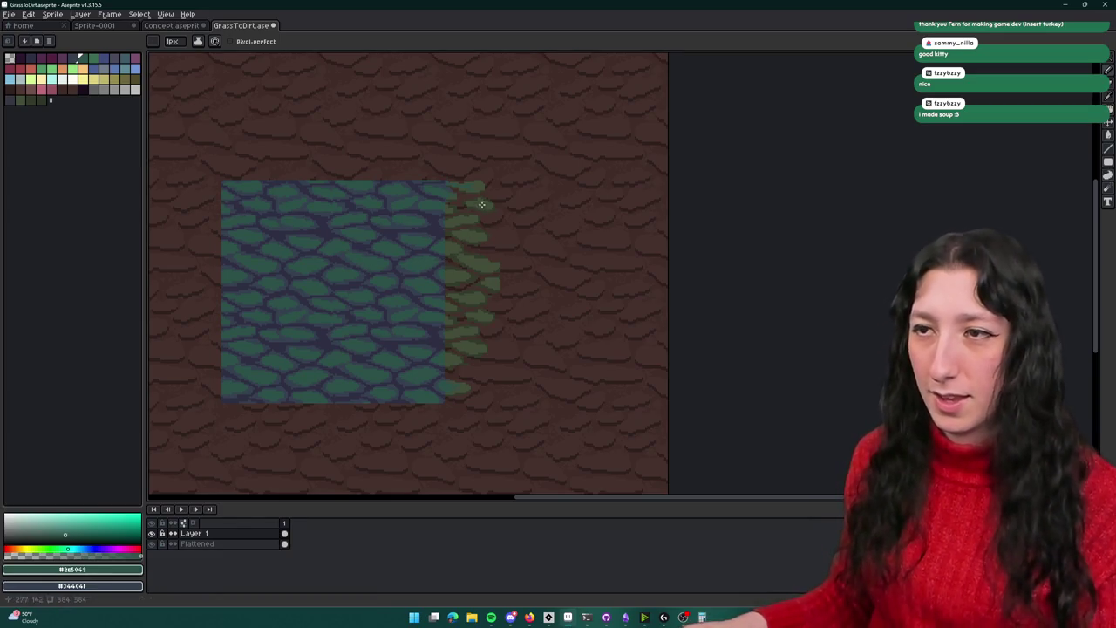
{"action": "scroll", "coordinate": [474, 174], "scroll_direction": "up", "scroll_amount": 1}
{"action": "scroll", "coordinate": [485, 216], "scroll_direction": "up", "scroll_amount": 1}
{"action": "scroll", "coordinate": [523, 224], "scroll_direction": "up", "scroll_amount": 1}
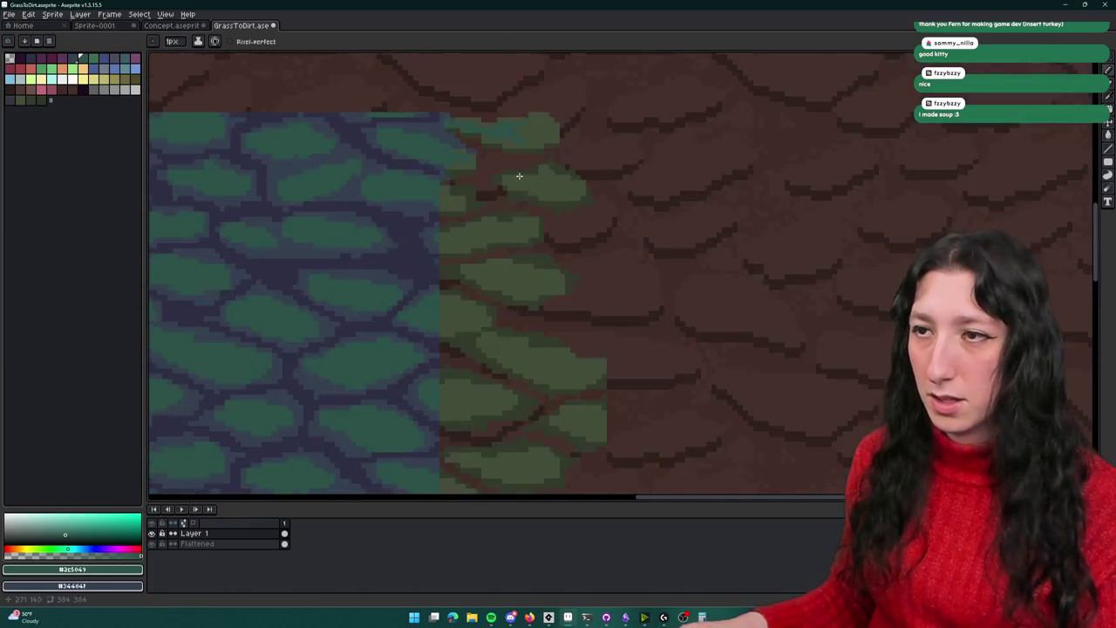
{"action": "scroll", "coordinate": [515, 180], "scroll_direction": "up", "scroll_amount": 2}
{"action": "key", "text": "w"}
{"action": "left_click", "coordinate": [593, 218]}
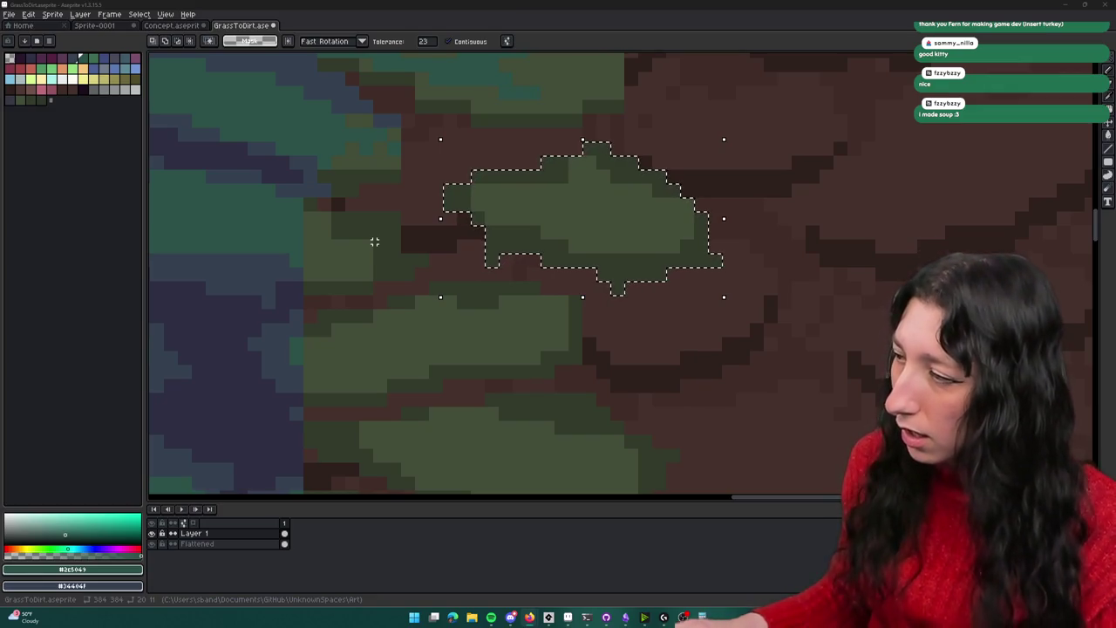
Clear the selection and set the Magic Wand tolerance to 0 with the contiguous option toggled
{"action": "key", "text": "ctrl+d"}
{"action": "key", "text": "ctrl+d"}
{"action": "left_click", "coordinate": [562, 193]}
{"action": "key", "text": "ctrl+d"}
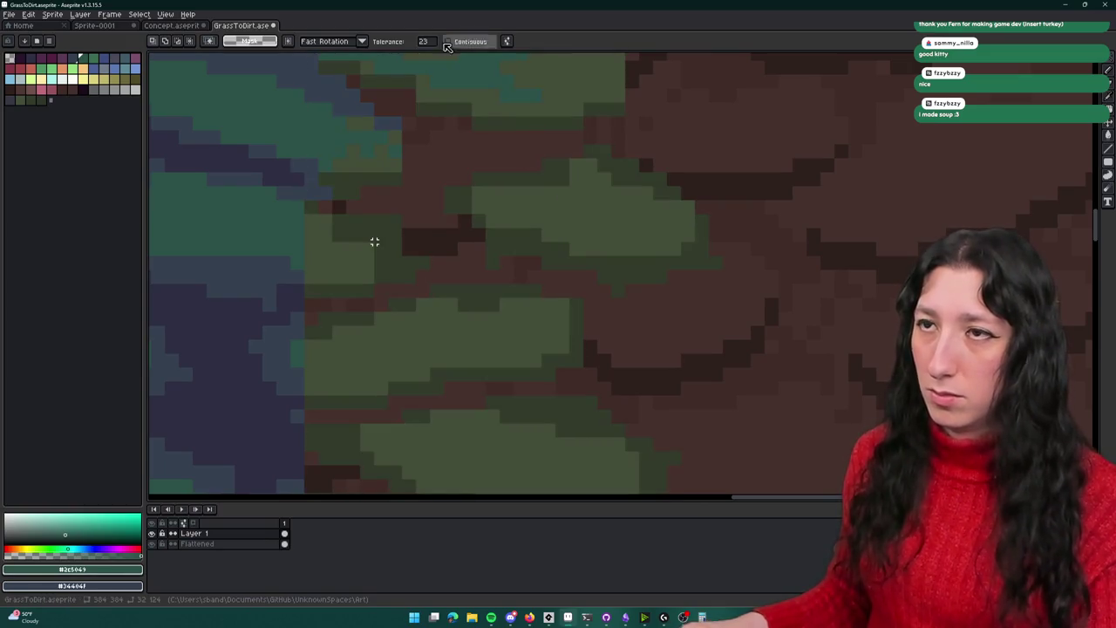
{"action": "left_click_drag", "start_coordinate": [427, 42], "coordinate": [415, 41]}
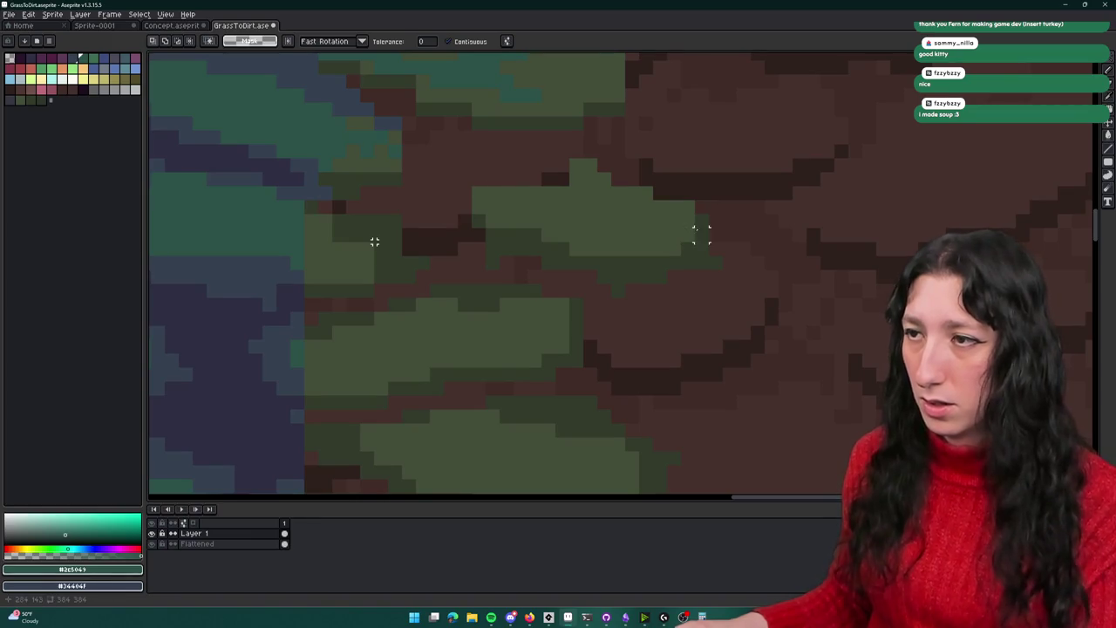
{"action": "scroll", "coordinate": [693, 231], "scroll_direction": "down", "scroll_amount": 3}
{"action": "scroll", "coordinate": [695, 229], "scroll_direction": "up", "scroll_amount": 1}
Paint a mid green #434d39 pixel at the dirt edge and set #434d39 as secondary colour
{"action": "key", "text": "b"}
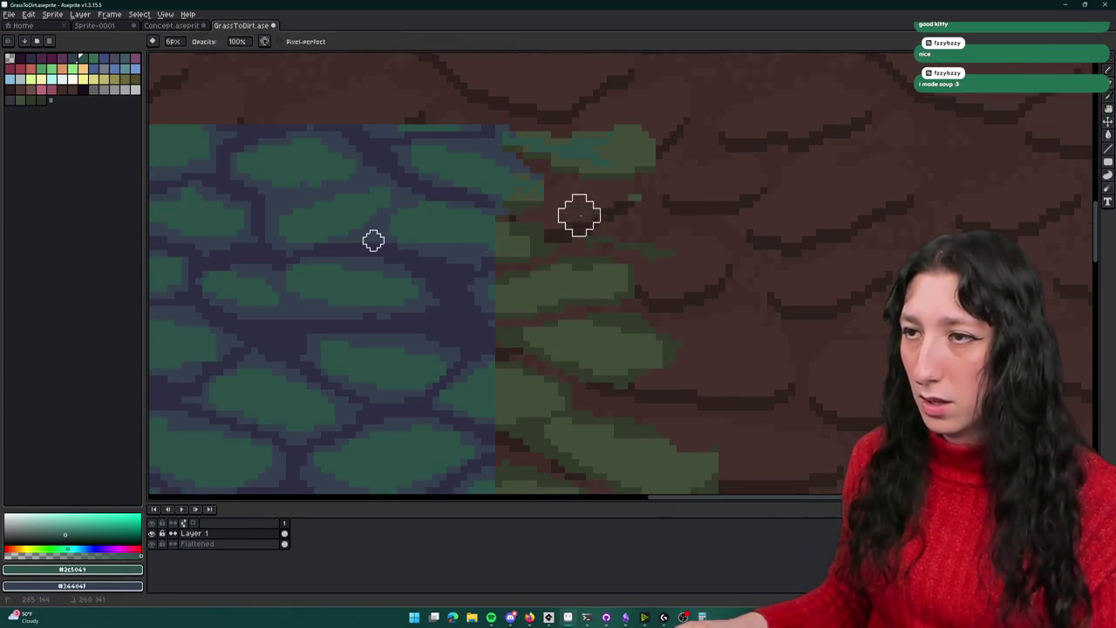
{"action": "scroll", "coordinate": [616, 235], "scroll_direction": "up", "scroll_amount": 4}
{"action": "key", "text": "i"}
{"action": "left_click", "coordinate": [483, 186]}
{"action": "key", "text": "b"}
{"action": "left_click", "coordinate": [497, 132]}
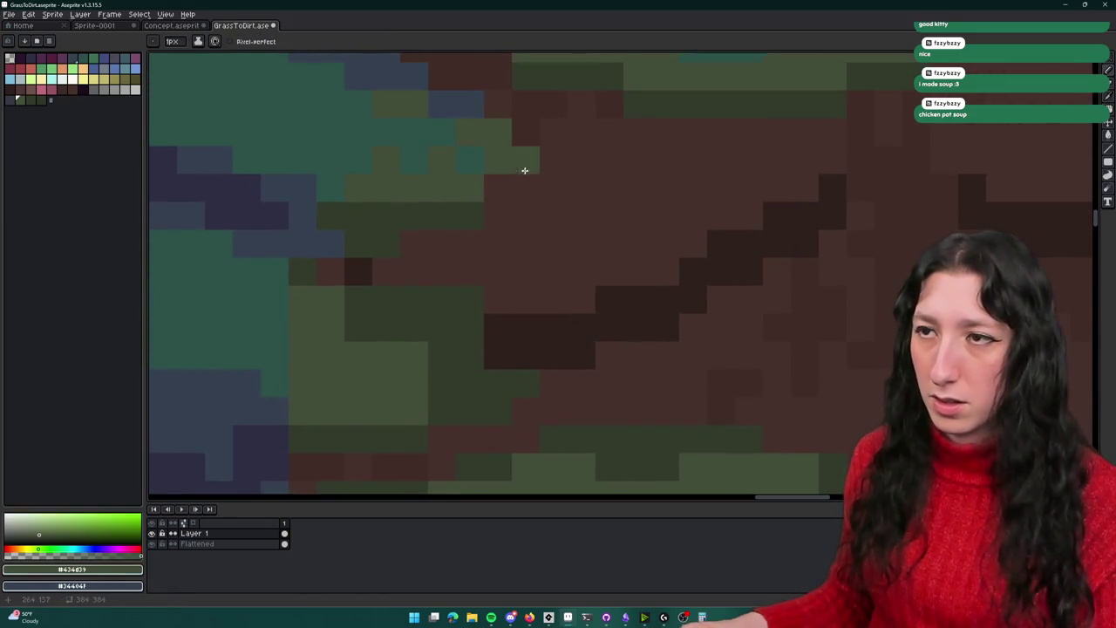
{"action": "scroll", "coordinate": [521, 178], "scroll_direction": "down", "scroll_amount": 2}
{"action": "scroll", "coordinate": [510, 196], "scroll_direction": "up", "scroll_amount": 2}
{"action": "key", "text": "i"}
{"action": "right_click", "coordinate": [516, 203]}
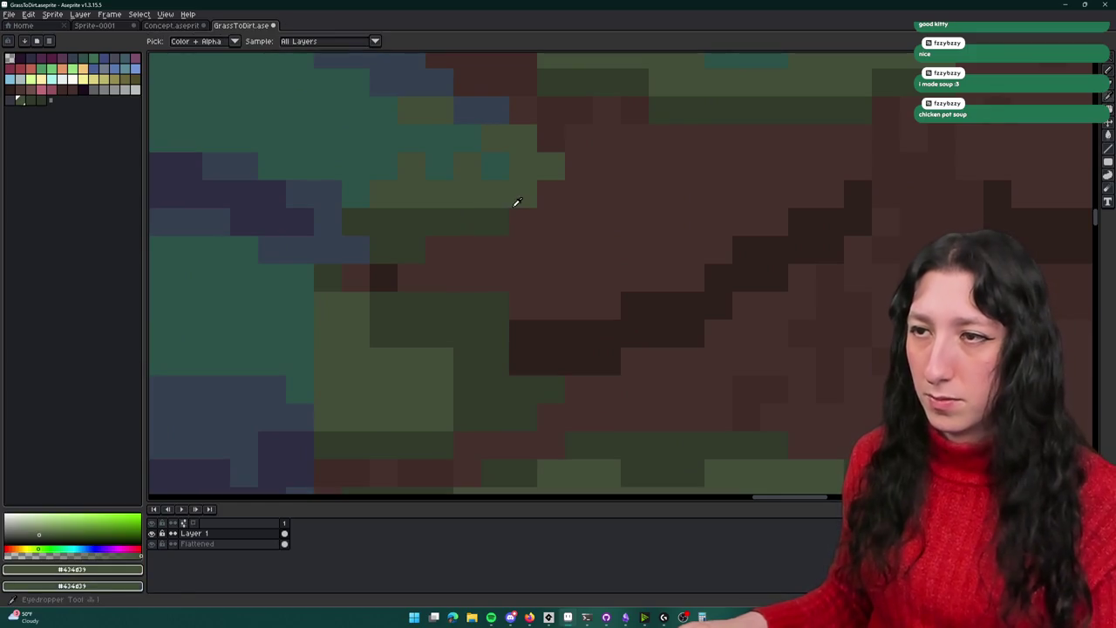
{"action": "key", "text": "b"}
With a 1px brush, turn stray green pixels along the cobble outline dark brown
{"action": "scroll", "coordinate": [523, 233], "scroll_direction": "down", "scroll_amount": 3}
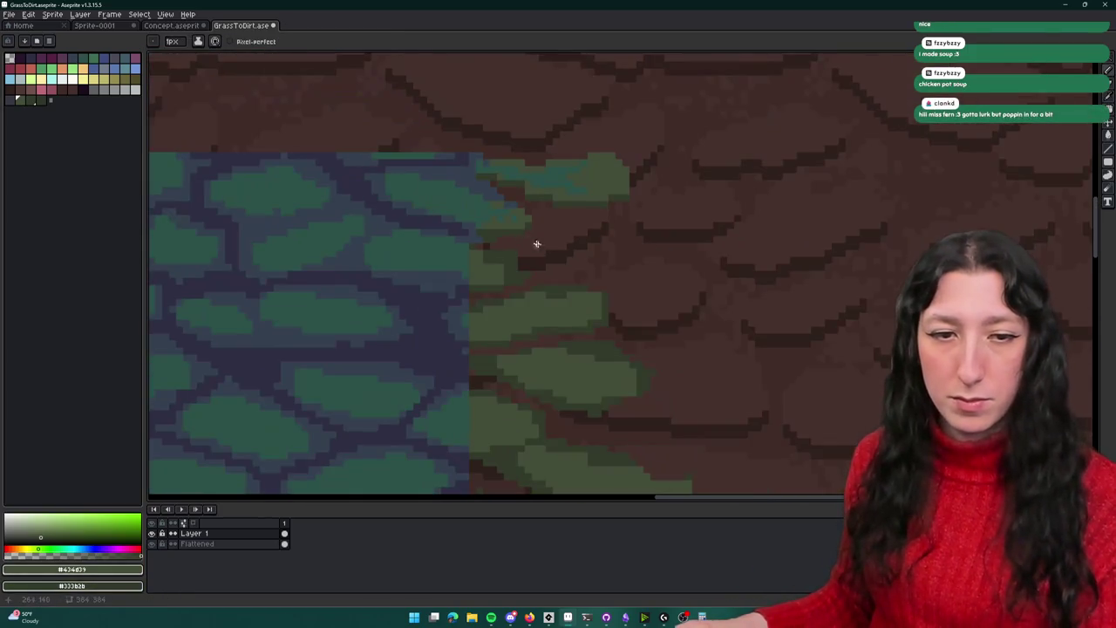
{"action": "scroll", "coordinate": [530, 218], "scroll_direction": "down", "scroll_amount": 2}
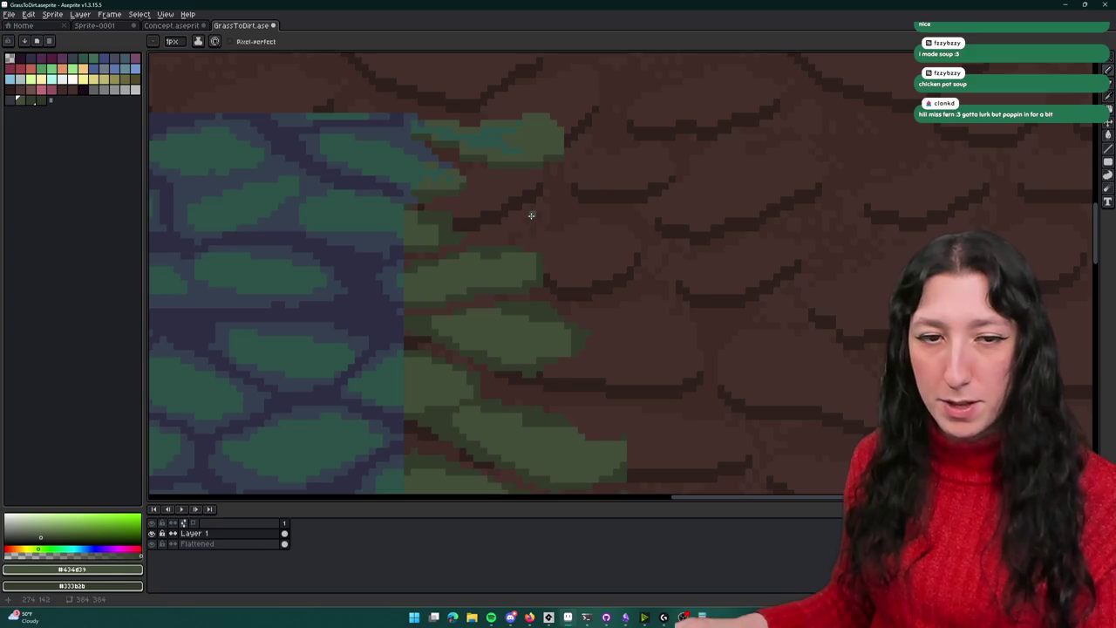
{"action": "scroll", "coordinate": [515, 174], "scroll_direction": "down", "scroll_amount": 1}
{"action": "scroll", "coordinate": [461, 149], "scroll_direction": "down", "scroll_amount": 1}
{"action": "scroll", "coordinate": [431, 167], "scroll_direction": "up", "scroll_amount": 2}
{"action": "scroll", "coordinate": [431, 174], "scroll_direction": "up", "scroll_amount": 2}
{"action": "key", "text": "e"}
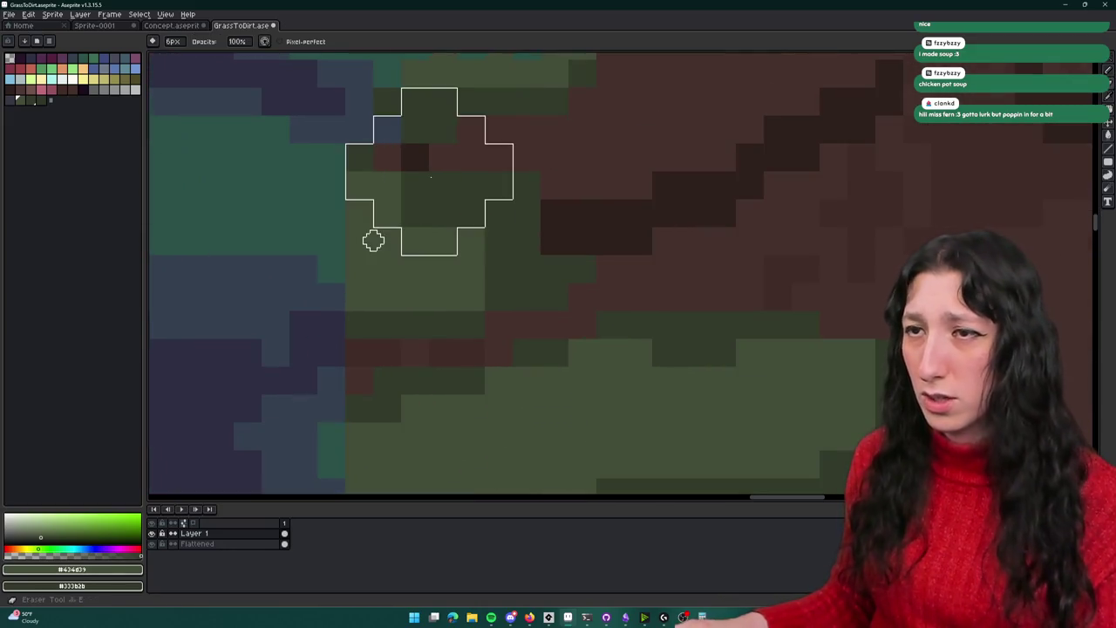
{"action": "key", "text": "minus"}
{"action": "key", "text": "minus"}
{"action": "key", "text": "minus"}
{"action": "scroll", "coordinate": [473, 187], "scroll_direction": "down", "scroll_amount": 4}
{"action": "scroll", "coordinate": [491, 179], "scroll_direction": "up", "scroll_amount": 4}
{"action": "scroll", "coordinate": [516, 222], "scroll_direction": "up", "scroll_amount": 1}
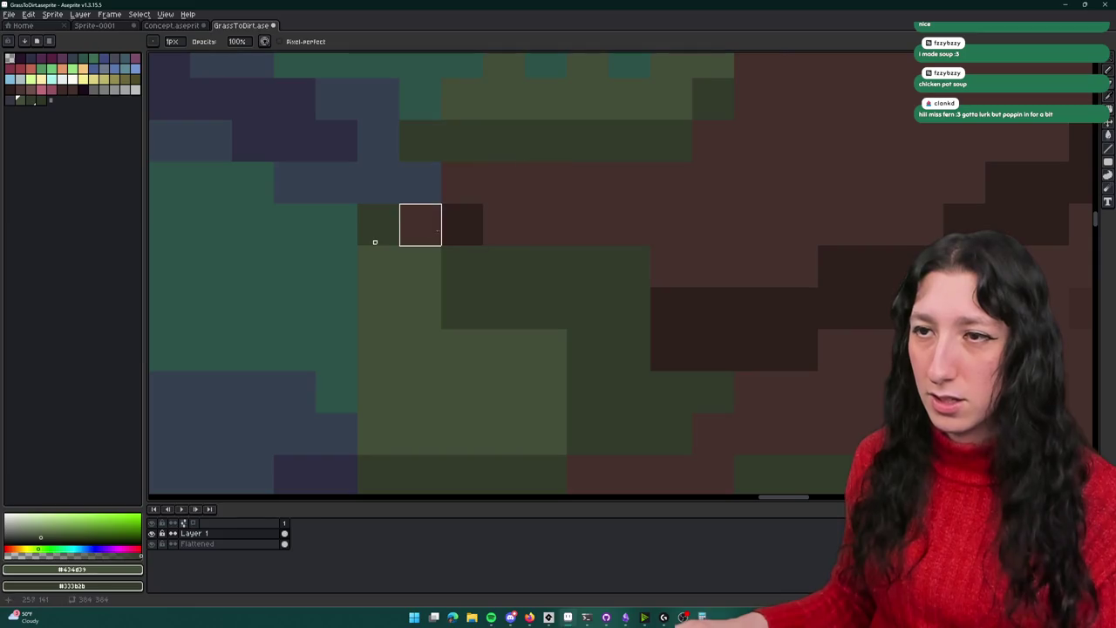
{"action": "mouse_move", "coordinate": [504, 265]}
{"action": "left_mouse_down"}
{"action": "mouse_move", "coordinate": [587, 264]}
{"action": "mouse_move", "coordinate": [588, 307]}
{"action": "left_mouse_up"}
{"action": "scroll", "coordinate": [588, 307], "scroll_direction": "down", "scroll_amount": 2}
{"action": "mouse_move", "coordinate": [436, 265]}
{"action": "left_mouse_down"}
{"action": "mouse_move", "coordinate": [394, 224]}
{"action": "mouse_move", "coordinate": [562, 307]}
{"action": "left_mouse_up"}
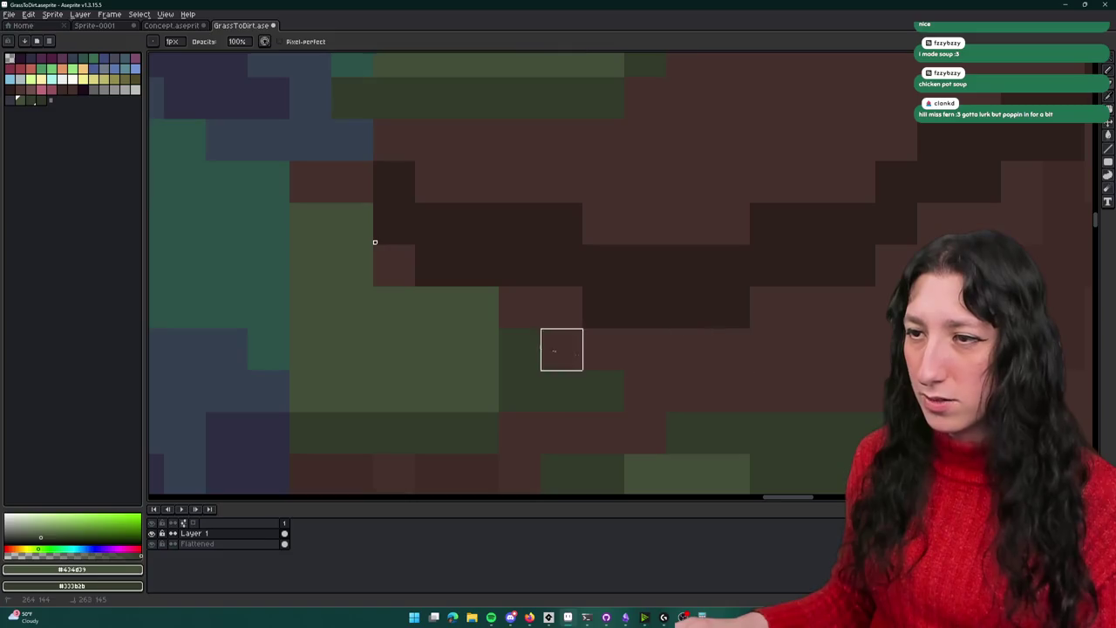
{"action": "scroll", "coordinate": [518, 323], "scroll_direction": "up", "scroll_amount": 1}
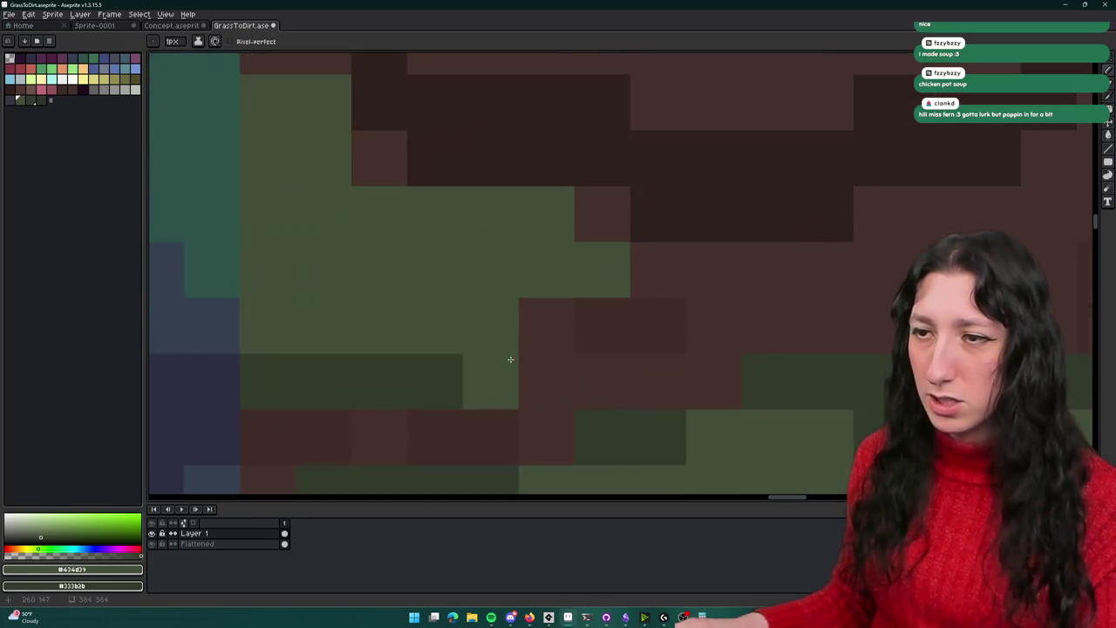
Extend the blue #34404f stone outline from the purple stones into the transition
{"action": "key", "text": "i"}
{"action": "key", "text": "b"}
{"action": "scroll", "coordinate": [624, 331], "scroll_direction": "down", "scroll_amount": 4}
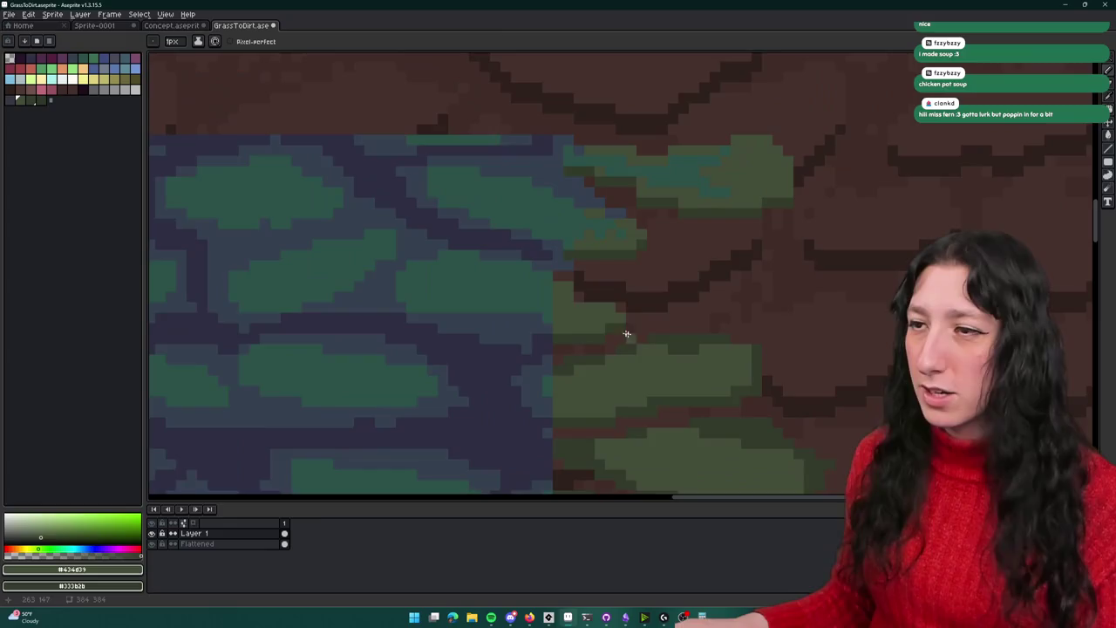
{"action": "scroll", "coordinate": [592, 305], "scroll_direction": "up", "scroll_amount": 3}
{"action": "scroll", "coordinate": [564, 274], "scroll_direction": "down", "scroll_amount": 2}
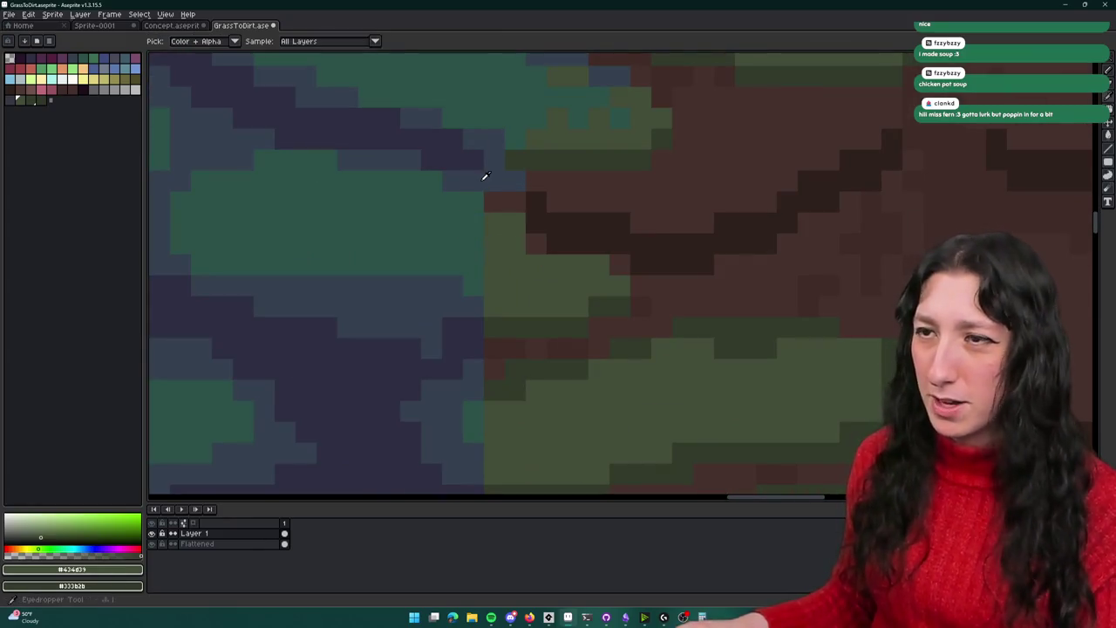
{"action": "left_click", "coordinate": [484, 179], "text": "alt"}
{"action": "mouse_move", "coordinate": [508, 205]}
{"action": "left_mouse_down"}
{"action": "mouse_move", "coordinate": [575, 235]}
{"action": "mouse_move", "coordinate": [554, 204]}
{"action": "left_mouse_up"}
{"action": "scroll", "coordinate": [558, 236], "scroll_direction": "down", "scroll_amount": 2}
{"action": "scroll", "coordinate": [558, 227], "scroll_direction": "up", "scroll_amount": 2}
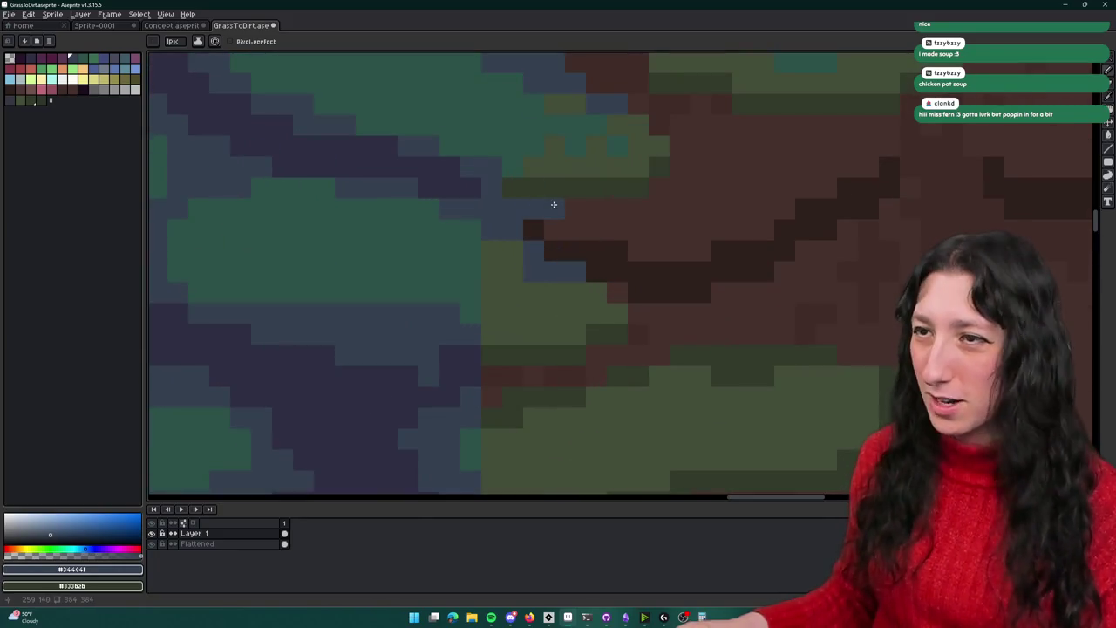
{"action": "scroll", "coordinate": [514, 227], "scroll_direction": "down", "scroll_amount": 3}
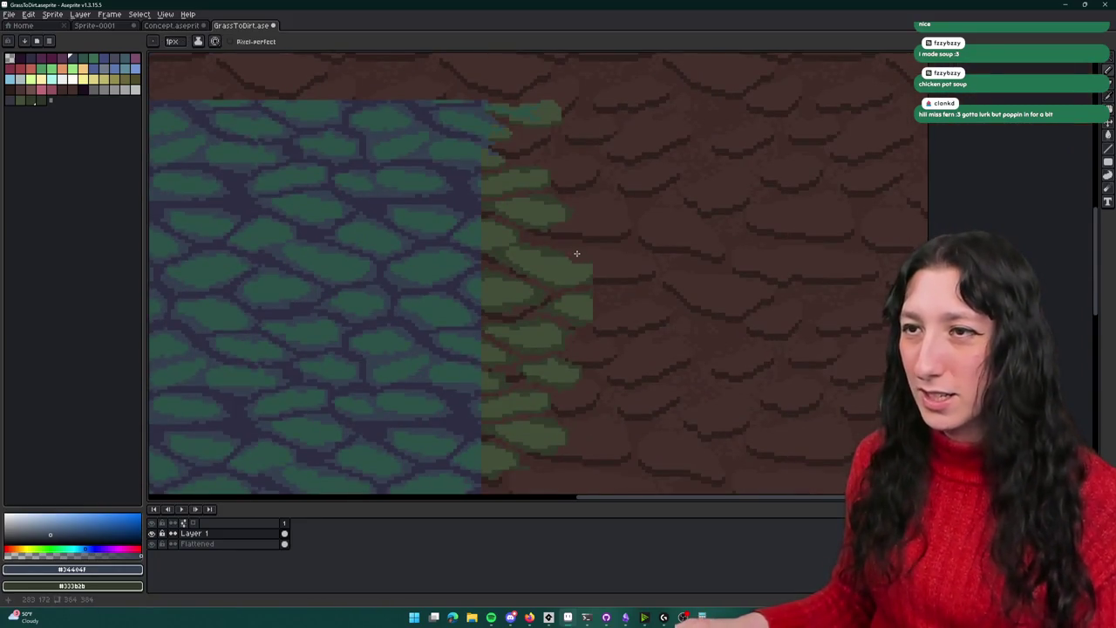
{"action": "scroll", "coordinate": [450, 165], "scroll_direction": "up", "scroll_amount": 1}
{"action": "scroll", "coordinate": [479, 160], "scroll_direction": "up", "scroll_amount": 2}
Paint teal #2c5049 and green #434d39 strokes across the seam
{"action": "left_click", "coordinate": [489, 163], "text": "alt"}
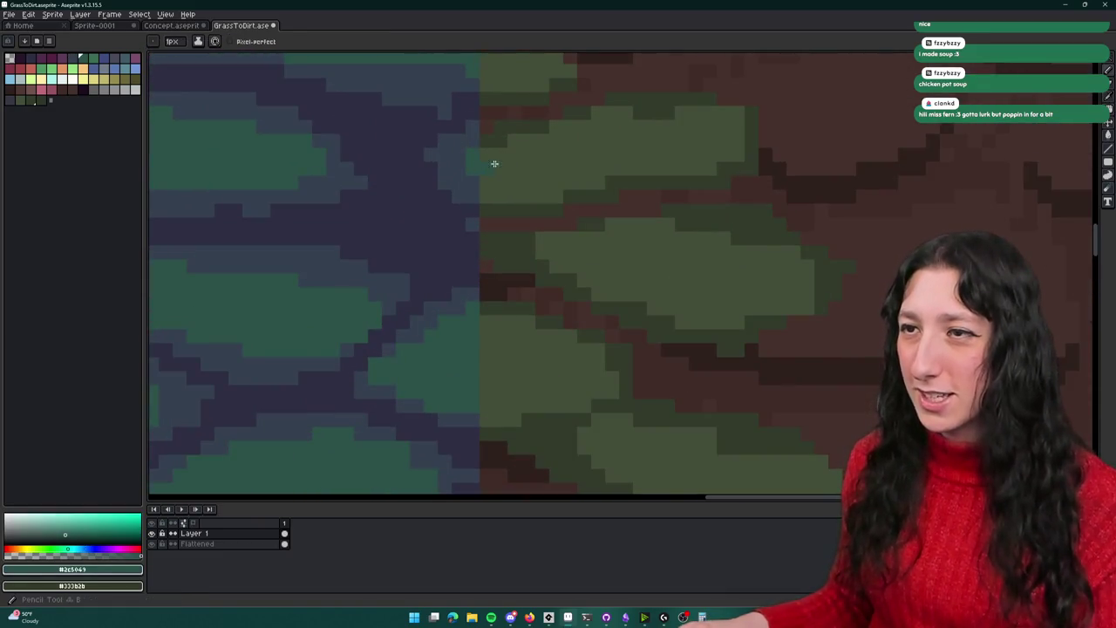
{"action": "left_click_drag", "start_coordinate": [478, 180], "coordinate": [512, 229]}
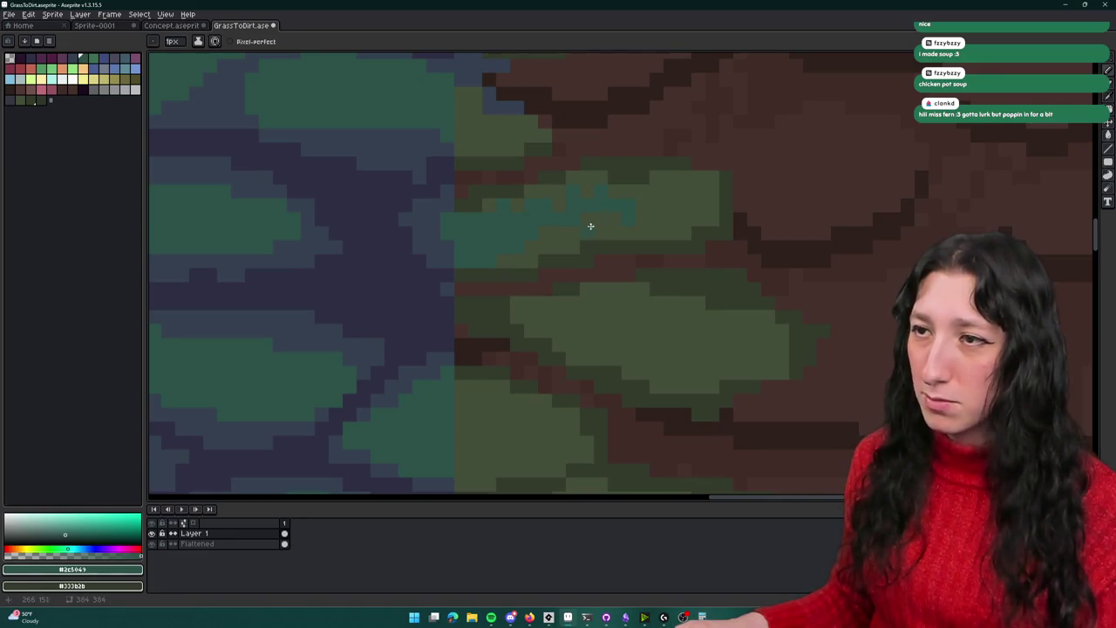
{"action": "right_click", "coordinate": [654, 200], "text": "alt"}
{"action": "scroll", "coordinate": [625, 206], "scroll_direction": "up", "scroll_amount": 1}
{"action": "mouse_move", "coordinate": [549, 174]}
{"action": "left_mouse_down"}
{"action": "mouse_move", "coordinate": [534, 186]}
{"action": "mouse_move", "coordinate": [655, 259]}
{"action": "left_mouse_up"}
Sample the slate blue-grey and olive green colours from the tile
{"action": "key", "text": "w"}
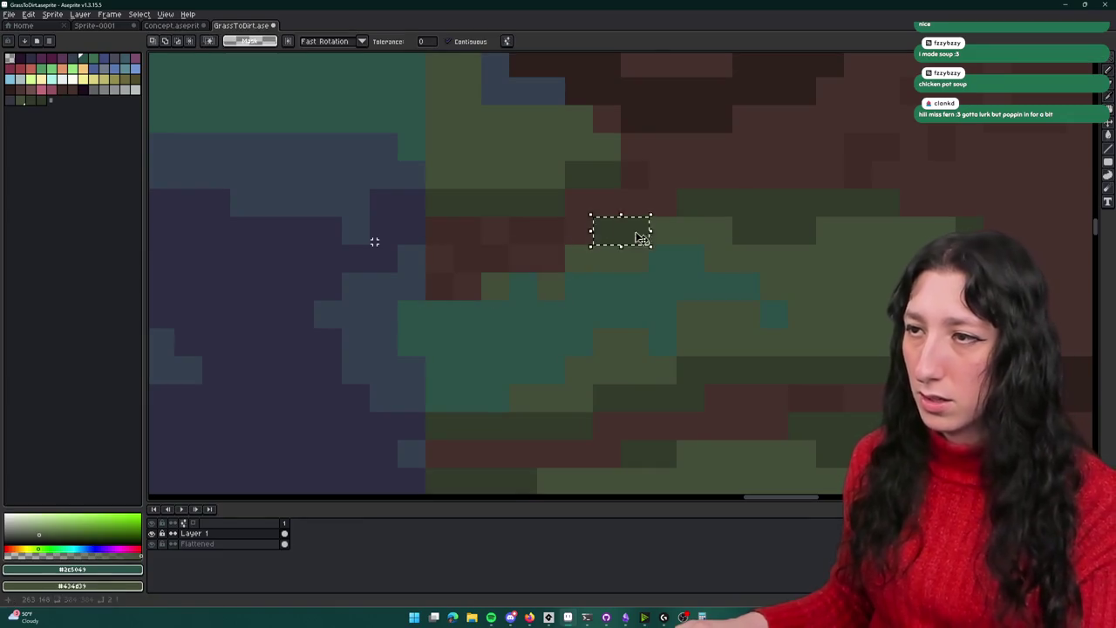
{"action": "scroll", "coordinate": [801, 258], "scroll_direction": "down", "scroll_amount": 2}
{"action": "key", "text": "b"}
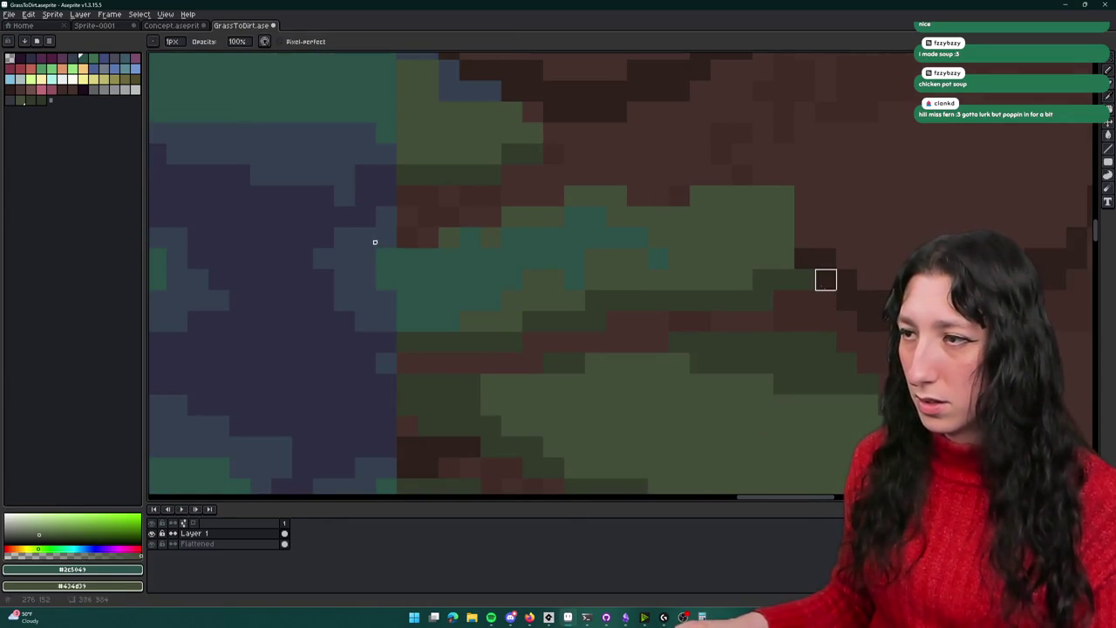
{"action": "scroll", "coordinate": [511, 341], "scroll_direction": "down", "scroll_amount": 3}
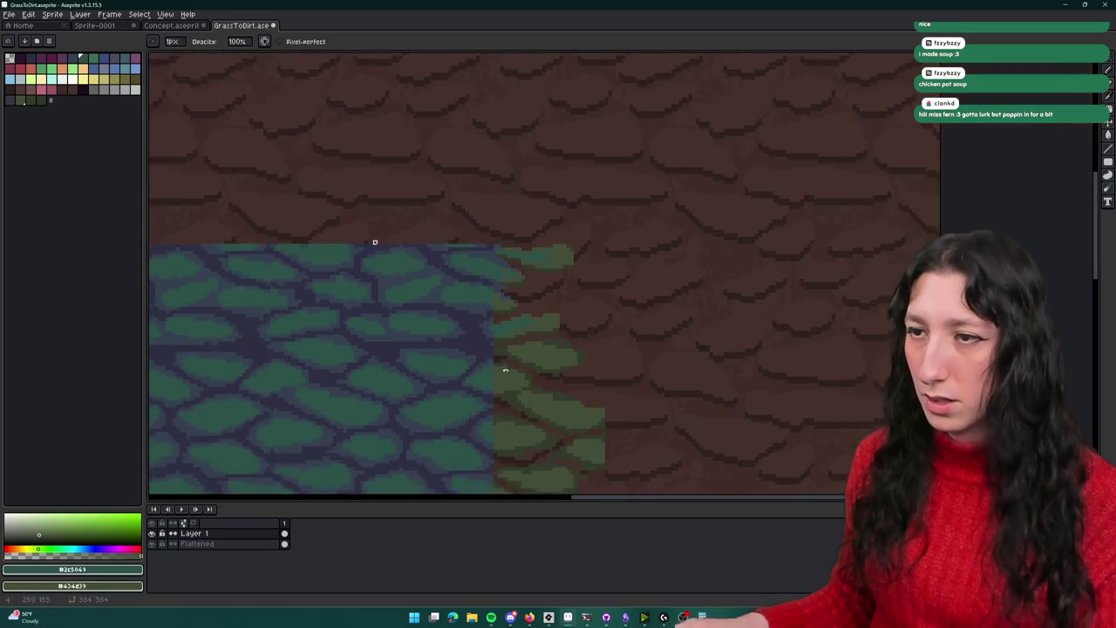
{"action": "scroll", "coordinate": [607, 236], "scroll_direction": "up", "scroll_amount": 1}
{"action": "scroll", "coordinate": [607, 236], "scroll_direction": "up", "scroll_amount": 2}
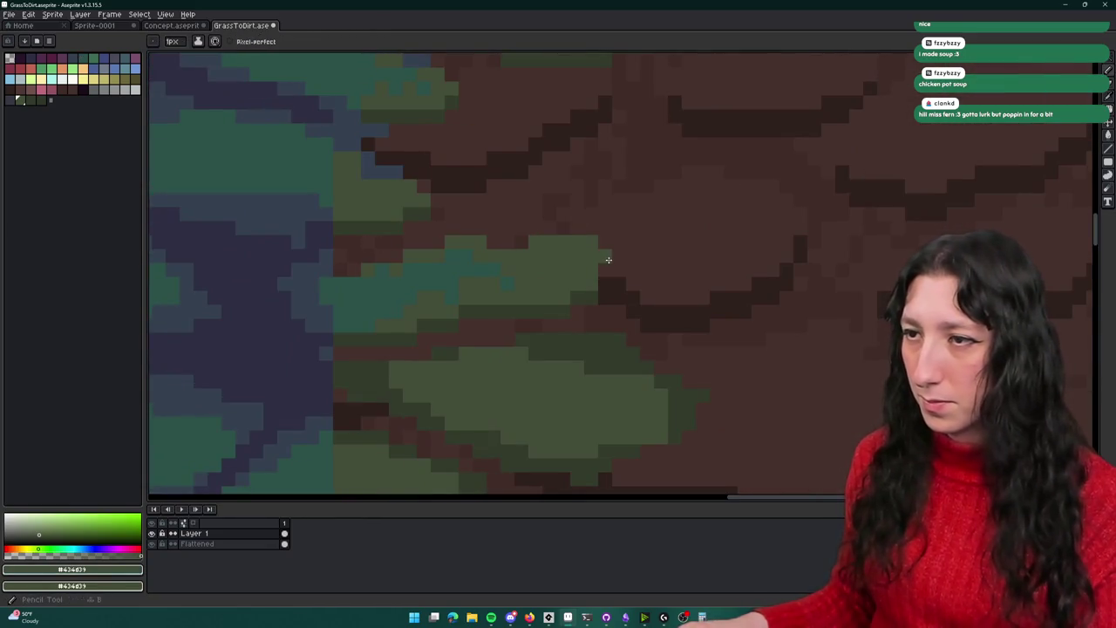
{"action": "scroll", "coordinate": [610, 263], "scroll_direction": "down", "scroll_amount": 3}
{"action": "scroll", "coordinate": [593, 291], "scroll_direction": "up", "scroll_amount": 1}
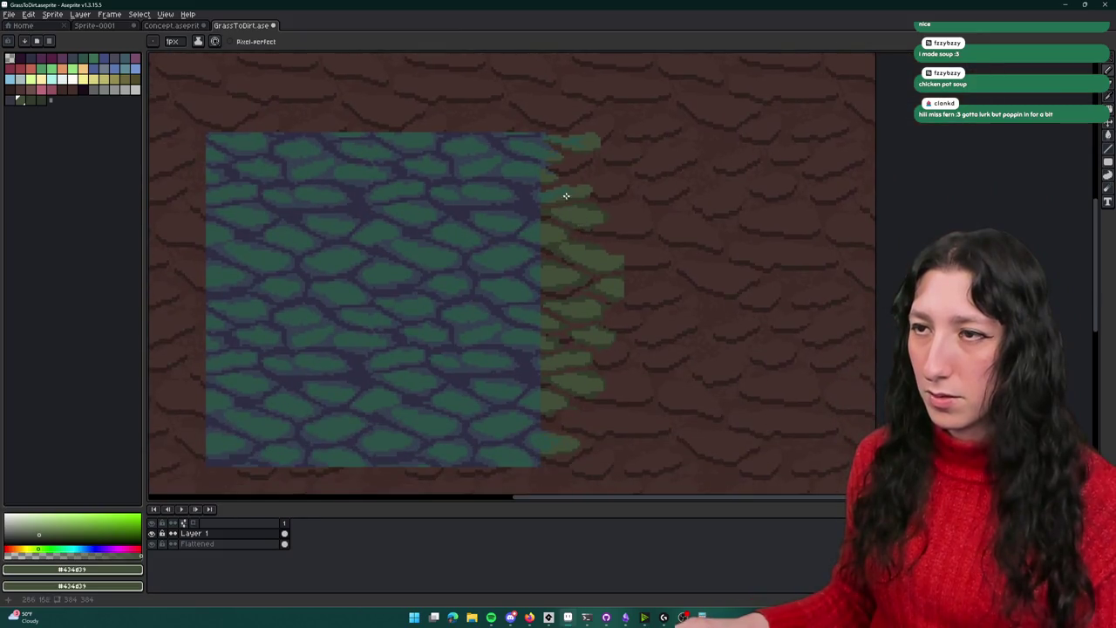
{"action": "scroll", "coordinate": [567, 195], "scroll_direction": "up", "scroll_amount": 3}
{"action": "key", "text": "alt"}
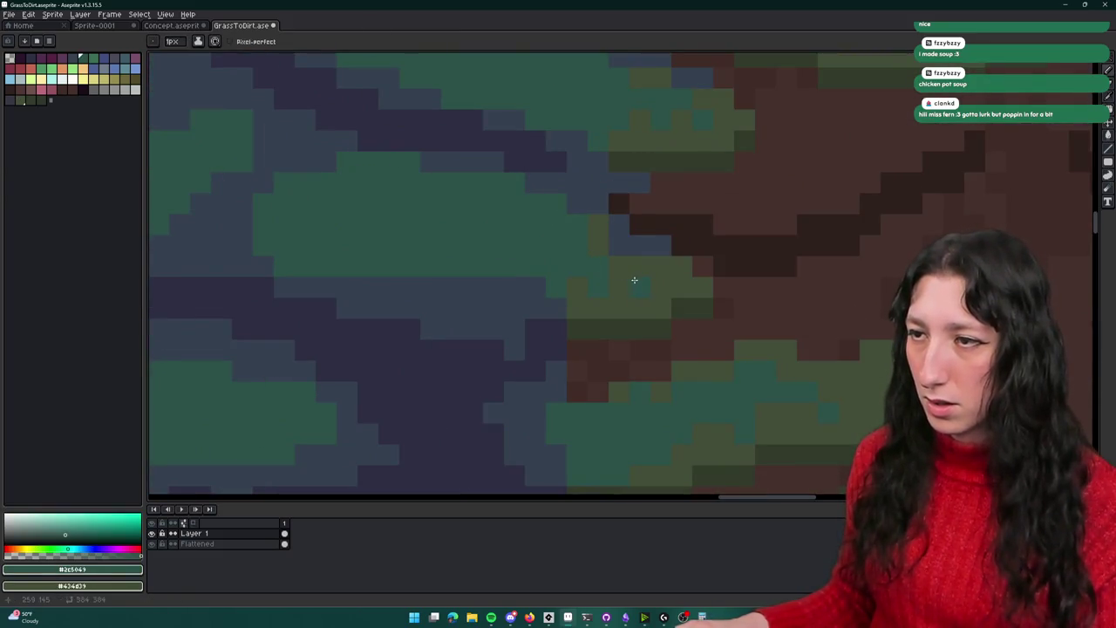
{"action": "scroll", "coordinate": [617, 273], "scroll_direction": "down", "scroll_amount": 5}
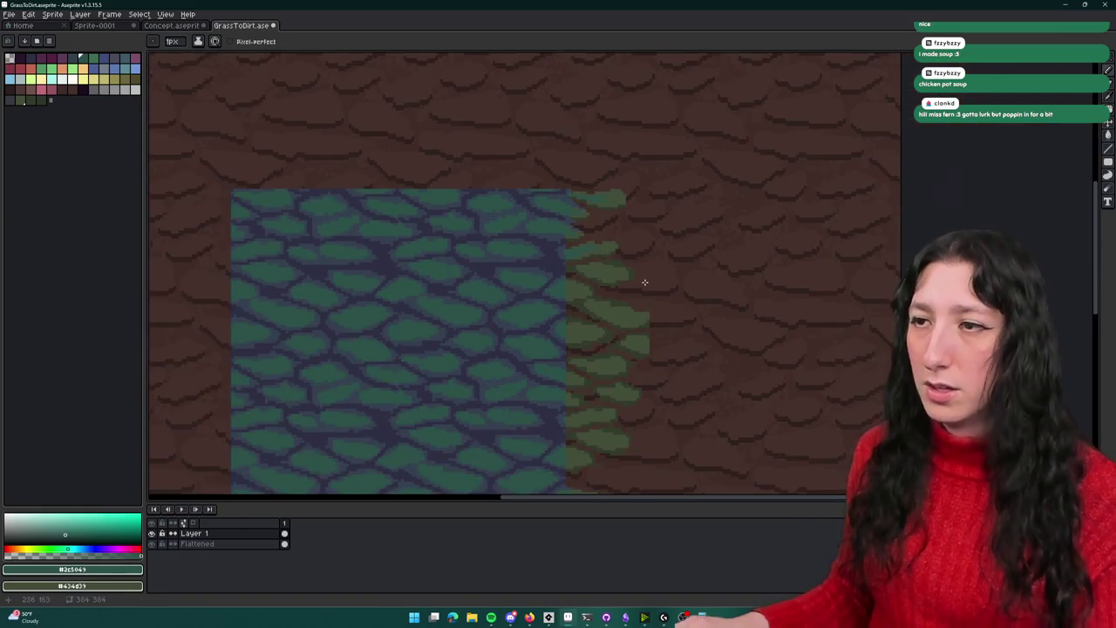
{"action": "scroll", "coordinate": [602, 239], "scroll_direction": "down", "scroll_amount": 1}
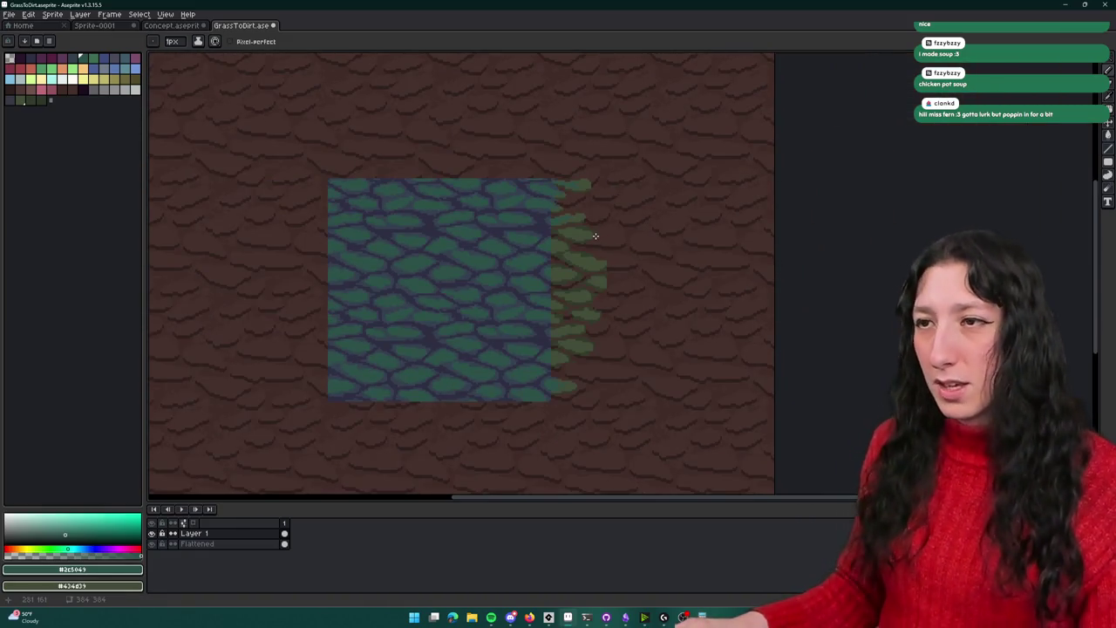
{"action": "scroll", "coordinate": [580, 245], "scroll_direction": "down", "scroll_amount": 1}
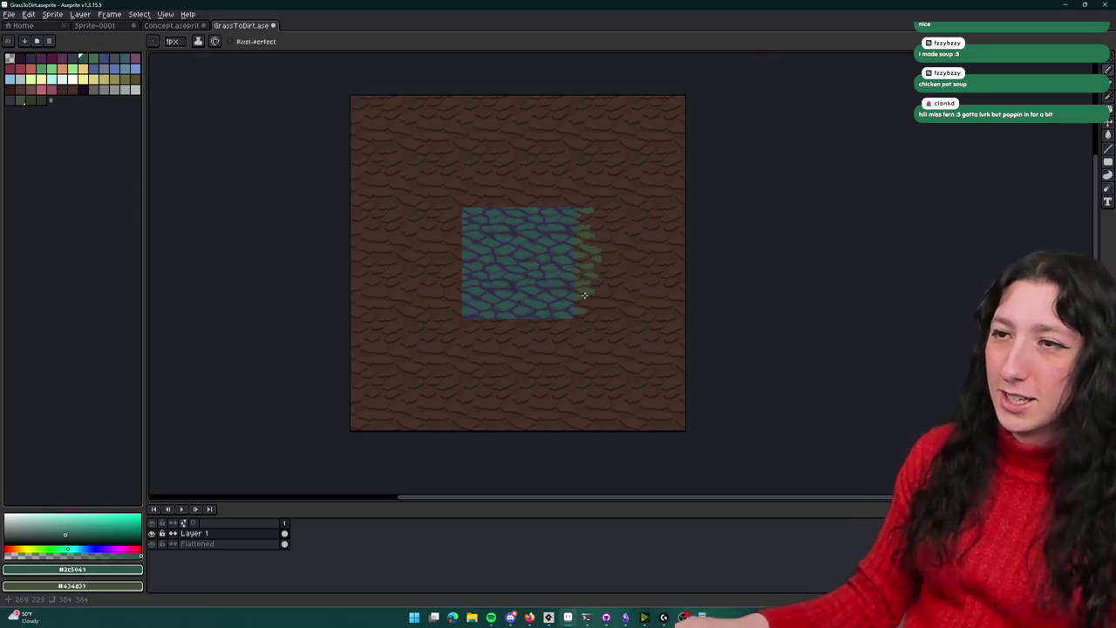
{"action": "scroll", "coordinate": [611, 277], "scroll_direction": "up", "scroll_amount": 3}
{"action": "scroll", "coordinate": [579, 278], "scroll_direction": "down", "scroll_amount": 1}
{"action": "scroll", "coordinate": [549, 276], "scroll_direction": "down", "scroll_amount": 1}
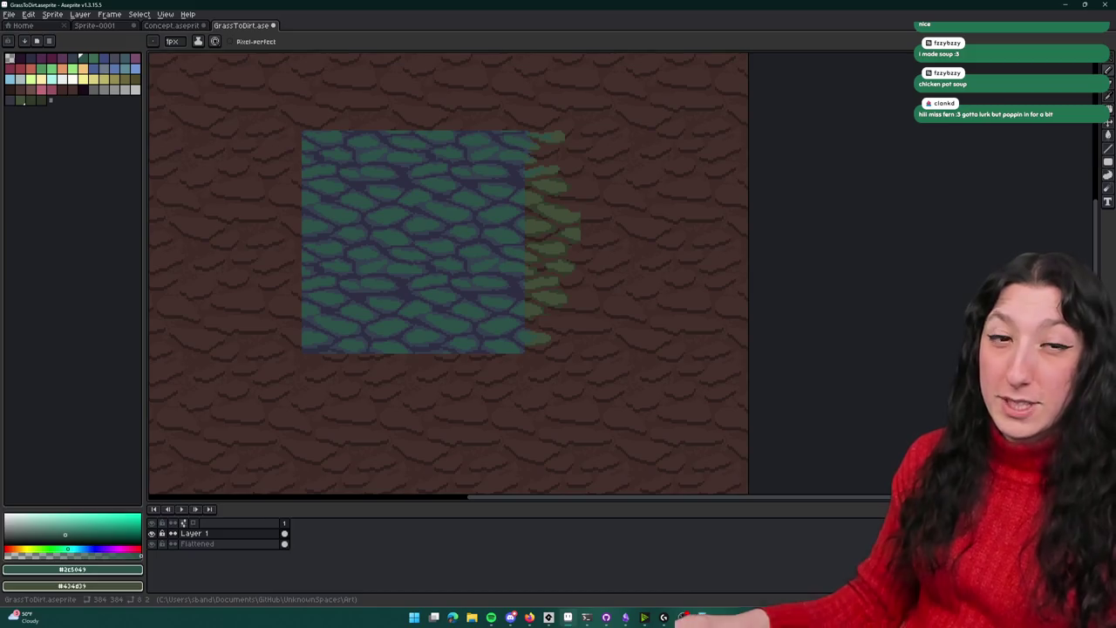
{"action": "scroll", "coordinate": [531, 232], "scroll_direction": "up", "scroll_amount": 2}
{"action": "scroll", "coordinate": [515, 215], "scroll_direction": "up", "scroll_amount": 2}
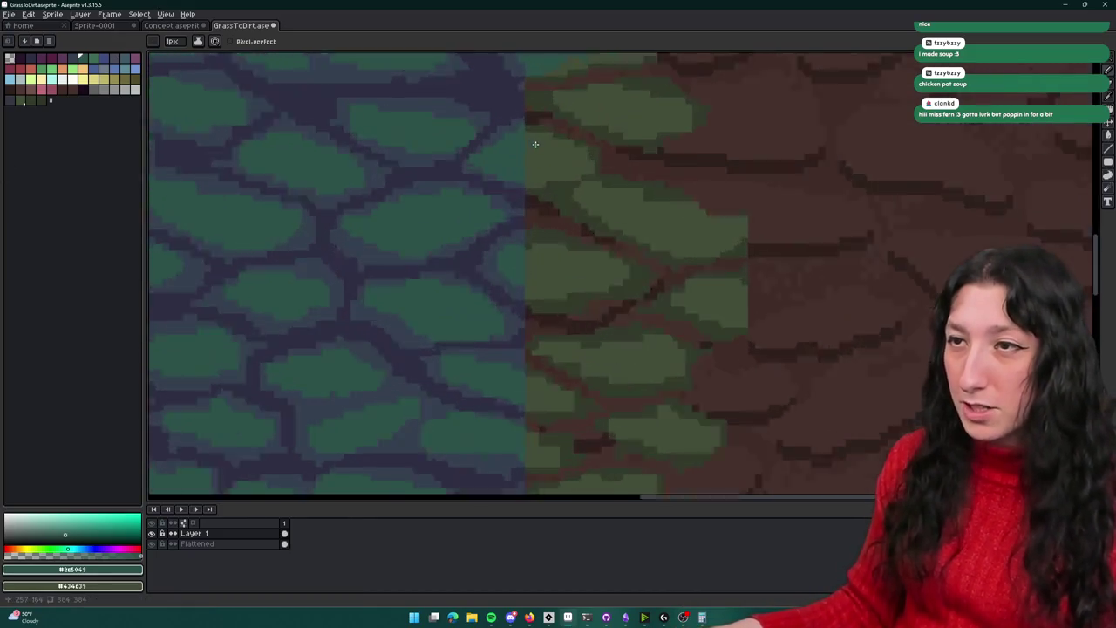
{"action": "scroll", "coordinate": [535, 144], "scroll_direction": "up", "scroll_amount": 1}
{"action": "scroll", "coordinate": [523, 149], "scroll_direction": "up", "scroll_amount": 1}
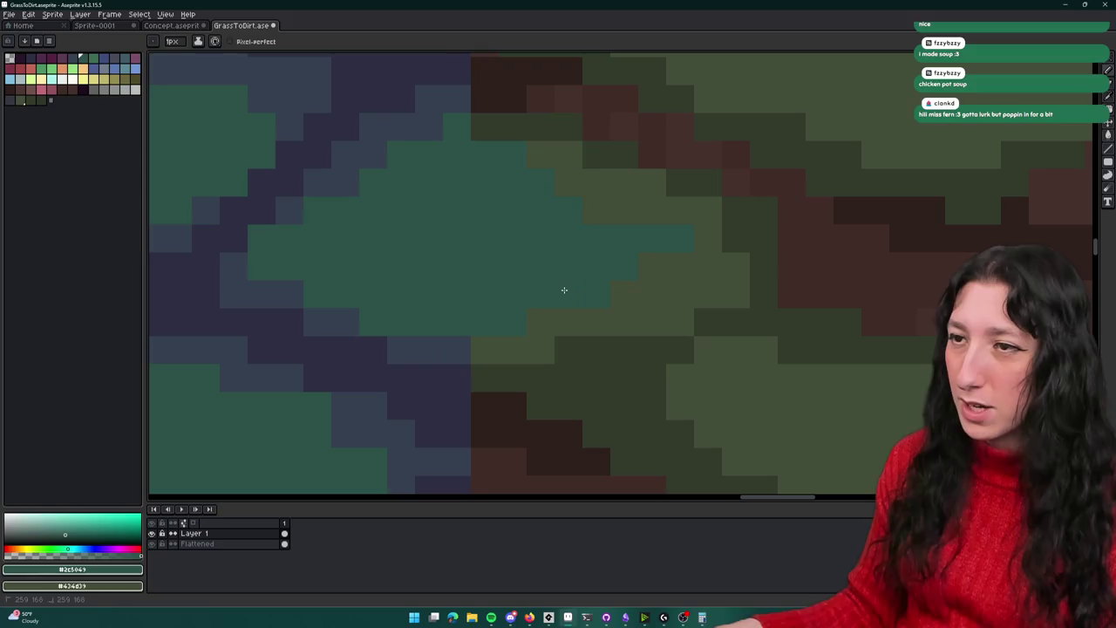
{"action": "scroll", "coordinate": [569, 300], "scroll_direction": "down", "scroll_amount": 2}
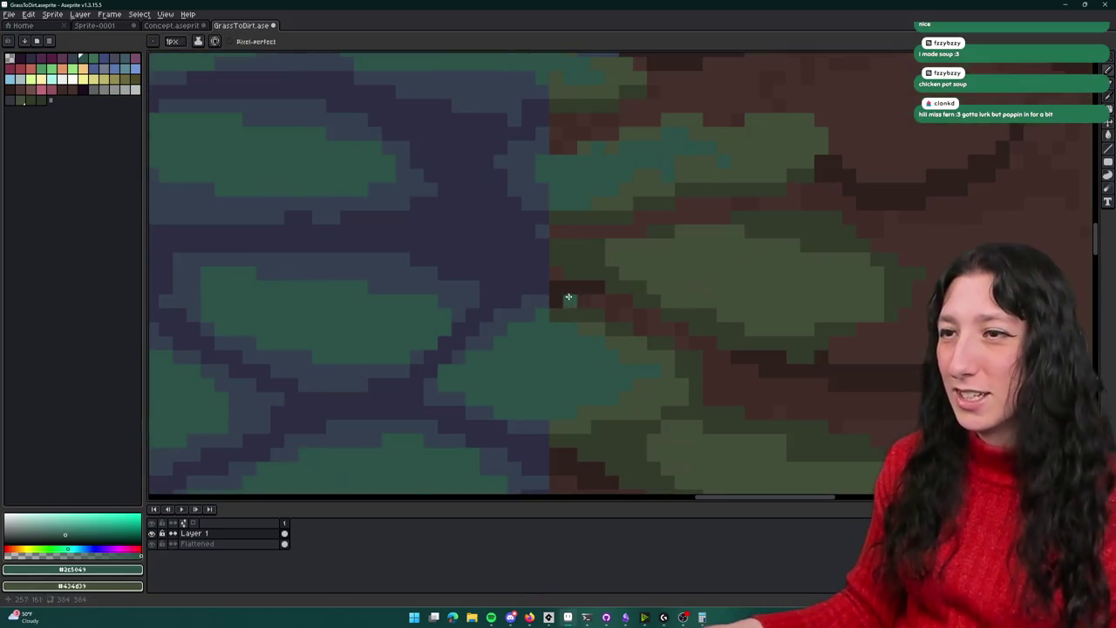
{"action": "scroll", "coordinate": [549, 239], "scroll_direction": "up", "scroll_amount": 1}
{"action": "scroll", "coordinate": [549, 240], "scroll_direction": "down", "scroll_amount": 1}
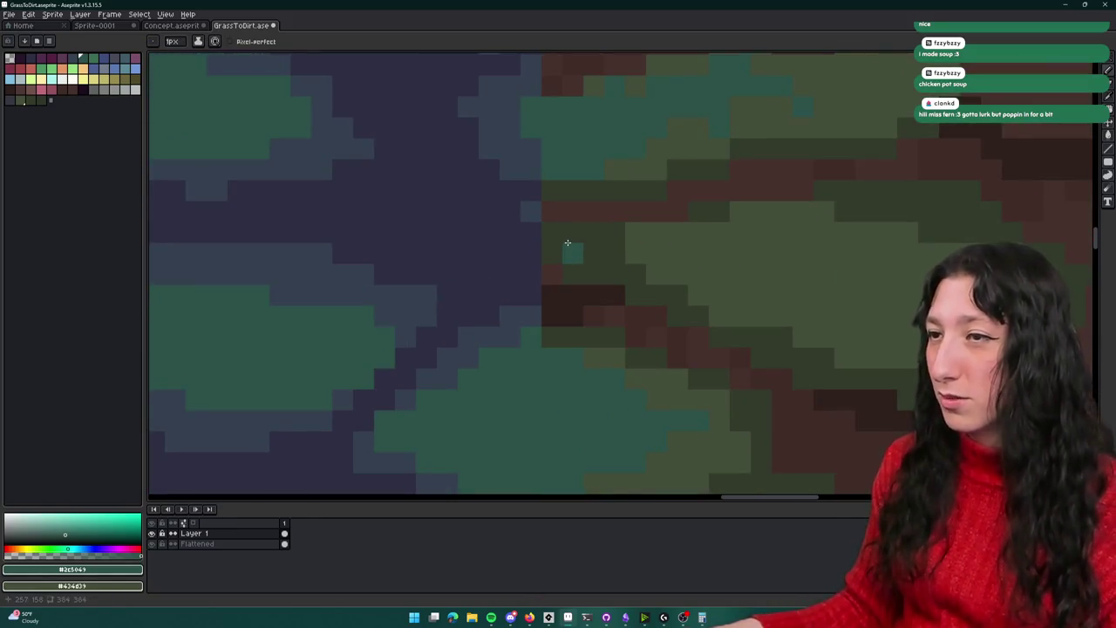
{"action": "scroll", "coordinate": [567, 243], "scroll_direction": "down", "scroll_amount": 1}
{"action": "scroll", "coordinate": [568, 244], "scroll_direction": "down", "scroll_amount": 1}
{"action": "scroll", "coordinate": [567, 244], "scroll_direction": "up", "scroll_amount": 3}
{"action": "left_click", "coordinate": [530, 210], "text": "alt"}
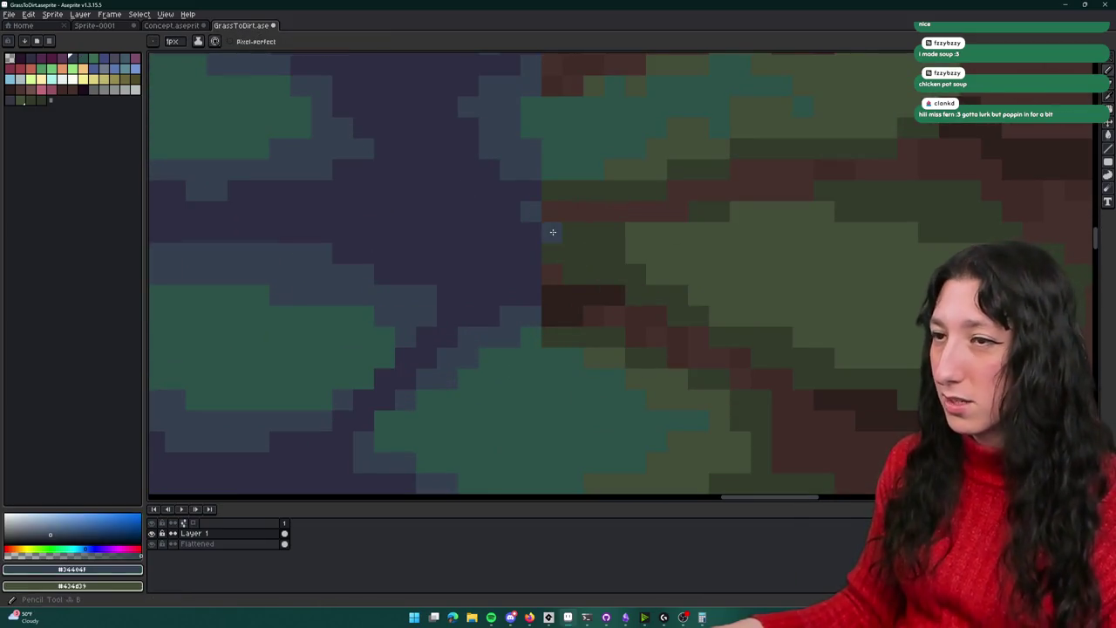
{"action": "scroll", "coordinate": [558, 262], "scroll_direction": "down", "scroll_amount": 3}
{"action": "left_click", "coordinate": [628, 247], "text": "alt"}
Magic Wand-select the dark green patch inside the dirt
{"action": "scroll", "coordinate": [622, 242], "scroll_direction": "up", "scroll_amount": 2}
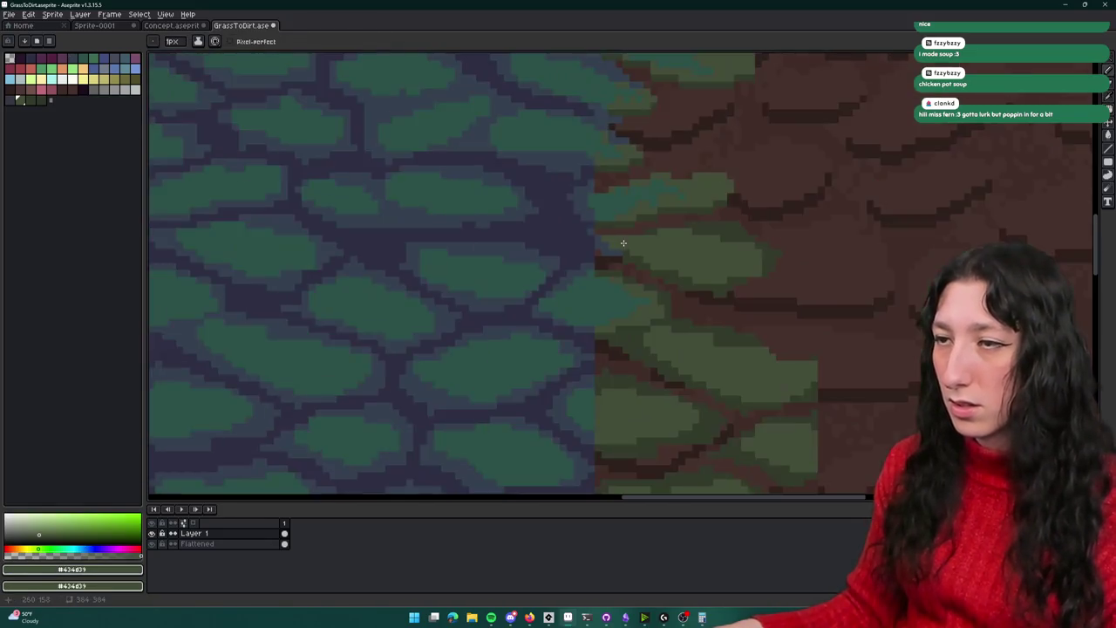
{"action": "scroll", "coordinate": [623, 241], "scroll_direction": "down", "scroll_amount": 1}
{"action": "scroll", "coordinate": [650, 249], "scroll_direction": "up", "scroll_amount": 2}
{"action": "scroll", "coordinate": [633, 254], "scroll_direction": "up", "scroll_amount": 1}
{"action": "key", "text": "w"}
{"action": "left_click", "coordinate": [707, 236]}
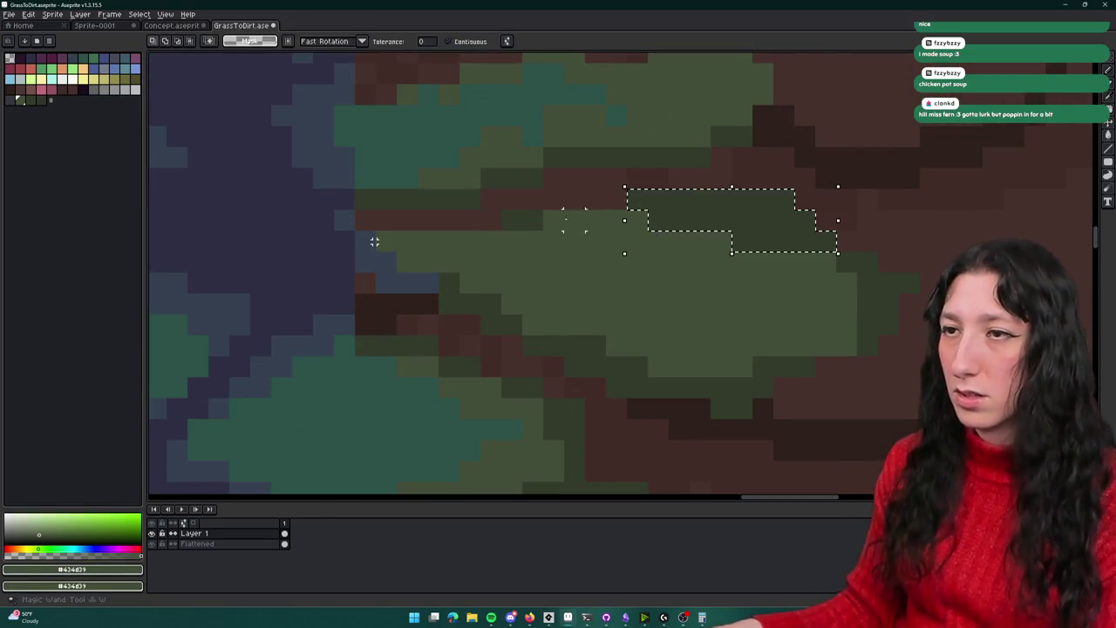
Delete the selected dark green patch and dismiss the accidental Frame Properties dialog
{"action": "key", "text": "Delete"}
{"action": "key", "text": "p"}
{"action": "key", "text": "Escape"}
{"action": "key", "text": "b"}
Sample the darker green and teal green colours while panning over the cobblestones
{"action": "left_click", "coordinate": [807, 361], "text": "alt"}
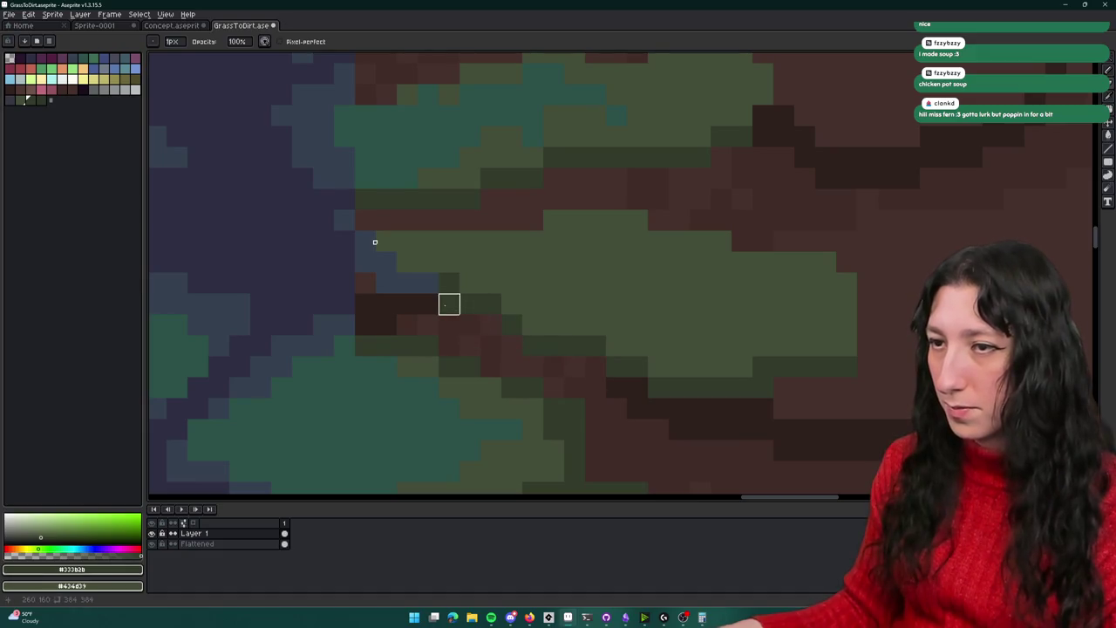
{"action": "scroll", "coordinate": [662, 349], "scroll_direction": "down", "scroll_amount": 2}
{"action": "scroll", "coordinate": [523, 296], "scroll_direction": "up", "scroll_amount": 2}
{"action": "left_click", "coordinate": [484, 314], "text": "alt"}
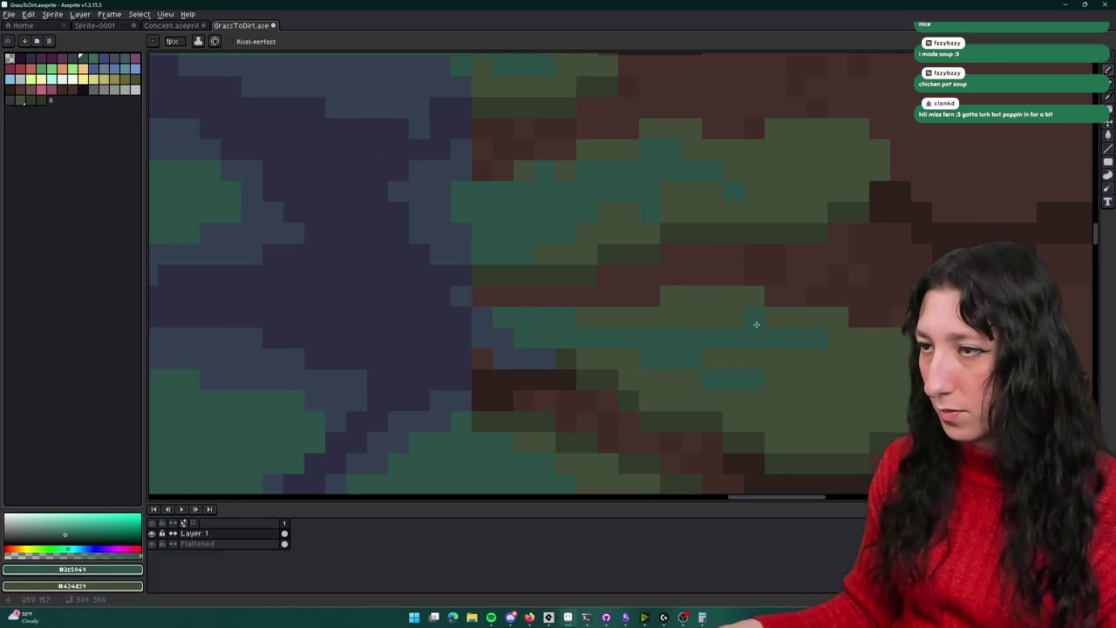
{"action": "scroll", "coordinate": [702, 361], "scroll_direction": "down", "scroll_amount": 2}
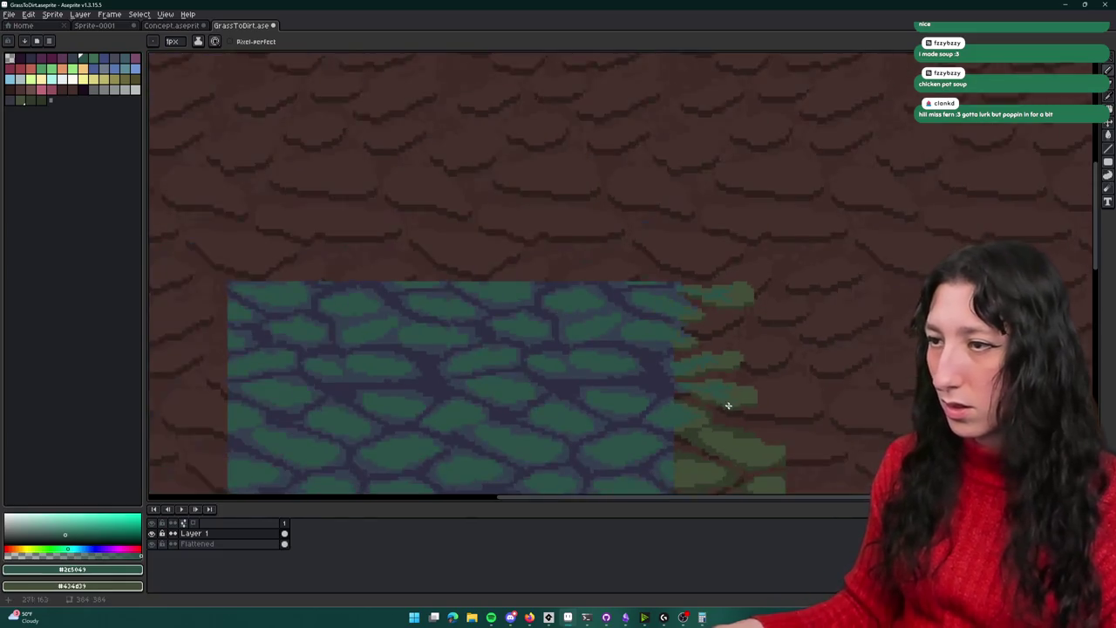
{"action": "scroll", "coordinate": [723, 404], "scroll_direction": "up", "scroll_amount": 2}
{"action": "left_click_drag", "start_coordinate": [668, 274], "coordinate": [561, 242]}
{"action": "scroll", "coordinate": [554, 239], "scroll_direction": "down", "scroll_amount": 1}
{"action": "scroll", "coordinate": [505, 219], "scroll_direction": "up", "scroll_amount": 2}
{"action": "scroll", "coordinate": [504, 194], "scroll_direction": "up", "scroll_amount": 1}
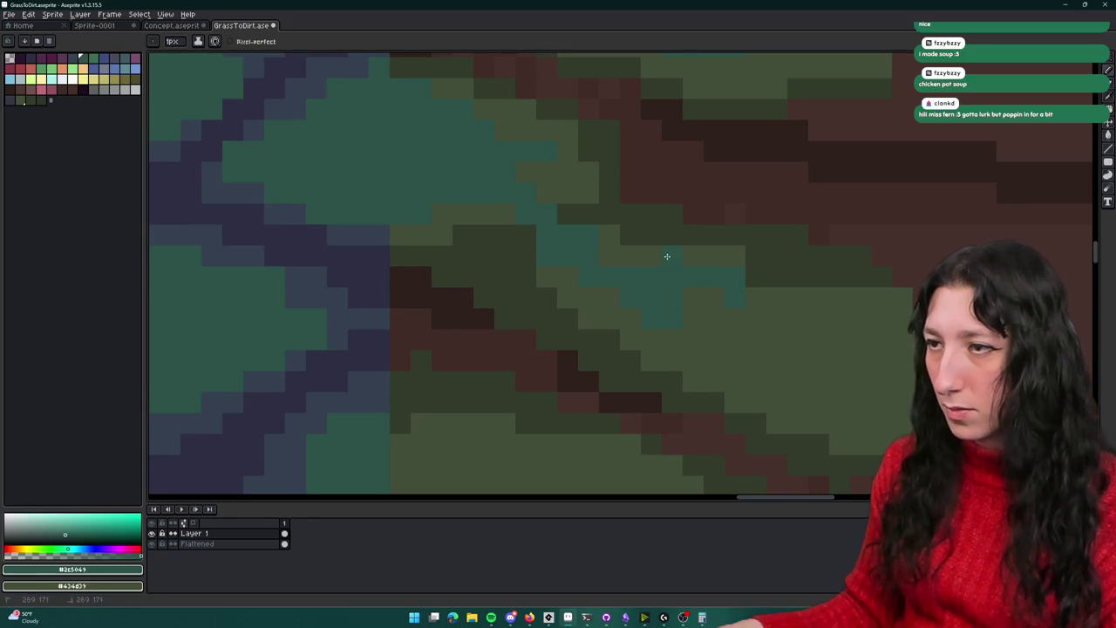
{"action": "scroll", "coordinate": [695, 293], "scroll_direction": "down", "scroll_amount": 1}
{"action": "scroll", "coordinate": [740, 344], "scroll_direction": "up", "scroll_amount": 1}
{"action": "scroll", "coordinate": [712, 343], "scroll_direction": "down", "scroll_amount": 1}
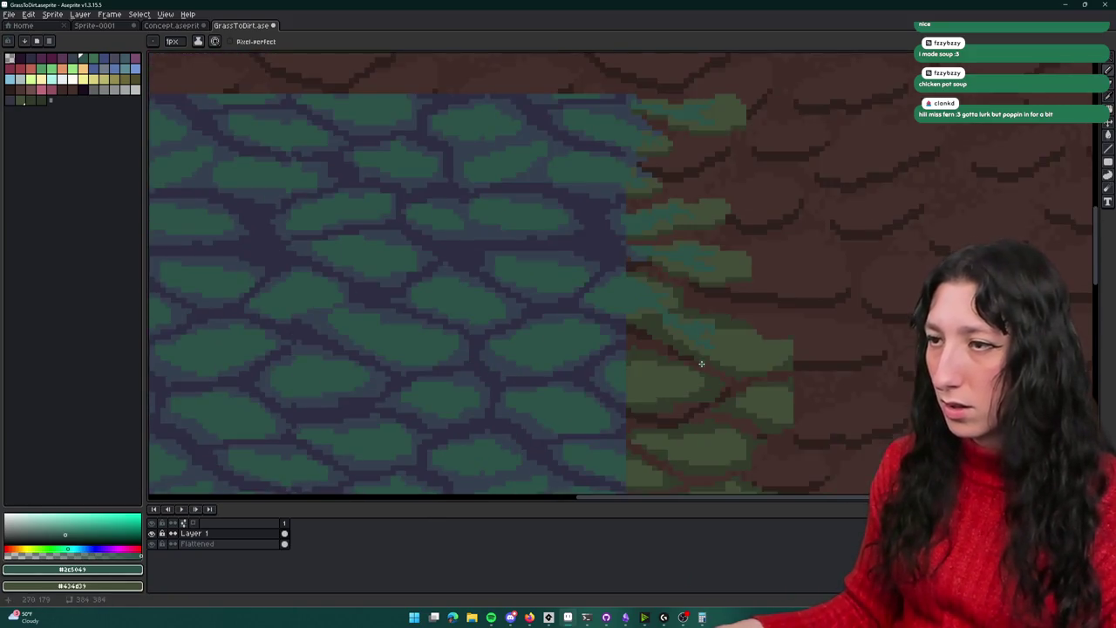
{"action": "scroll", "coordinate": [700, 366], "scroll_direction": "up", "scroll_amount": 1}
Paint a seam pixel and a grass pixel slate blue-grey
{"action": "key", "text": "alt"}
{"action": "scroll", "coordinate": [688, 283], "scroll_direction": "down", "scroll_amount": 1}
{"action": "left_click", "coordinate": [630, 169]}
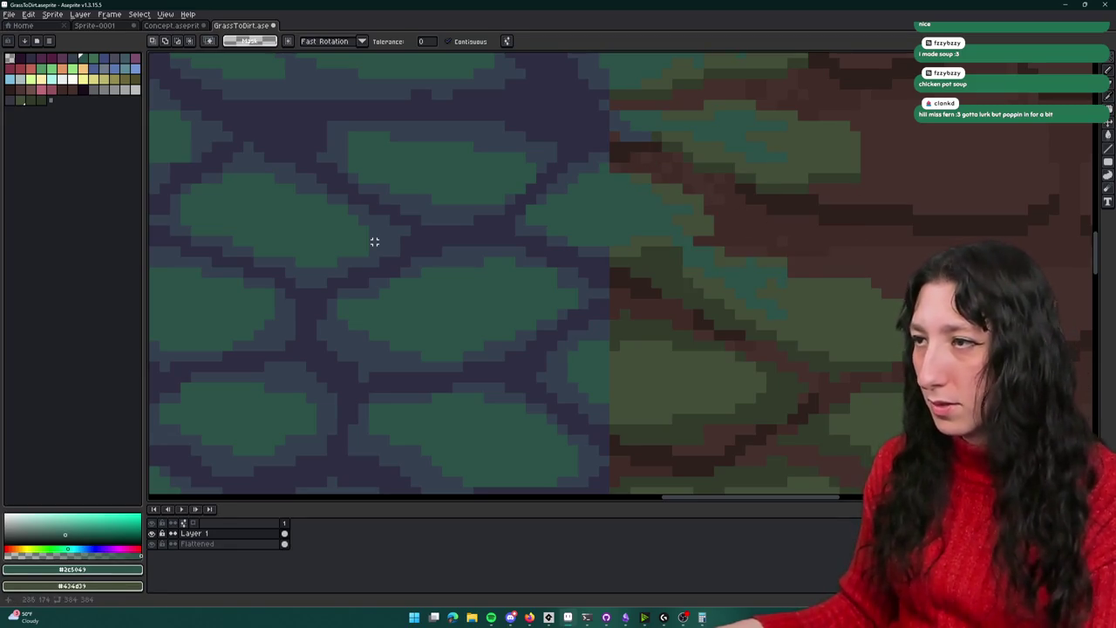
{"action": "scroll", "coordinate": [374, 241], "scroll_direction": "up", "scroll_amount": 2}
{"action": "scroll", "coordinate": [374, 242], "scroll_direction": "up", "scroll_amount": 2}
{"action": "key", "text": "i"}
{"action": "left_click", "coordinate": [426, 119]}
{"action": "key", "text": "b"}
{"action": "left_click", "coordinate": [447, 140]}
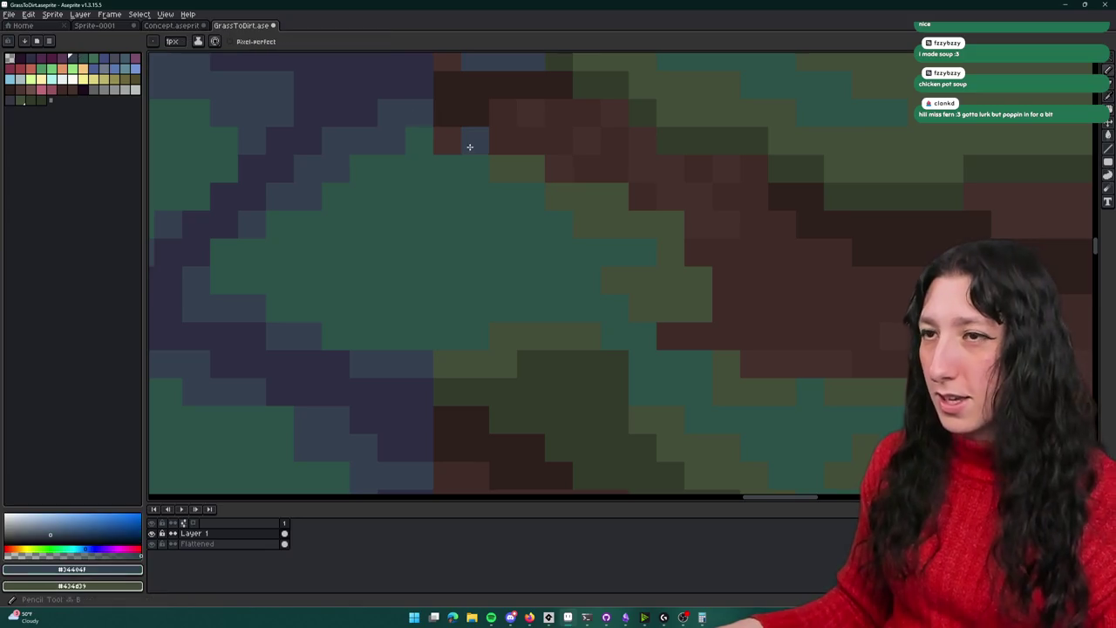
{"action": "left_click", "coordinate": [698, 336]}
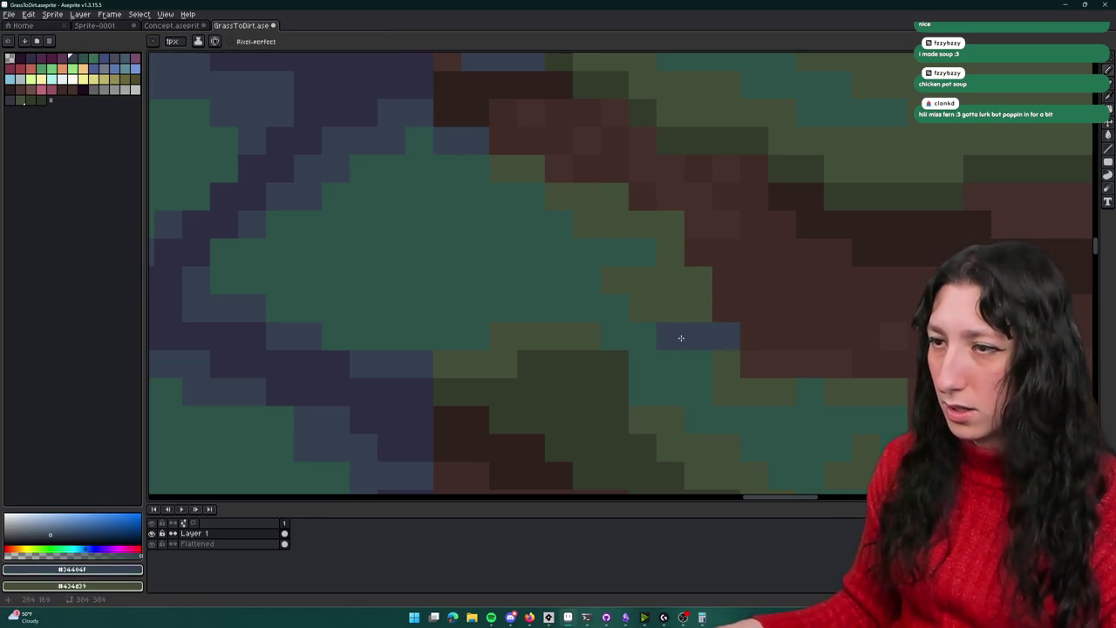
{"action": "scroll", "coordinate": [682, 338], "scroll_direction": "down", "scroll_amount": 1}
Erase a stray dark pixel in the grass and zoom in and out to check the transition edge
{"action": "key", "text": "e"}
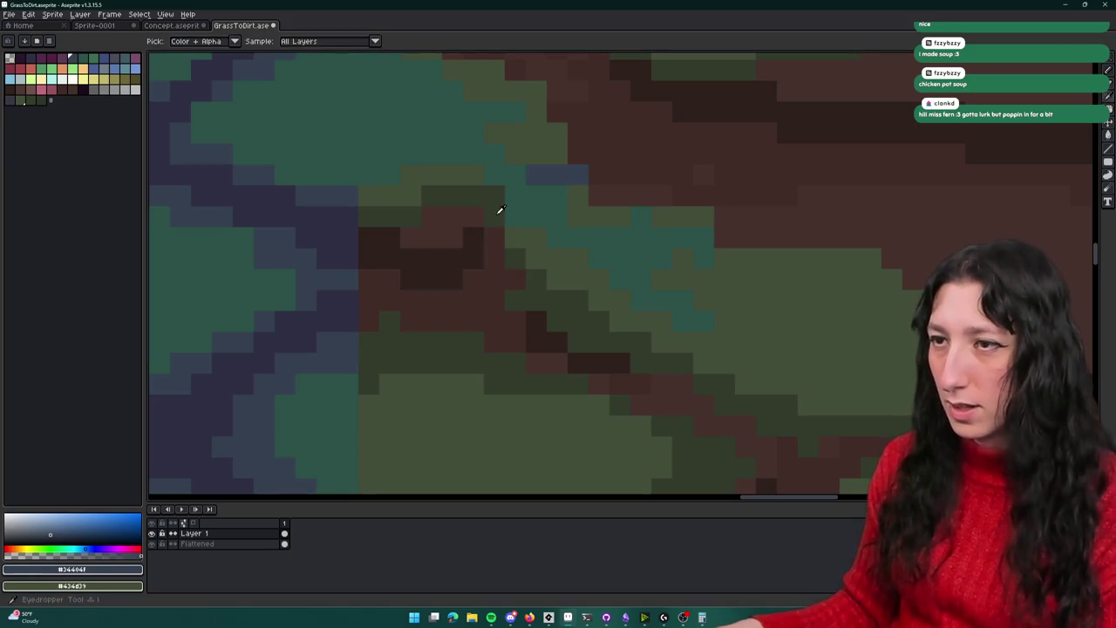
{"action": "left_click", "coordinate": [494, 259], "text": "alt"}
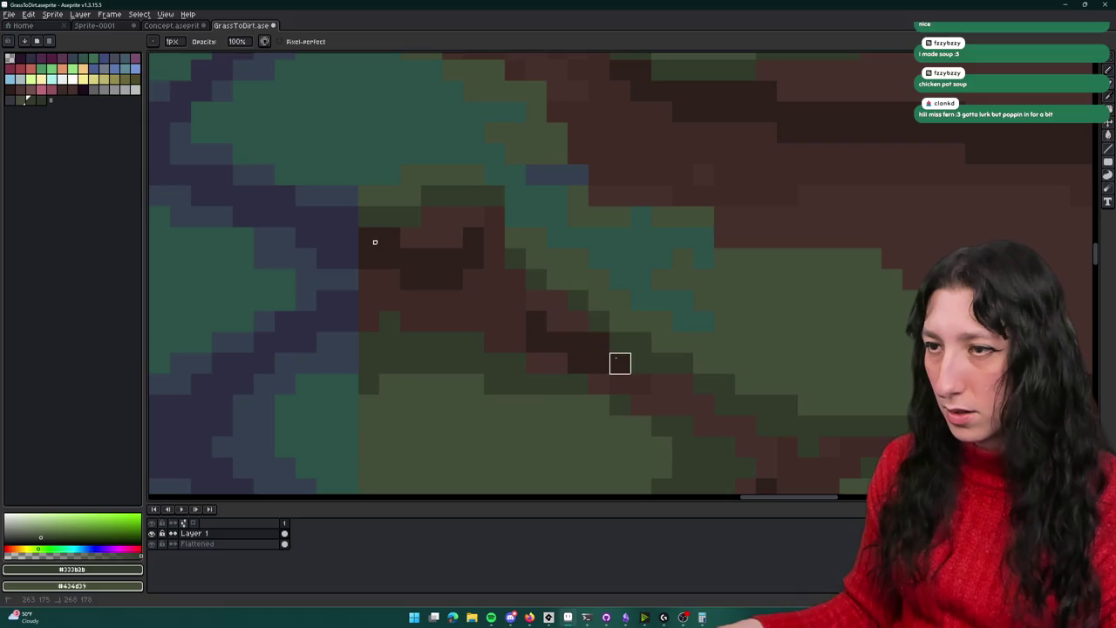
{"action": "left_click_drag", "start_coordinate": [620, 362], "coordinate": [463, 282]}
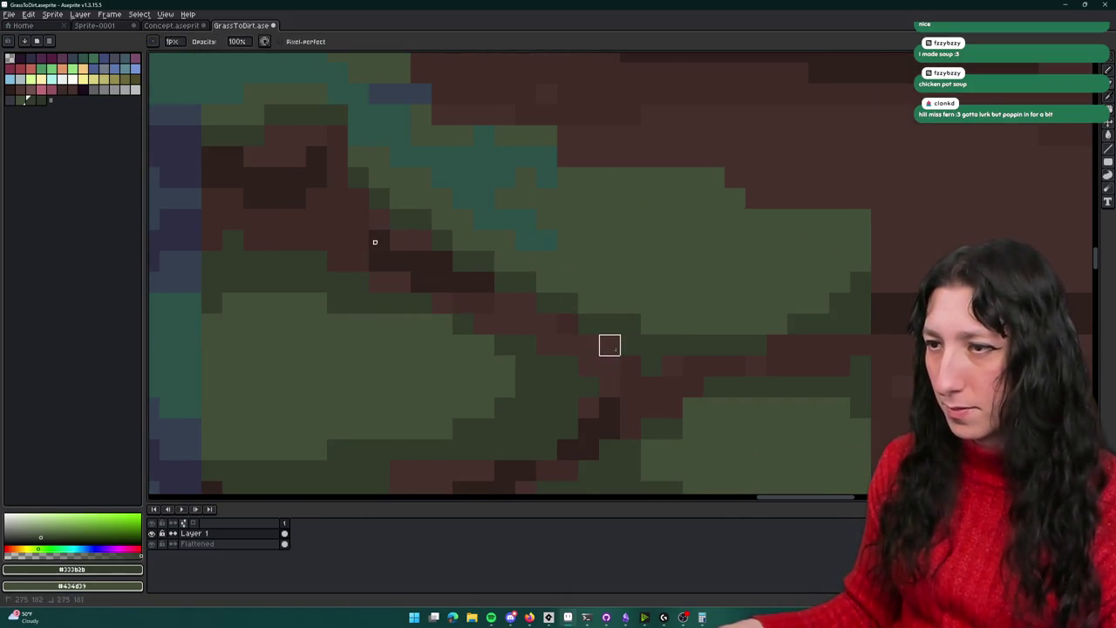
{"action": "left_click", "coordinate": [654, 346]}
{"action": "key", "text": "b"}
{"action": "key", "text": "e"}
{"action": "scroll", "coordinate": [881, 302], "scroll_direction": "down", "scroll_amount": 3}
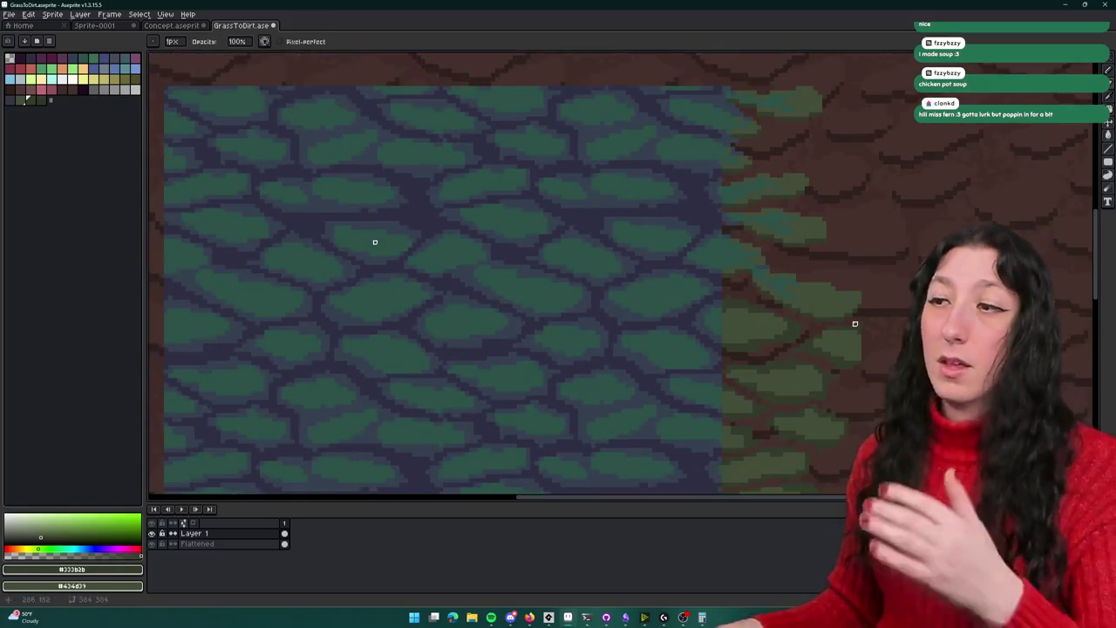
{"action": "scroll", "coordinate": [784, 274], "scroll_direction": "down", "scroll_amount": 2}
{"action": "scroll", "coordinate": [502, 245], "scroll_direction": "up", "scroll_amount": 1}
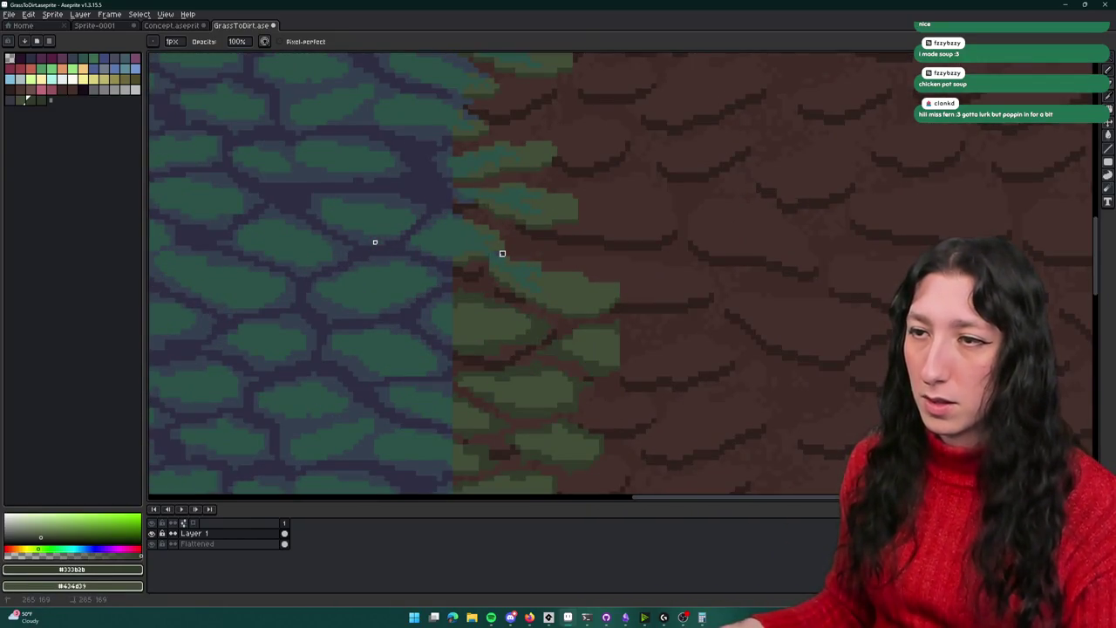
{"action": "scroll", "coordinate": [518, 274], "scroll_direction": "up", "scroll_amount": 1}
{"action": "scroll", "coordinate": [462, 240], "scroll_direction": "down", "scroll_amount": 1}
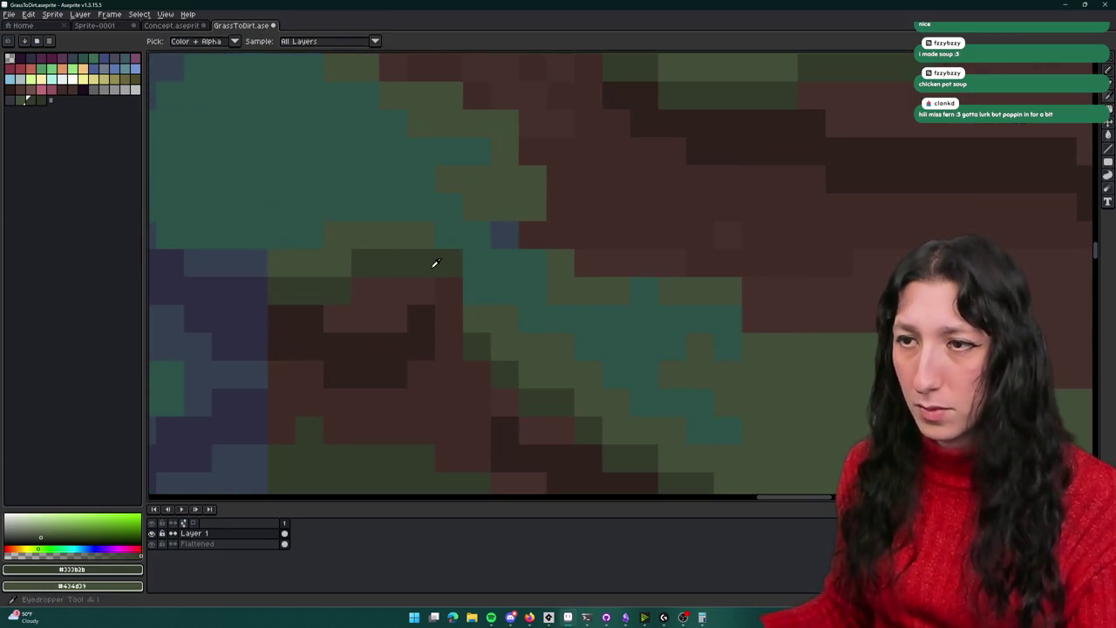
{"action": "scroll", "coordinate": [540, 257], "scroll_direction": "down", "scroll_amount": 1}
{"action": "scroll", "coordinate": [566, 279], "scroll_direction": "down", "scroll_amount": 1}
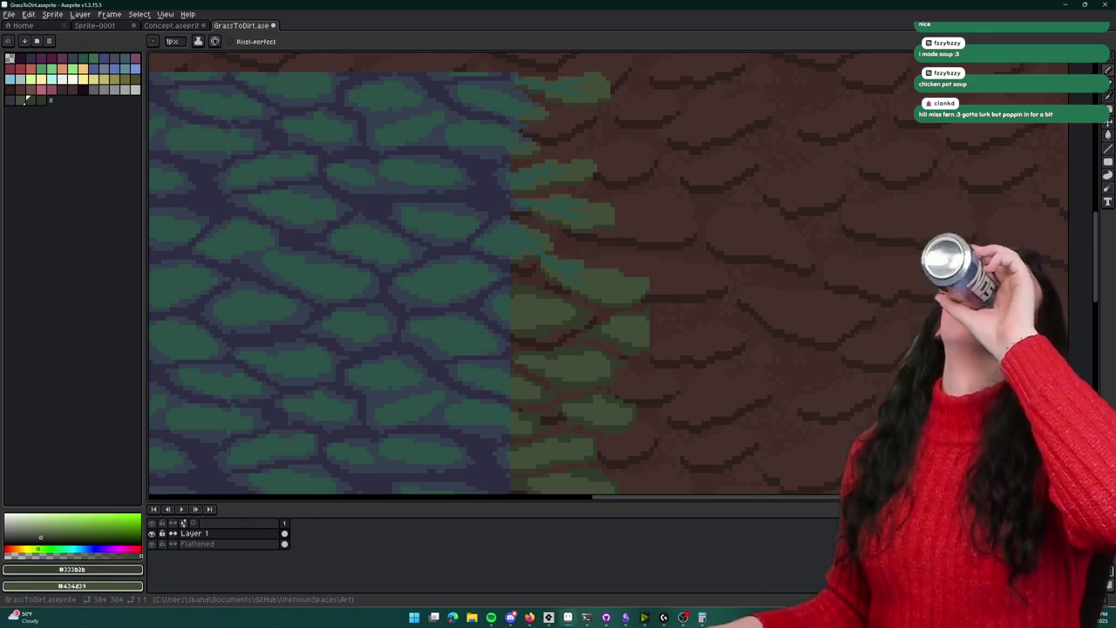
Paint dark brown over the green patches on the dirt side with a 3-pixel brush
{"action": "scroll", "coordinate": [418, 156], "scroll_direction": "down", "scroll_amount": 1}
{"action": "scroll", "coordinate": [570, 249], "scroll_direction": "down", "scroll_amount": 1}
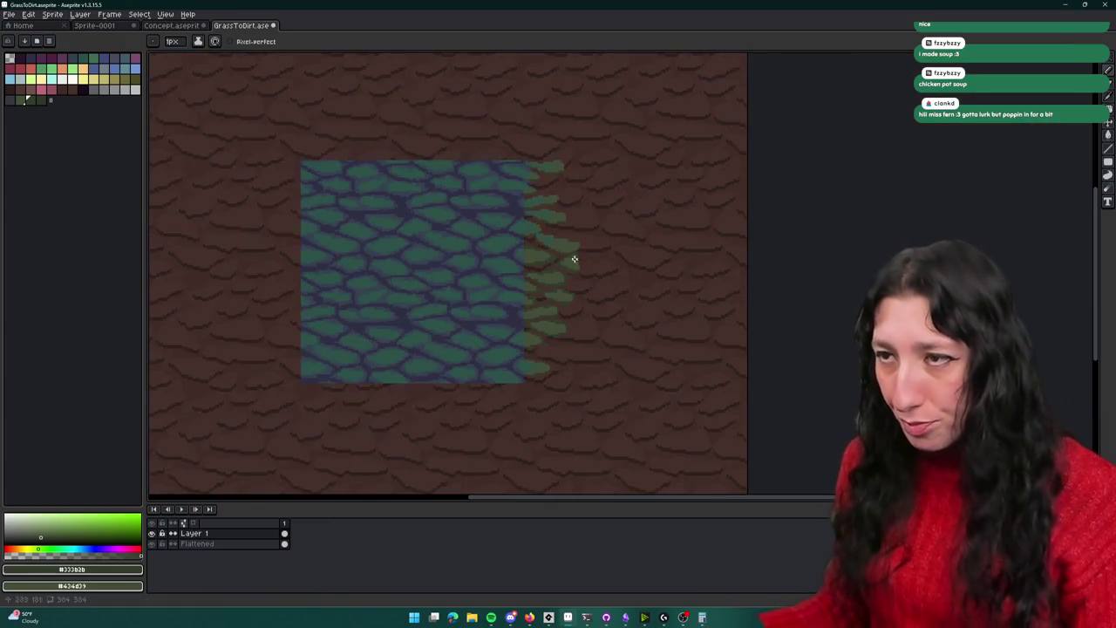
{"action": "scroll", "coordinate": [582, 271], "scroll_direction": "up", "scroll_amount": 2}
{"action": "scroll", "coordinate": [581, 271], "scroll_direction": "up", "scroll_amount": 1}
{"action": "key", "text": "b"}
{"action": "scroll", "coordinate": [498, 244], "scroll_direction": "up", "scroll_amount": 2}
{"action": "mouse_move", "coordinate": [406, 296]}
{"action": "left_mouse_down"}
{"action": "mouse_move", "coordinate": [588, 239]}
{"action": "mouse_move", "coordinate": [531, 267]}
{"action": "mouse_move", "coordinate": [546, 325]}
{"action": "mouse_move", "coordinate": [532, 297]}
{"action": "left_mouse_up"}
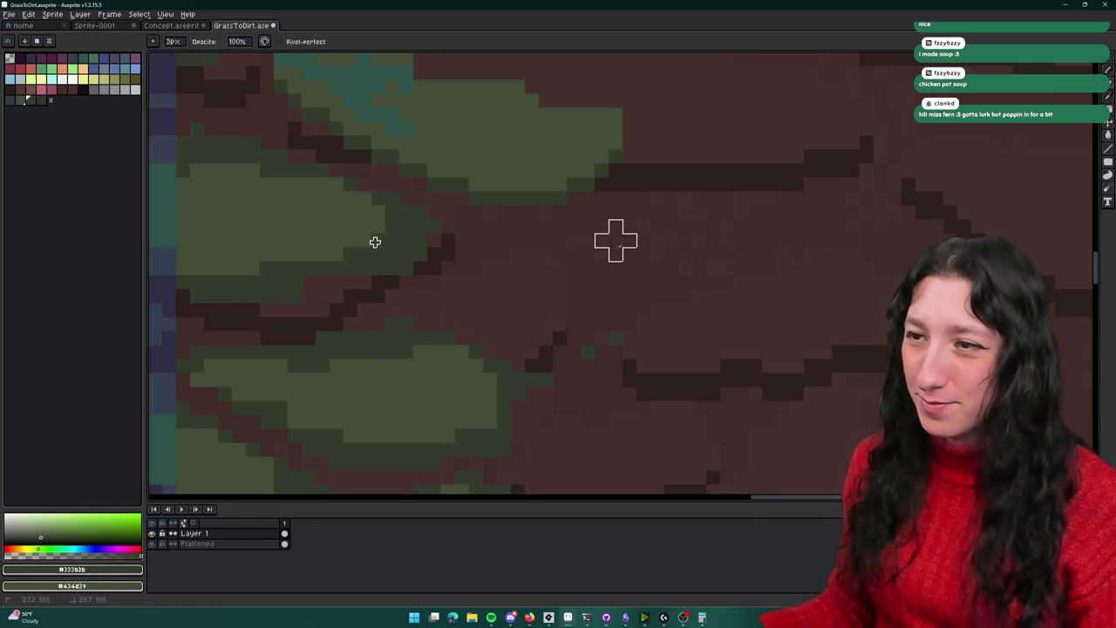
Pick the teal grass colour and select a single grass pixel by colour
{"action": "scroll", "coordinate": [399, 254], "scroll_direction": "up", "scroll_amount": 1}
{"action": "left_click", "coordinate": [400, 253], "text": "alt"}
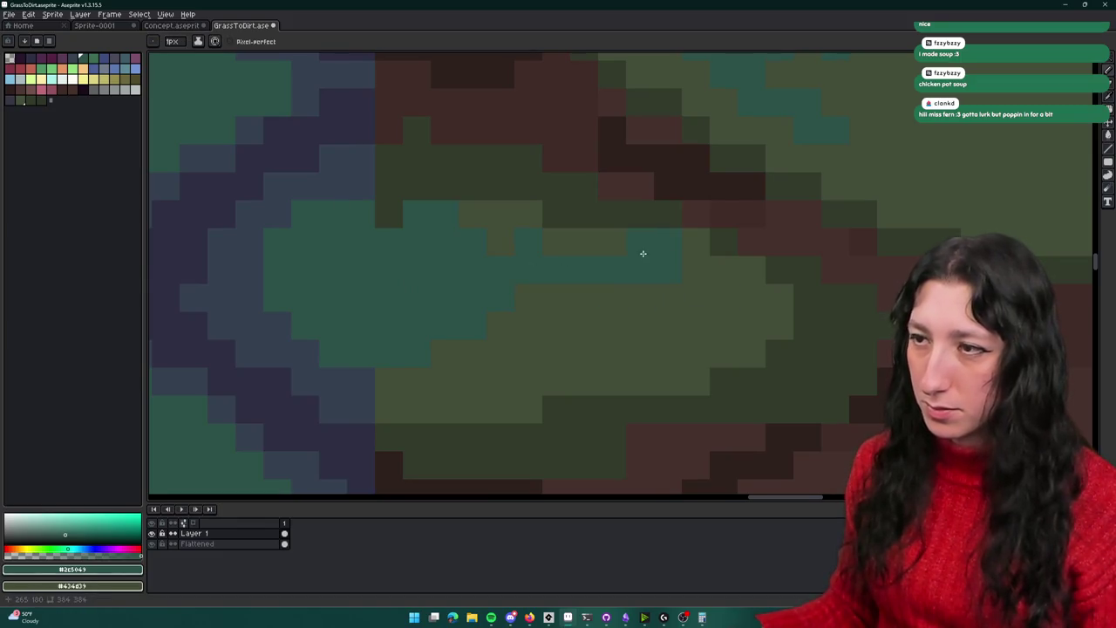
{"action": "scroll", "coordinate": [564, 346], "scroll_direction": "down", "scroll_amount": 2}
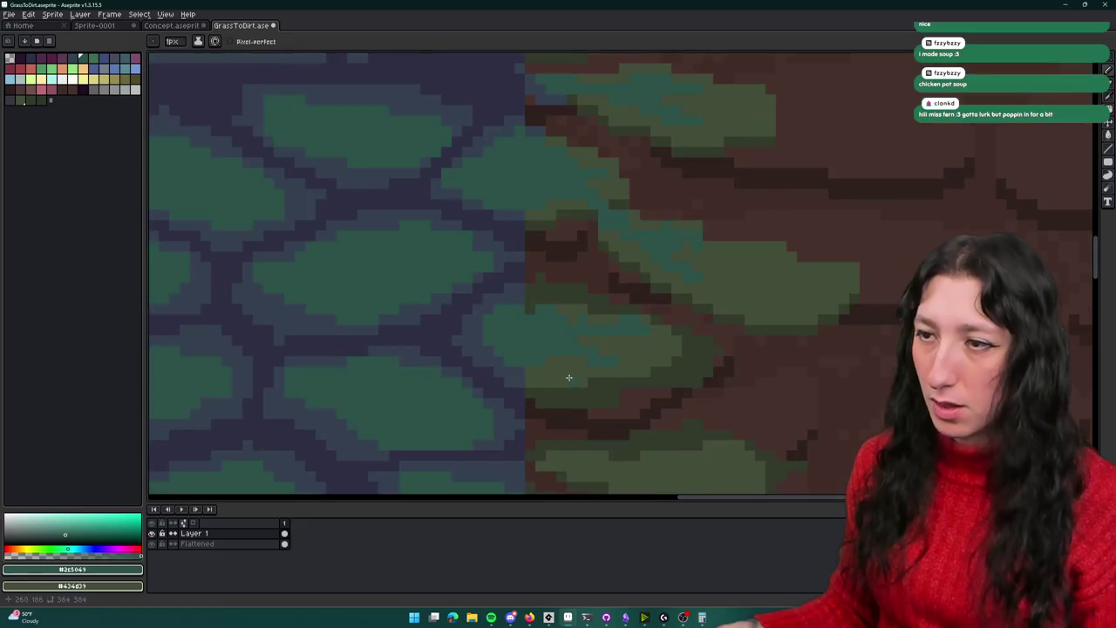
{"action": "key", "text": "w"}
{"action": "scroll", "coordinate": [557, 356], "scroll_direction": "up", "scroll_amount": 2}
{"action": "left_click", "coordinate": [767, 274]}
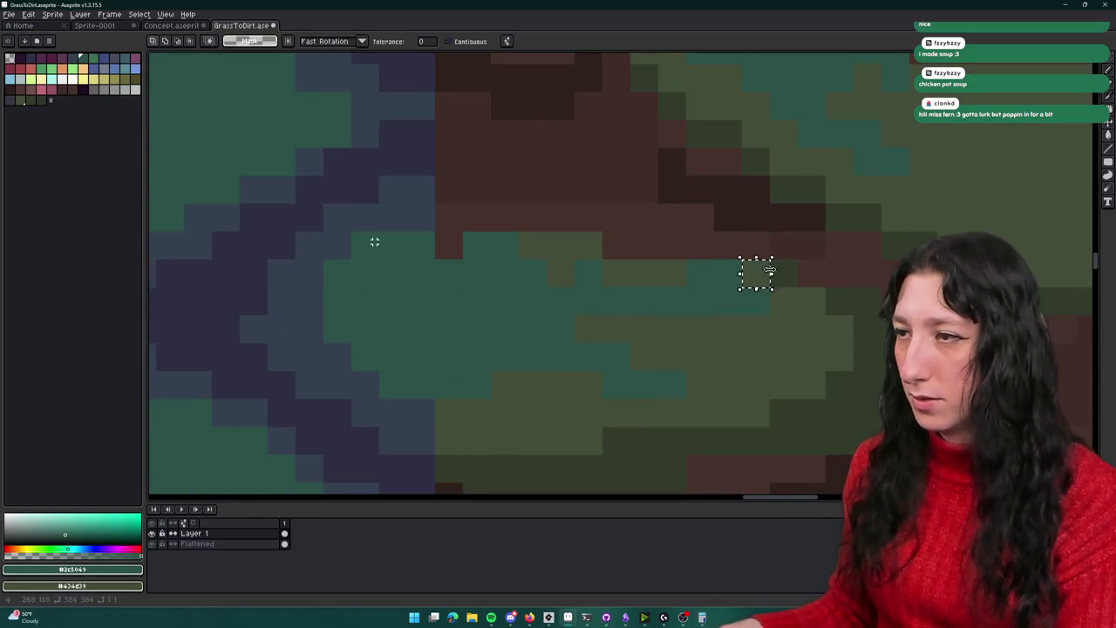
{"action": "scroll", "coordinate": [785, 300], "scroll_direction": "right", "scroll_amount": 2}
Sample the blue-grey #34404f from the stones for the pencil
{"action": "key", "text": "b"}
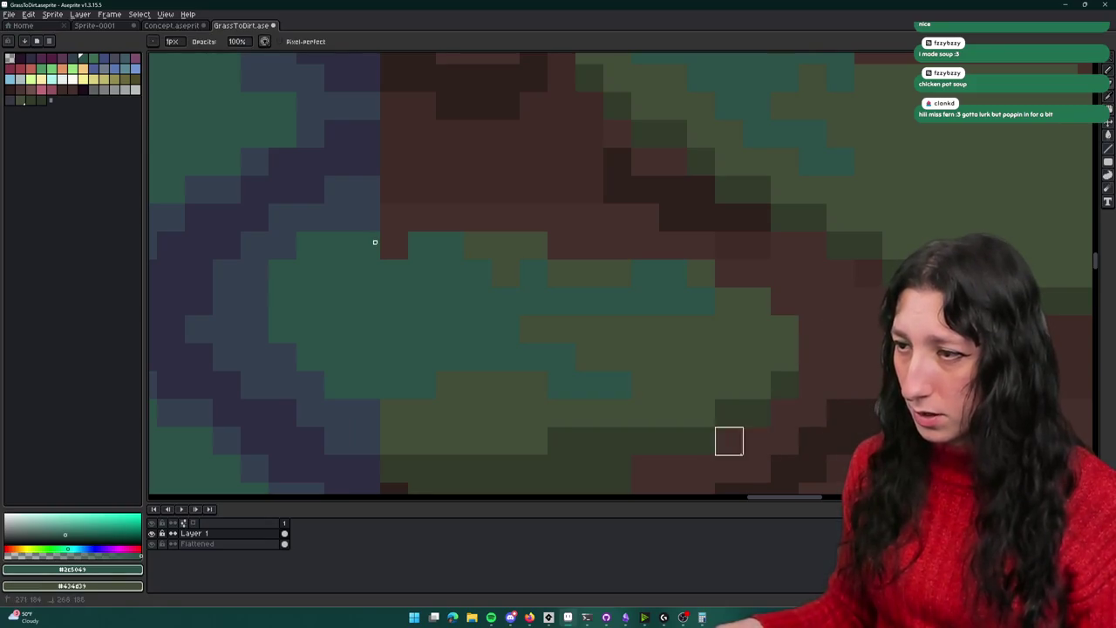
{"action": "scroll", "coordinate": [757, 440], "scroll_direction": "down", "scroll_amount": 4}
{"action": "scroll", "coordinate": [751, 352], "scroll_direction": "left", "scroll_amount": 2}
{"action": "key", "text": "i"}
{"action": "scroll", "coordinate": [459, 251], "scroll_direction": "down", "scroll_amount": 1}
{"action": "left_click", "coordinate": [458, 251]}
{"action": "key", "text": "b"}
{"action": "scroll", "coordinate": [462, 225], "scroll_direction": "up", "scroll_amount": 1}
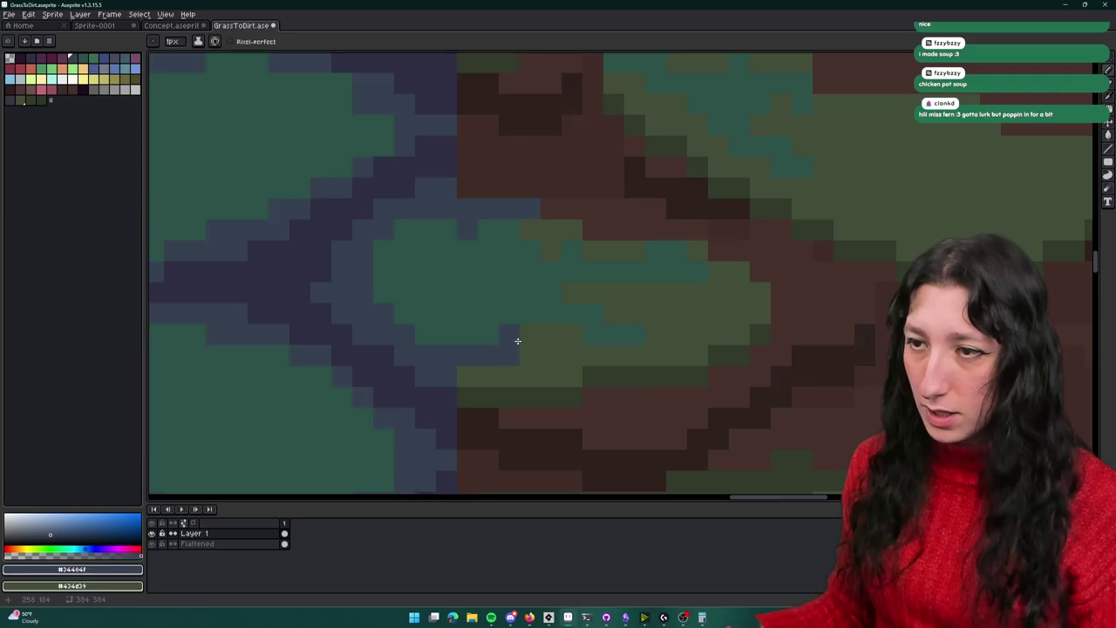
Undo the misplaced blue-grey pixels along the grass edge
{"action": "scroll", "coordinate": [517, 341], "scroll_direction": "down", "scroll_amount": 2}
{"action": "scroll", "coordinate": [558, 381], "scroll_direction": "up", "scroll_amount": 2}
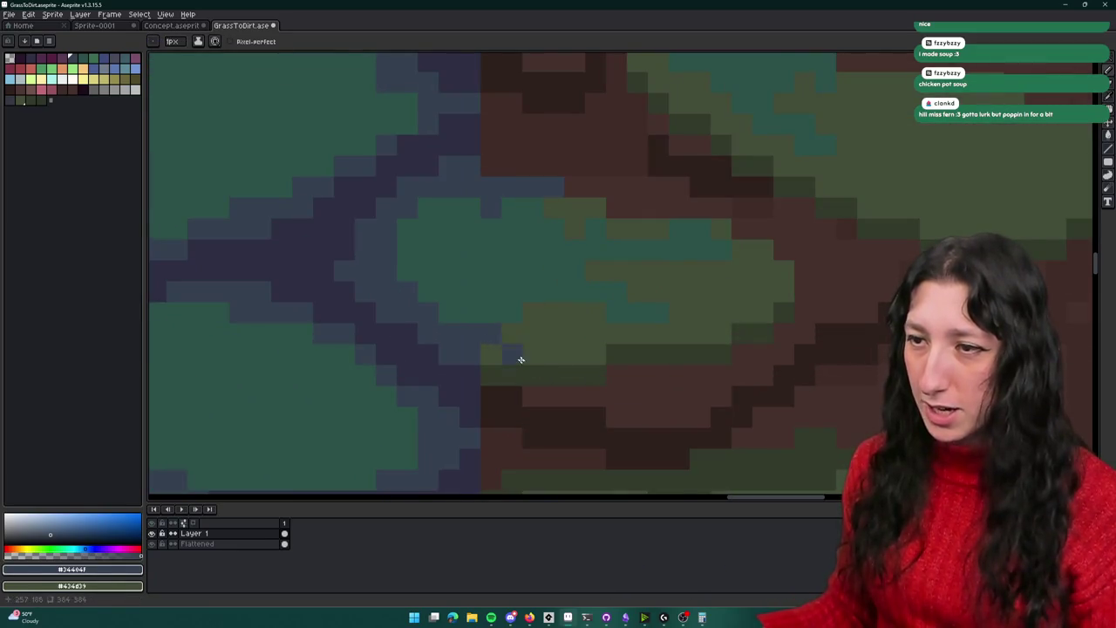
{"action": "left_click_drag", "start_coordinate": [514, 408], "coordinate": [504, 360]}
{"action": "key", "text": "ctrl+z"}
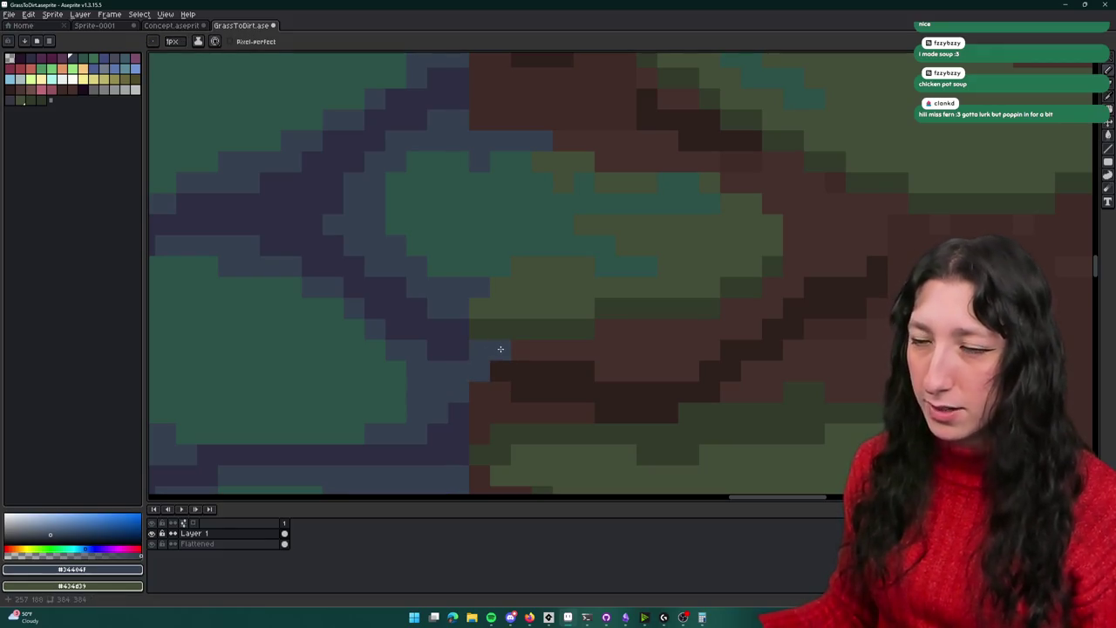
{"action": "scroll", "coordinate": [488, 336], "scroll_direction": "down", "scroll_amount": 3}
{"action": "scroll", "coordinate": [528, 378], "scroll_direction": "down", "scroll_amount": 1}
{"action": "key", "text": "i"}
{"action": "scroll", "coordinate": [488, 279], "scroll_direction": "up", "scroll_amount": 1}
{"action": "scroll", "coordinate": [436, 248], "scroll_direction": "up", "scroll_amount": 1}
{"action": "scroll", "coordinate": [401, 257], "scroll_direction": "up", "scroll_amount": 1}
{"action": "scroll", "coordinate": [415, 235], "scroll_direction": "down", "scroll_amount": 1}
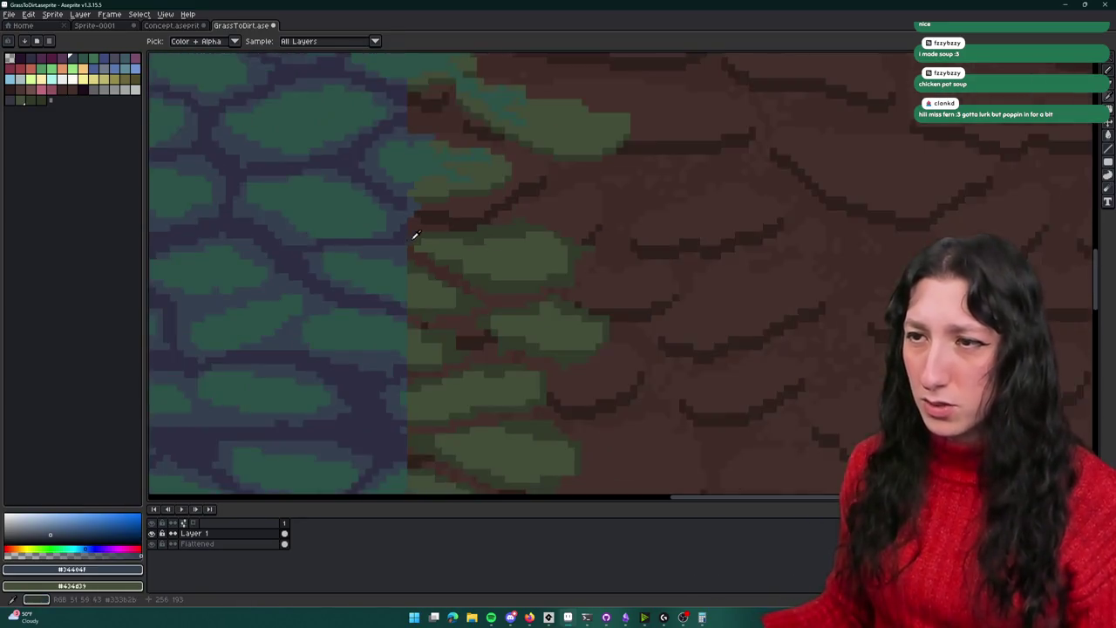
Erase stray green grass patches on the dirt side back to dirt
{"action": "scroll", "coordinate": [413, 242], "scroll_direction": "down", "scroll_amount": 2}
{"action": "scroll", "coordinate": [427, 241], "scroll_direction": "down", "scroll_amount": 1}
{"action": "scroll", "coordinate": [401, 241], "scroll_direction": "up", "scroll_amount": 4}
{"action": "key", "text": "e"}
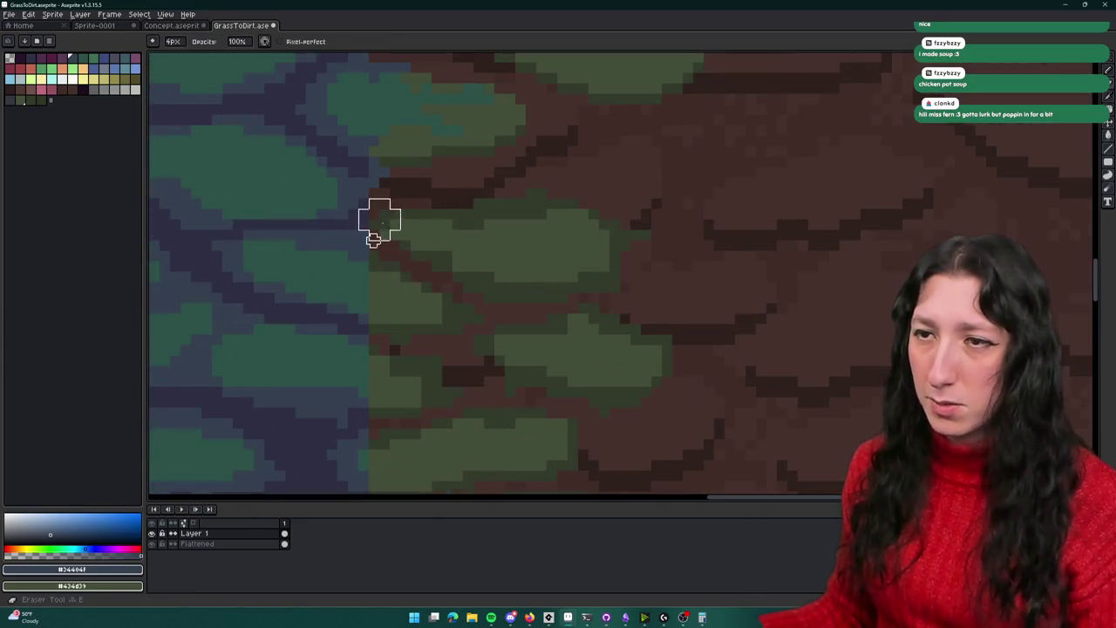
{"action": "left_click_drag", "start_coordinate": [379, 220], "coordinate": [442, 219]}
{"action": "mouse_move", "coordinate": [474, 293]}
{"action": "left_mouse_down"}
{"action": "mouse_move", "coordinate": [631, 239]}
{"action": "mouse_move", "coordinate": [553, 219]}
{"action": "mouse_move", "coordinate": [531, 363]}
{"action": "mouse_move", "coordinate": [557, 345]}
{"action": "mouse_move", "coordinate": [546, 343]}
{"action": "mouse_move", "coordinate": [598, 354]}
{"action": "mouse_move", "coordinate": [599, 397]}
{"action": "left_mouse_up"}
{"action": "scroll", "coordinate": [374, 240], "scroll_direction": "up", "scroll_amount": 2}
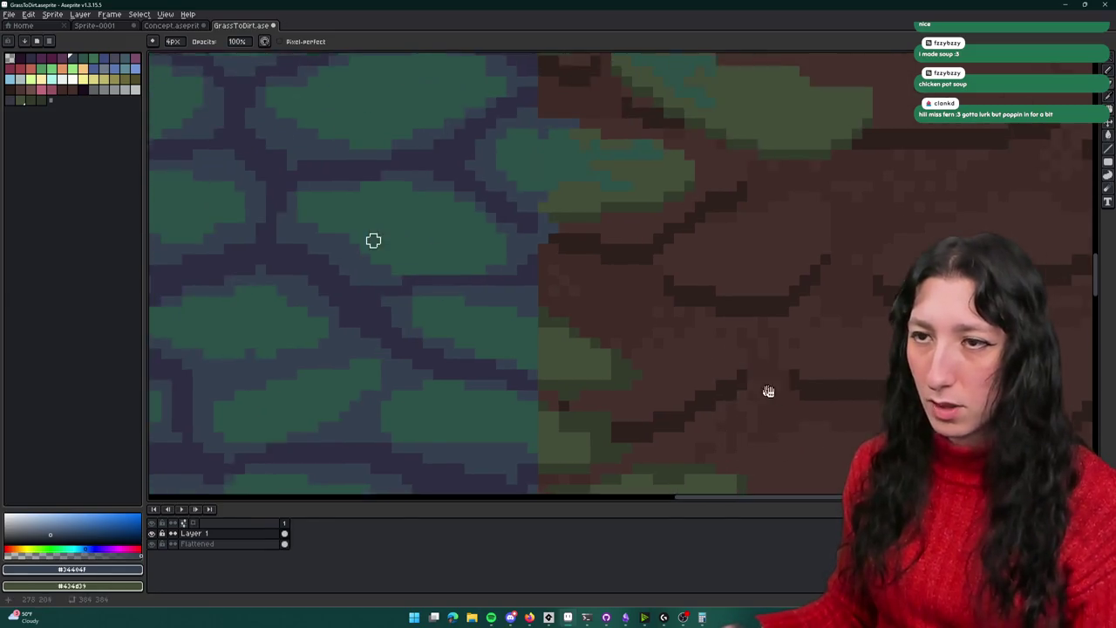
{"action": "key", "text": "b"}
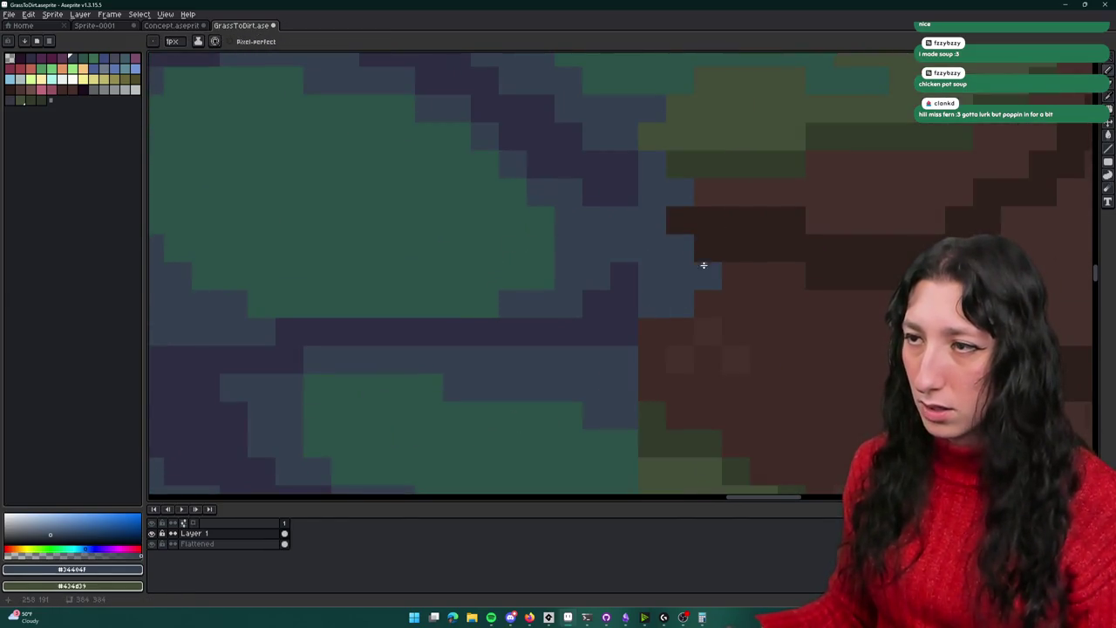
Paint teal pixels and a short teal strip along the grass/dirt boundary
{"action": "scroll", "coordinate": [660, 322], "scroll_direction": "down", "scroll_amount": 5}
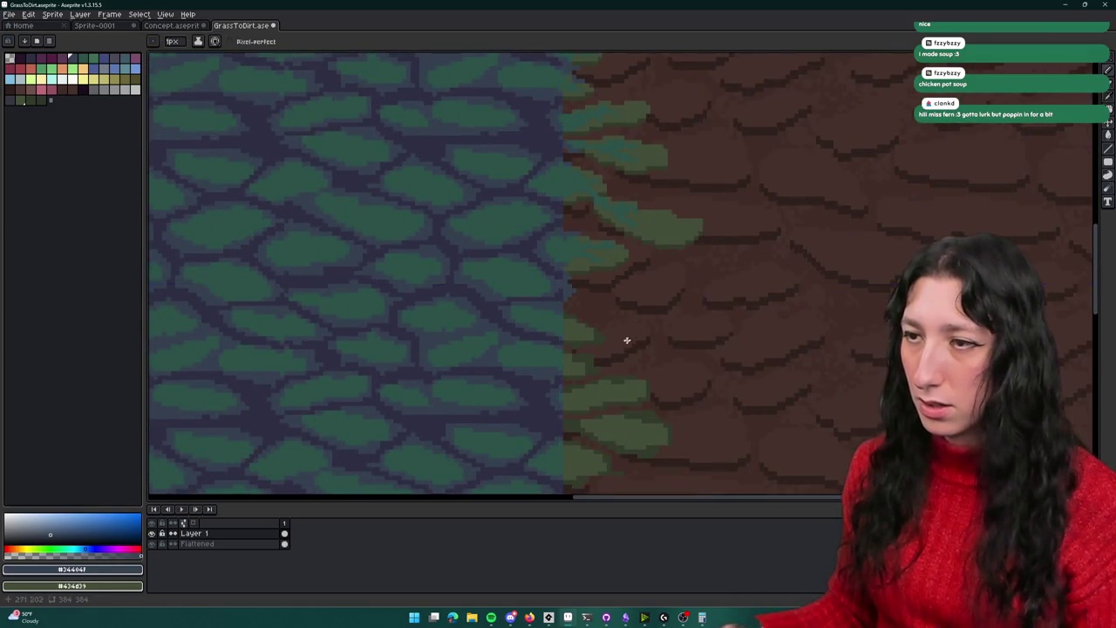
{"action": "scroll", "coordinate": [486, 237], "scroll_direction": "up", "scroll_amount": 2}
{"action": "scroll", "coordinate": [491, 348], "scroll_direction": "up", "scroll_amount": 2}
{"action": "scroll", "coordinate": [434, 286], "scroll_direction": "up", "scroll_amount": 1}
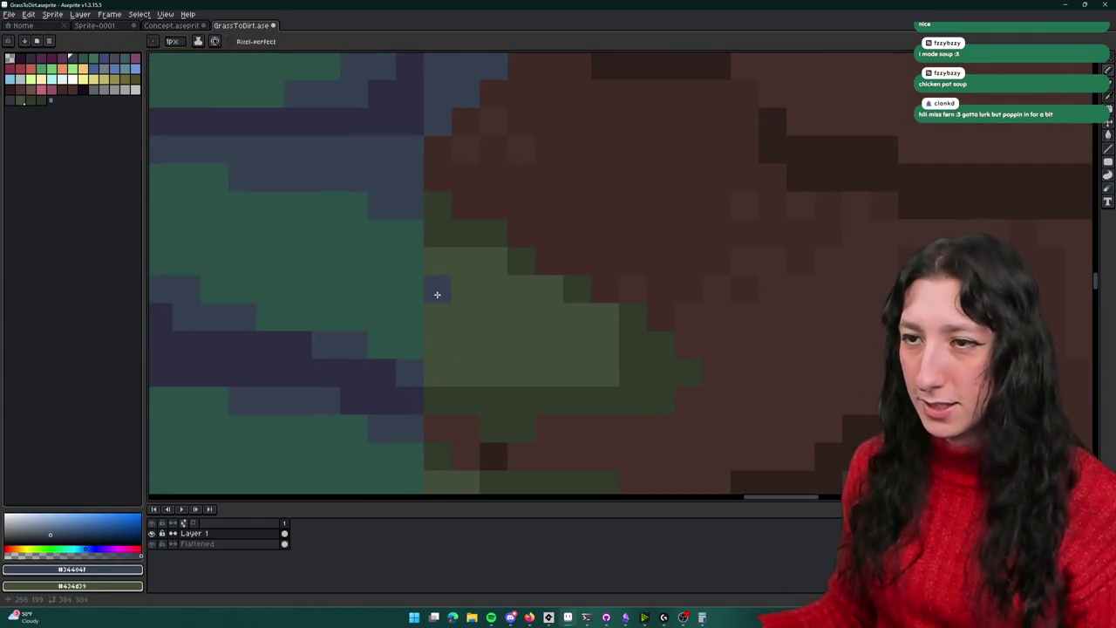
{"action": "left_click", "coordinate": [383, 279], "text": "alt"}
{"action": "mouse_move", "coordinate": [465, 288]}
{"action": "left_mouse_down"}
{"action": "mouse_move", "coordinate": [466, 304]}
{"action": "mouse_move", "coordinate": [527, 327]}
{"action": "left_mouse_up"}
{"action": "scroll", "coordinate": [520, 333], "scroll_direction": "down", "scroll_amount": 2}
{"action": "scroll", "coordinate": [523, 329], "scroll_direction": "up", "scroll_amount": 2}
{"action": "scroll", "coordinate": [549, 349], "scroll_direction": "down", "scroll_amount": 2}
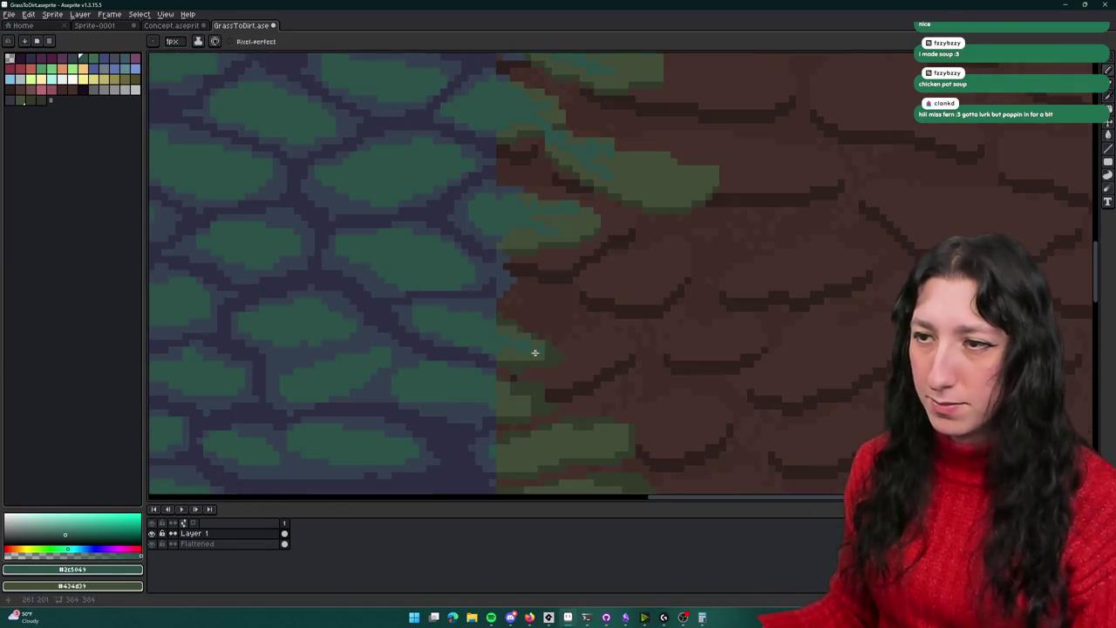
{"action": "scroll", "coordinate": [532, 351], "scroll_direction": "up", "scroll_amount": 1}
Sample the blue-grey #34404f and centre the view on the grass/dirt boundary
{"action": "key", "text": "alt"}
{"action": "left_click", "coordinate": [462, 276], "text": "alt"}
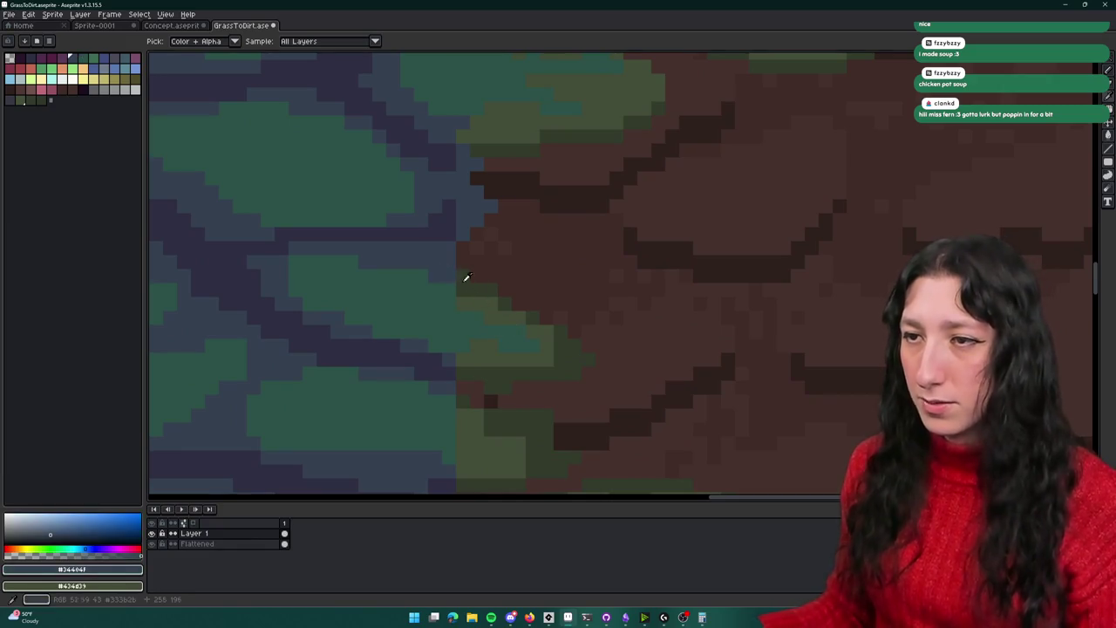
{"action": "scroll", "coordinate": [375, 242], "scroll_direction": "up", "scroll_amount": 2}
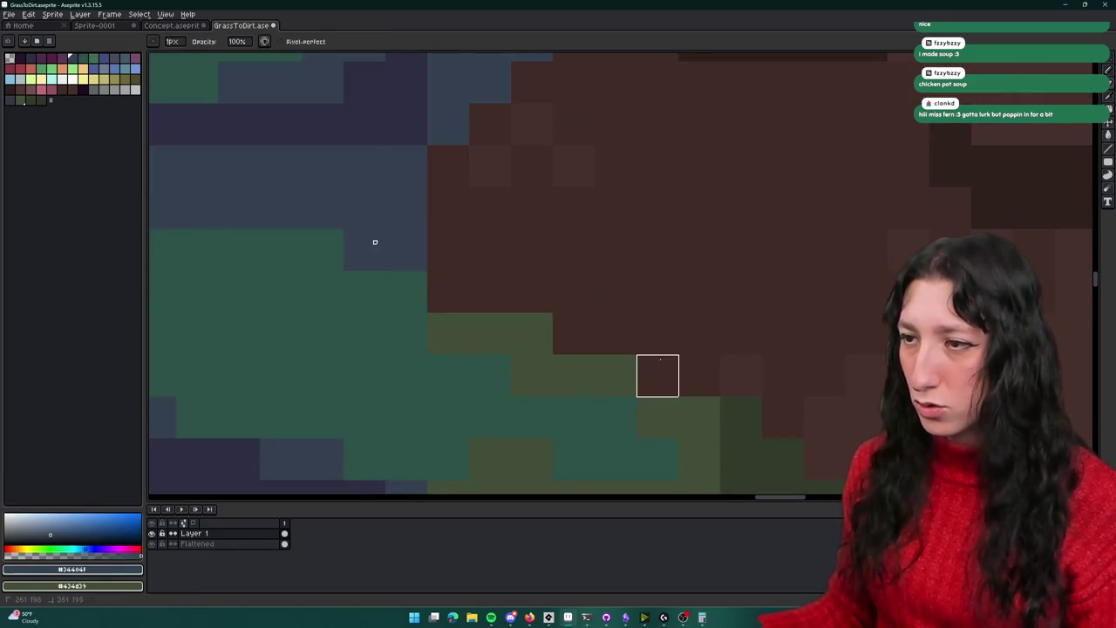
{"action": "left_click_drag", "start_coordinate": [658, 375], "coordinate": [481, 250]}
{"action": "left_click_drag", "start_coordinate": [523, 418], "coordinate": [554, 339]}
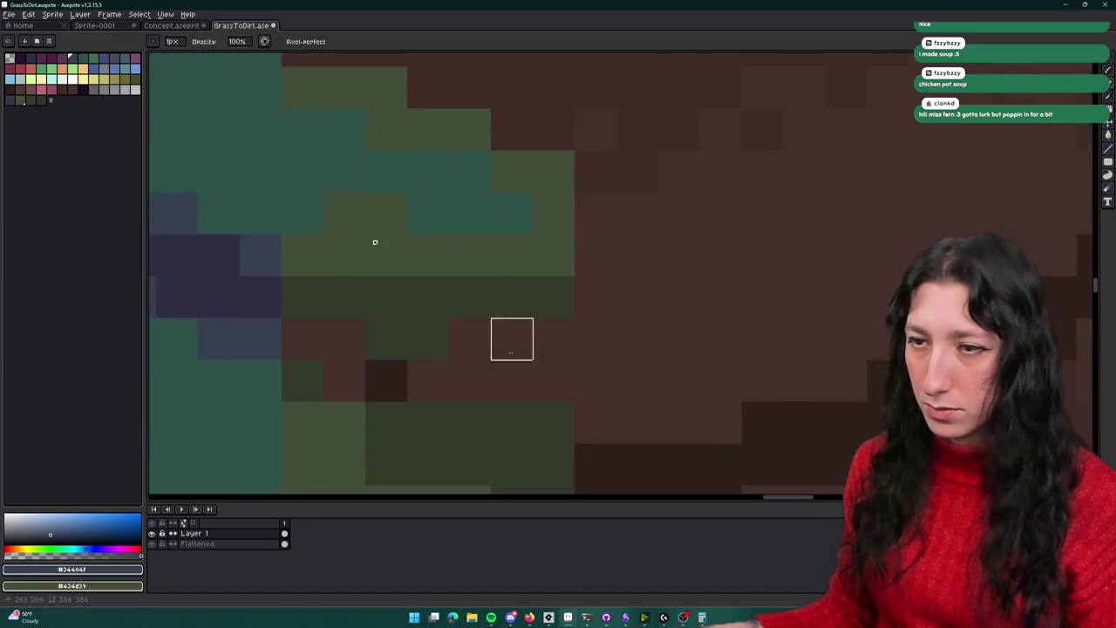
{"action": "scroll", "coordinate": [375, 242], "scroll_direction": "down", "scroll_amount": 2}
{"action": "scroll", "coordinate": [520, 306], "scroll_direction": "up", "scroll_amount": 2}
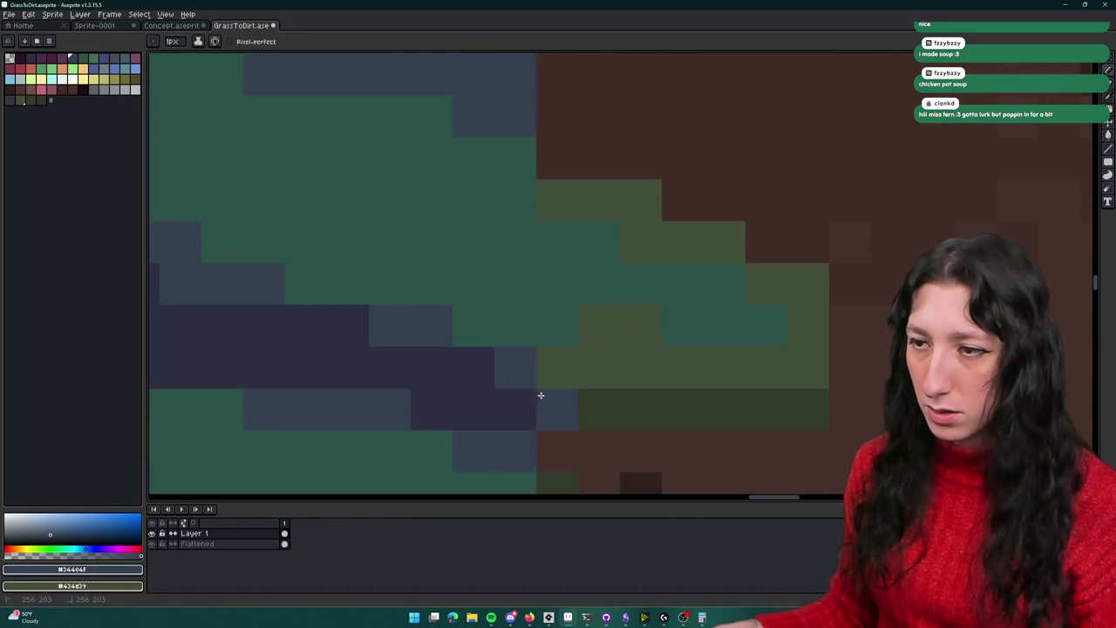
{"action": "left_click_drag", "start_coordinate": [558, 384], "coordinate": [541, 326]}
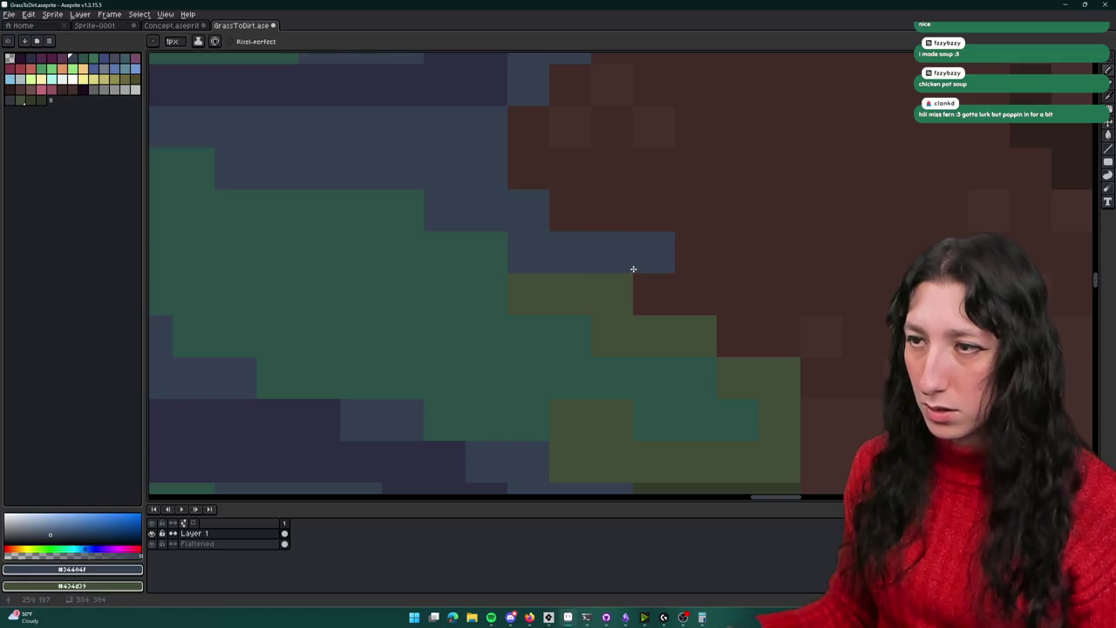
{"action": "scroll", "coordinate": [681, 337], "scroll_direction": "down", "scroll_amount": 4}
{"action": "left_click_drag", "start_coordinate": [681, 337], "coordinate": [541, 293]}
Paint two dirt pixels blue-grey at the seam
{"action": "scroll", "coordinate": [540, 294], "scroll_direction": "up", "scroll_amount": 3}
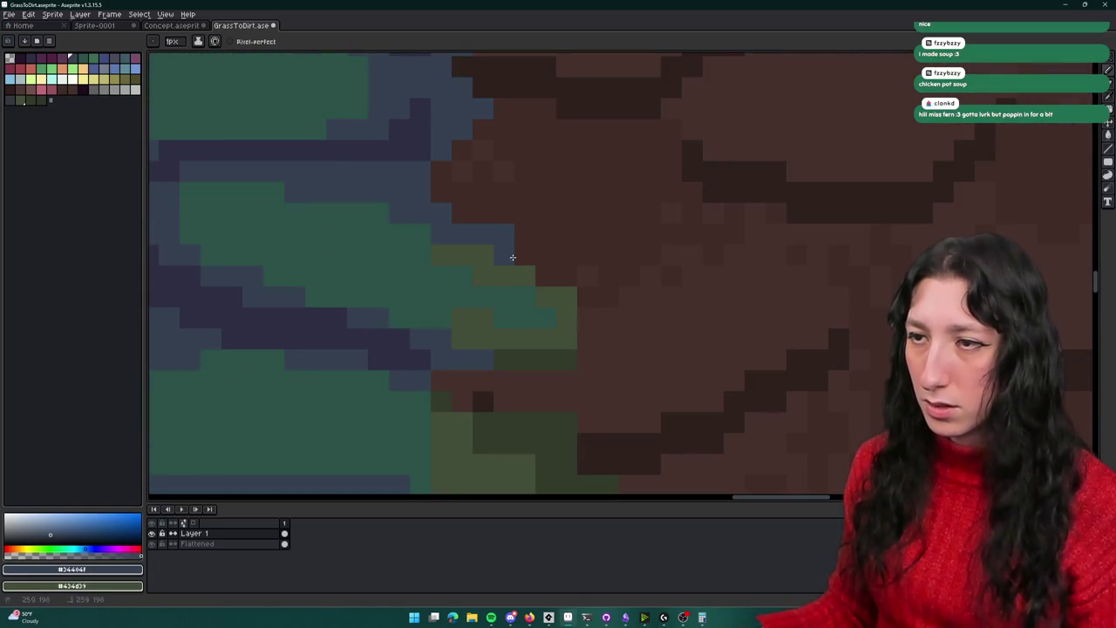
{"action": "scroll", "coordinate": [549, 249], "scroll_direction": "down", "scroll_amount": 2}
{"action": "scroll", "coordinate": [553, 270], "scroll_direction": "down", "scroll_amount": 2}
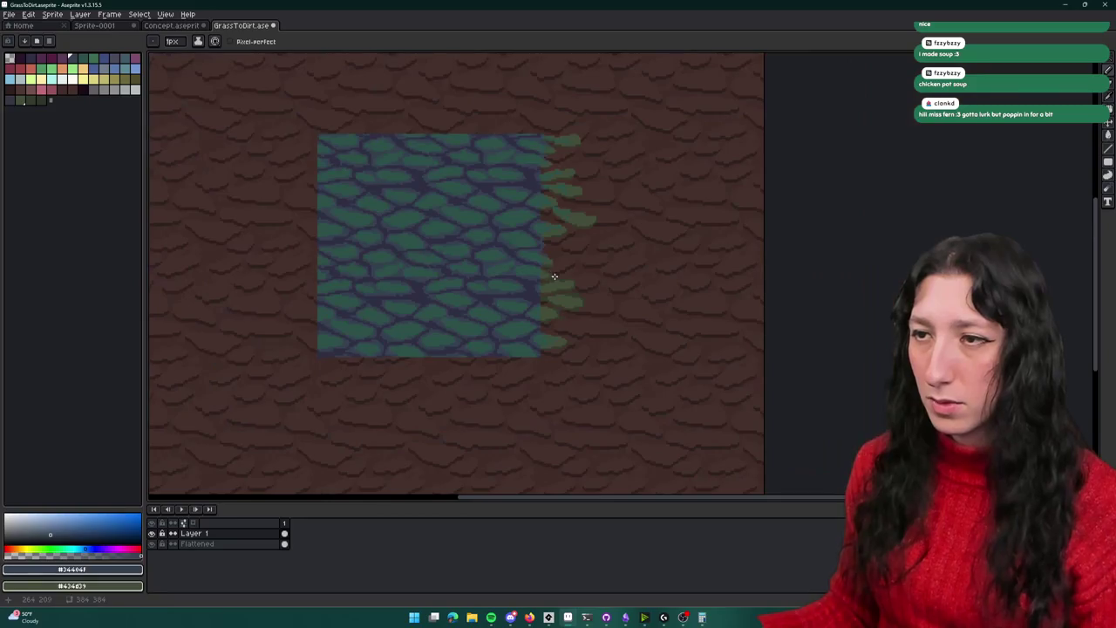
{"action": "scroll", "coordinate": [541, 247], "scroll_direction": "up", "scroll_amount": 4}
{"action": "key", "text": "e"}
{"action": "scroll", "coordinate": [540, 244], "scroll_direction": "down", "scroll_amount": 2}
{"action": "scroll", "coordinate": [463, 234], "scroll_direction": "down", "scroll_amount": 1}
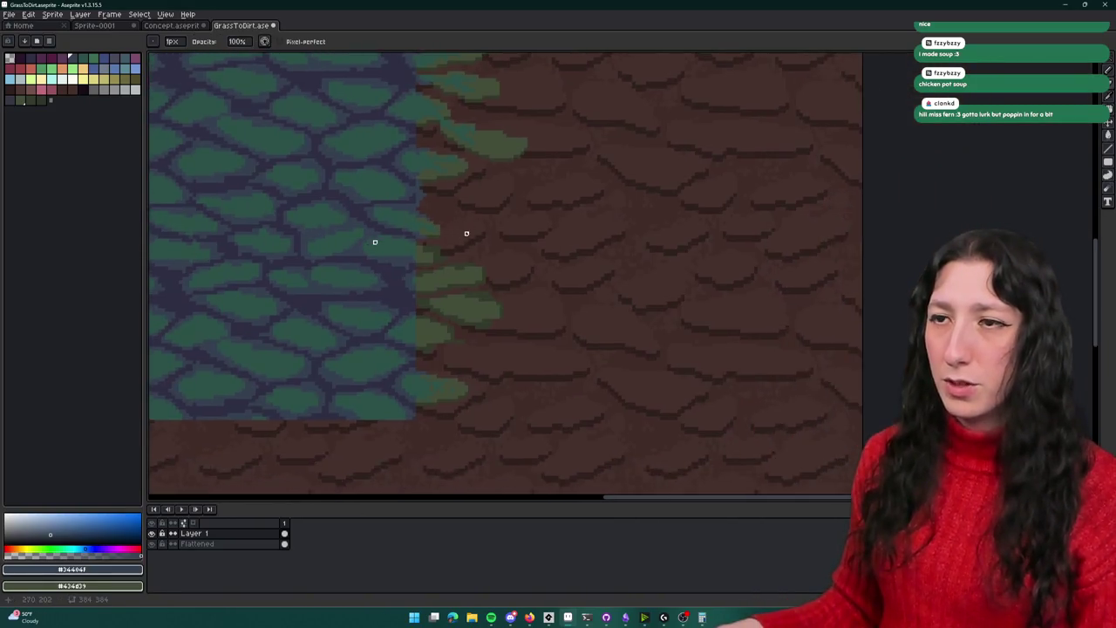
{"action": "scroll", "coordinate": [466, 232], "scroll_direction": "down", "scroll_amount": 1}
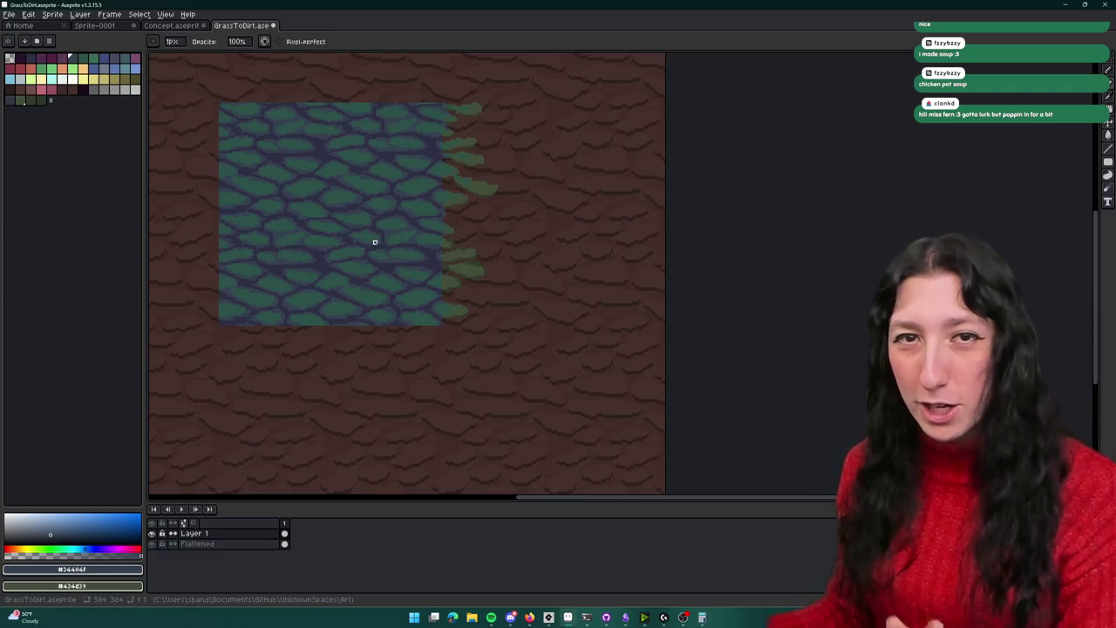
{"action": "scroll", "coordinate": [416, 267], "scroll_direction": "up", "scroll_amount": 2}
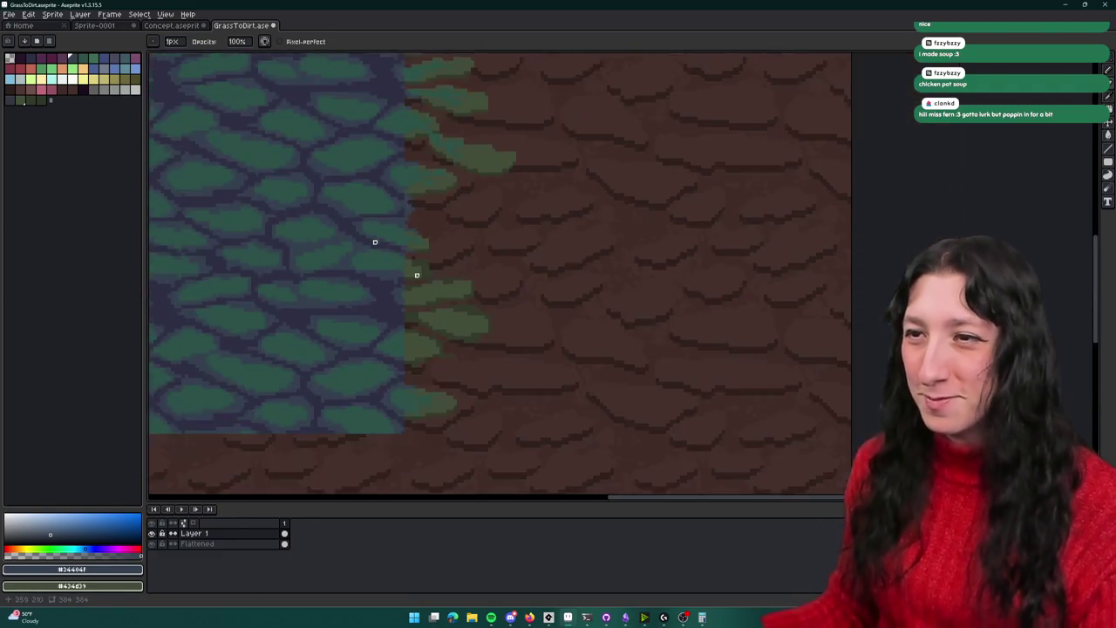
{"action": "scroll", "coordinate": [476, 301], "scroll_direction": "up", "scroll_amount": 2}
{"action": "scroll", "coordinate": [528, 292], "scroll_direction": "up", "scroll_amount": 2}
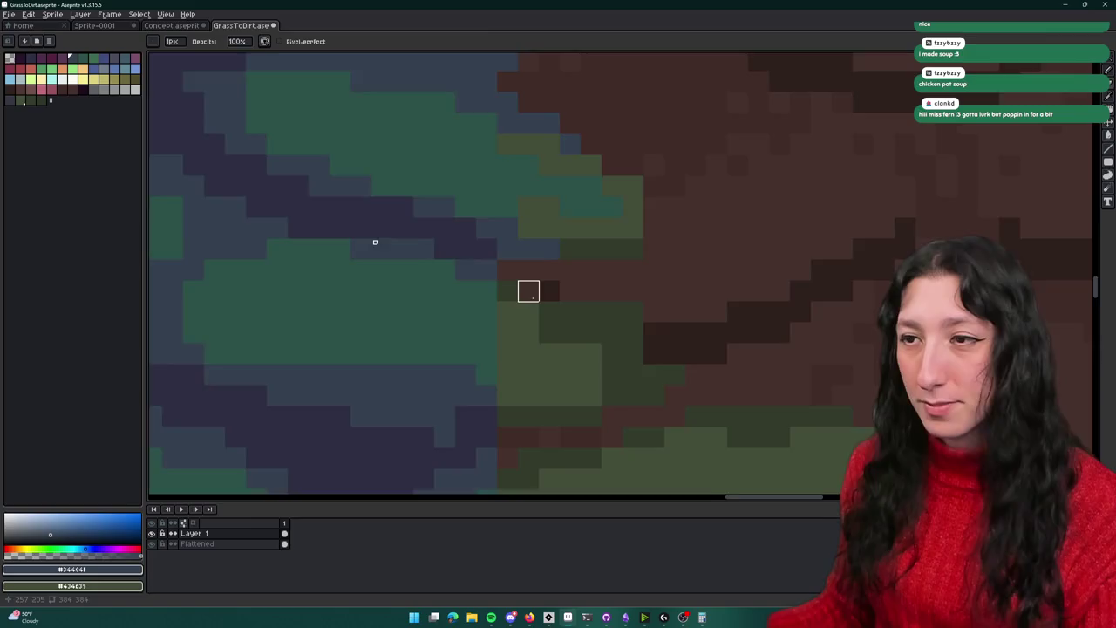
{"action": "scroll", "coordinate": [529, 291], "scroll_direction": "up", "scroll_amount": 1}
{"action": "key", "text": "b"}
{"action": "left_click_drag", "start_coordinate": [523, 282], "coordinate": [565, 324]}
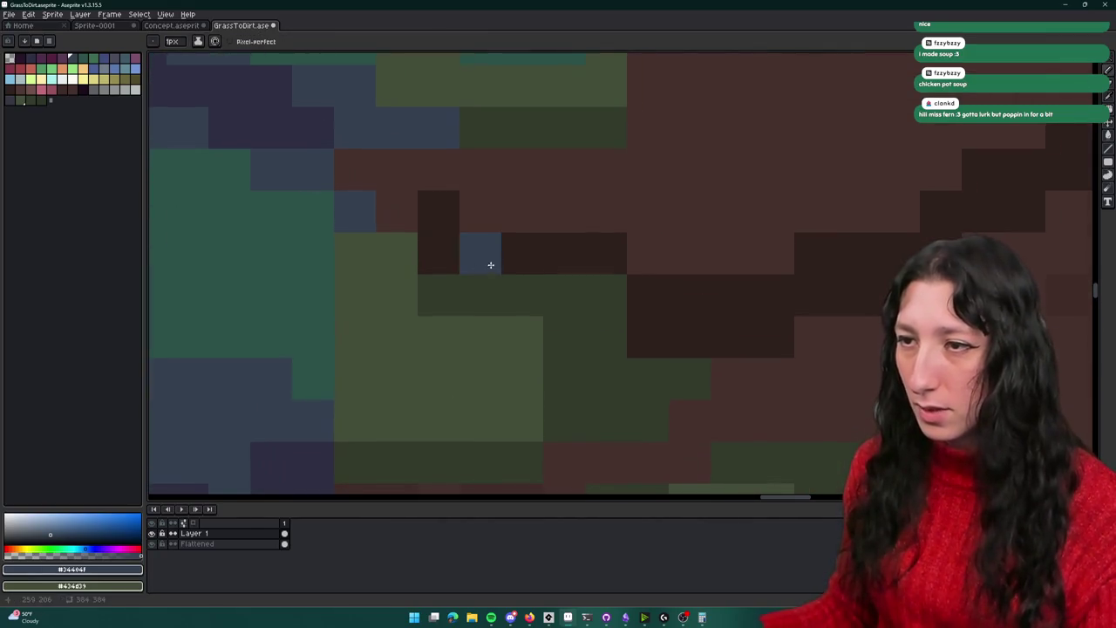
Turn the two blue-grey pixels and a row of dirt pixels dark brown
{"action": "scroll", "coordinate": [428, 250], "scroll_direction": "down", "scroll_amount": 1}
{"action": "scroll", "coordinate": [436, 257], "scroll_direction": "up", "scroll_amount": 1}
{"action": "key", "text": "e"}
{"action": "left_click_drag", "start_coordinate": [436, 257], "coordinate": [374, 241]}
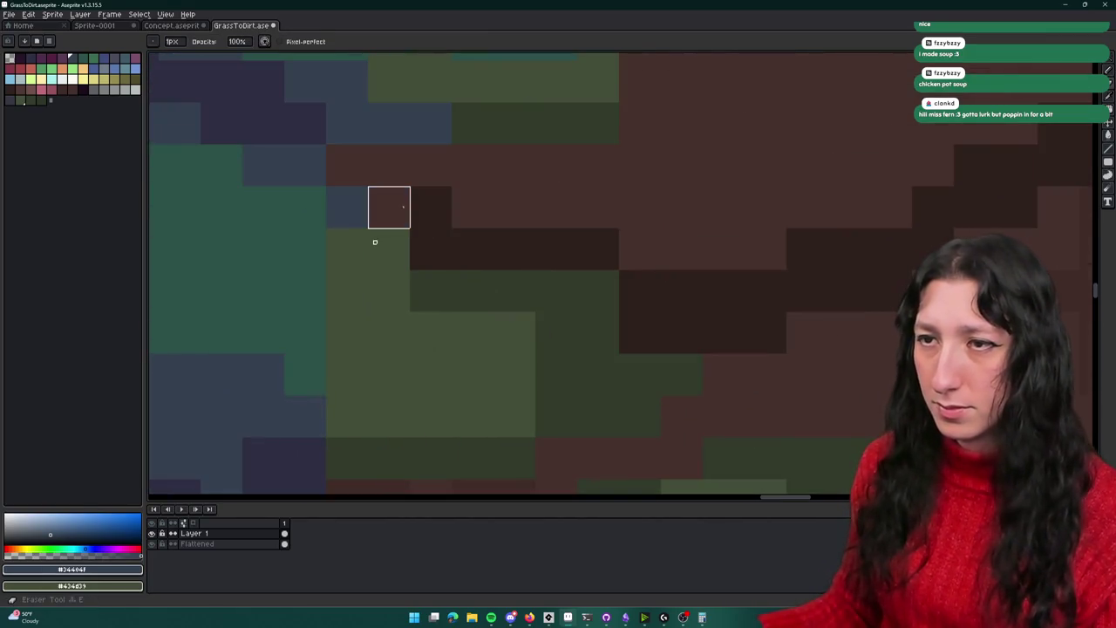
{"action": "left_click_drag", "start_coordinate": [514, 291], "coordinate": [640, 333]}
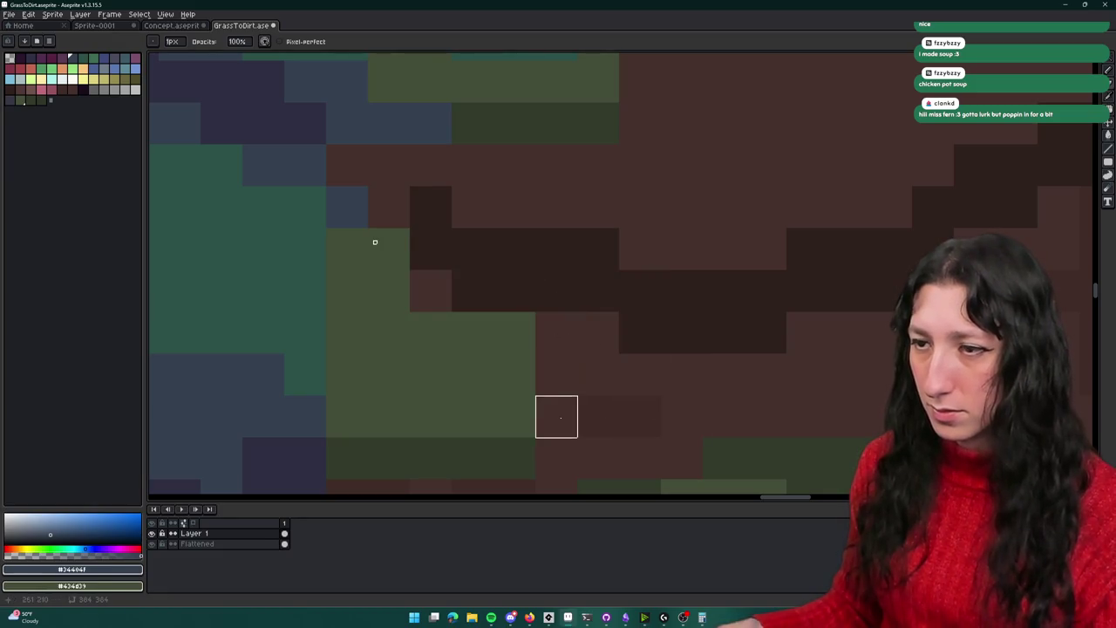
{"action": "scroll", "coordinate": [374, 241], "scroll_direction": "down", "scroll_amount": 1}
Eyedrop teal and blue-grey from the canvas and pencil teal cells into the green patch
{"action": "left_click", "coordinate": [532, 266], "text": "alt"}
{"action": "key", "text": "b"}
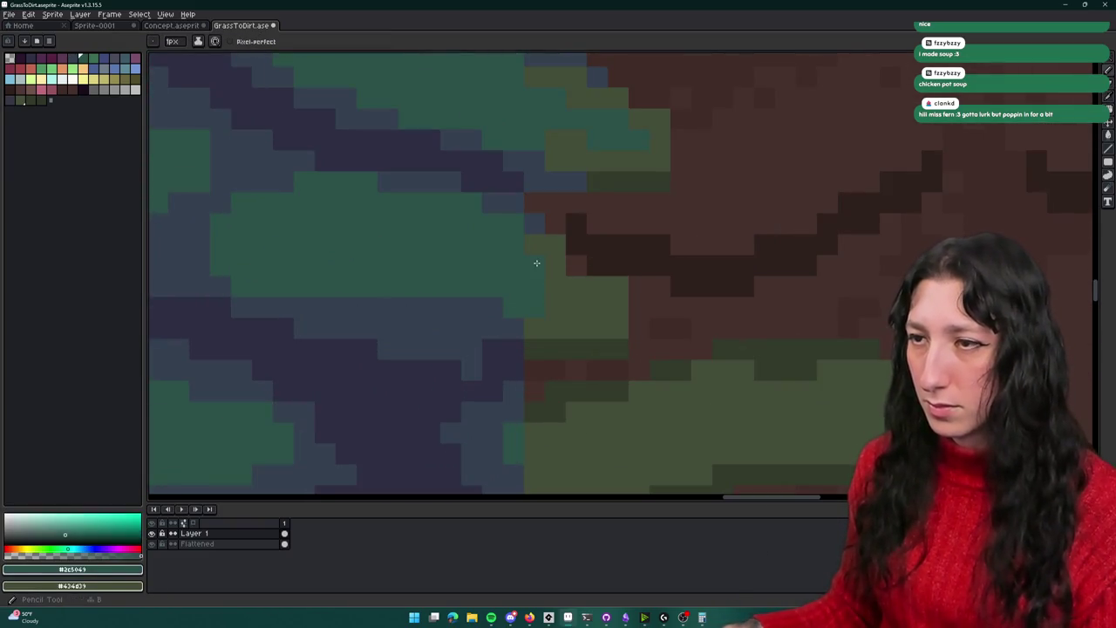
{"action": "scroll", "coordinate": [566, 301], "scroll_direction": "down", "scroll_amount": 2}
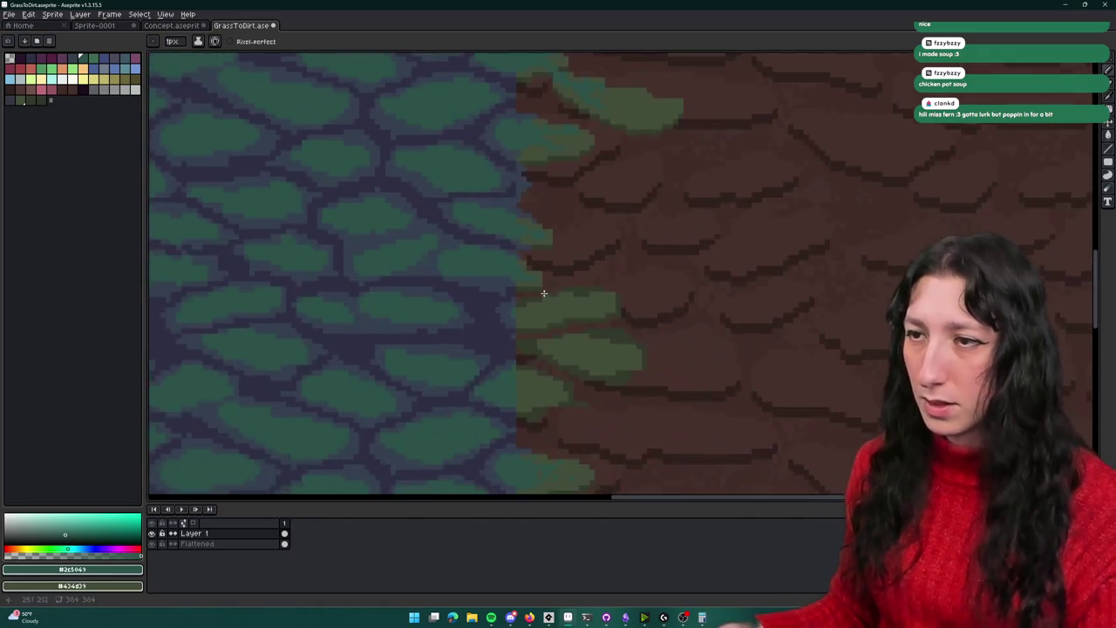
{"action": "scroll", "coordinate": [547, 293], "scroll_direction": "up", "scroll_amount": 2}
{"action": "scroll", "coordinate": [523, 285], "scroll_direction": "down", "scroll_amount": 2}
{"action": "scroll", "coordinate": [563, 324], "scroll_direction": "up", "scroll_amount": 2}
{"action": "left_click", "coordinate": [531, 287], "text": "alt"}
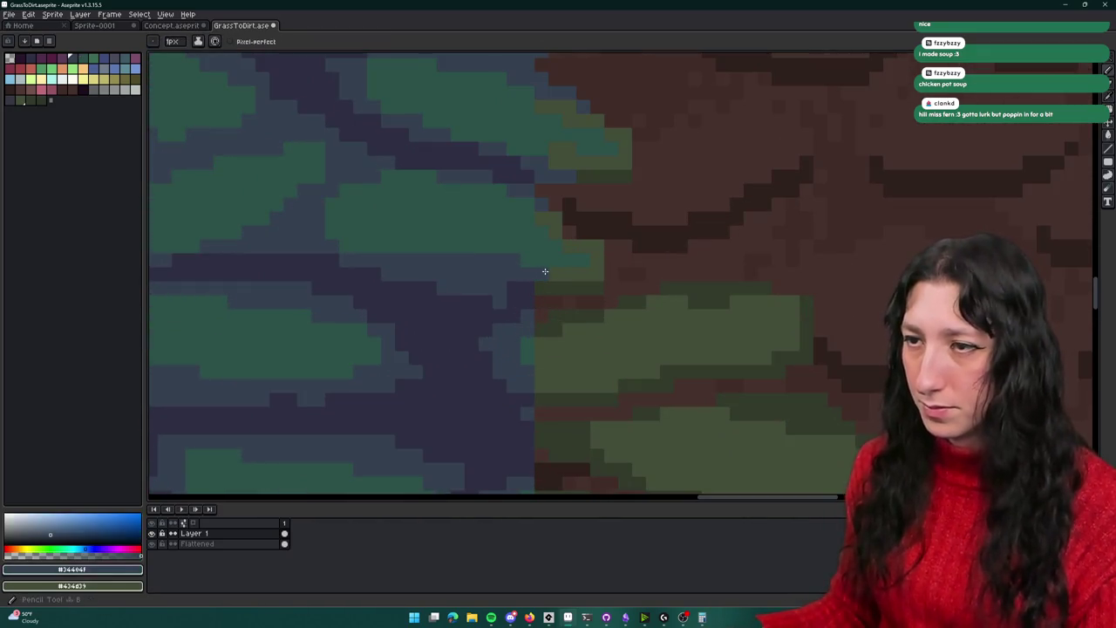
{"action": "scroll", "coordinate": [576, 314], "scroll_direction": "down", "scroll_amount": 2}
{"action": "scroll", "coordinate": [497, 314], "scroll_direction": "up", "scroll_amount": 2}
{"action": "scroll", "coordinate": [506, 253], "scroll_direction": "up", "scroll_amount": 2}
{"action": "left_click", "coordinate": [506, 245], "text": "alt"}
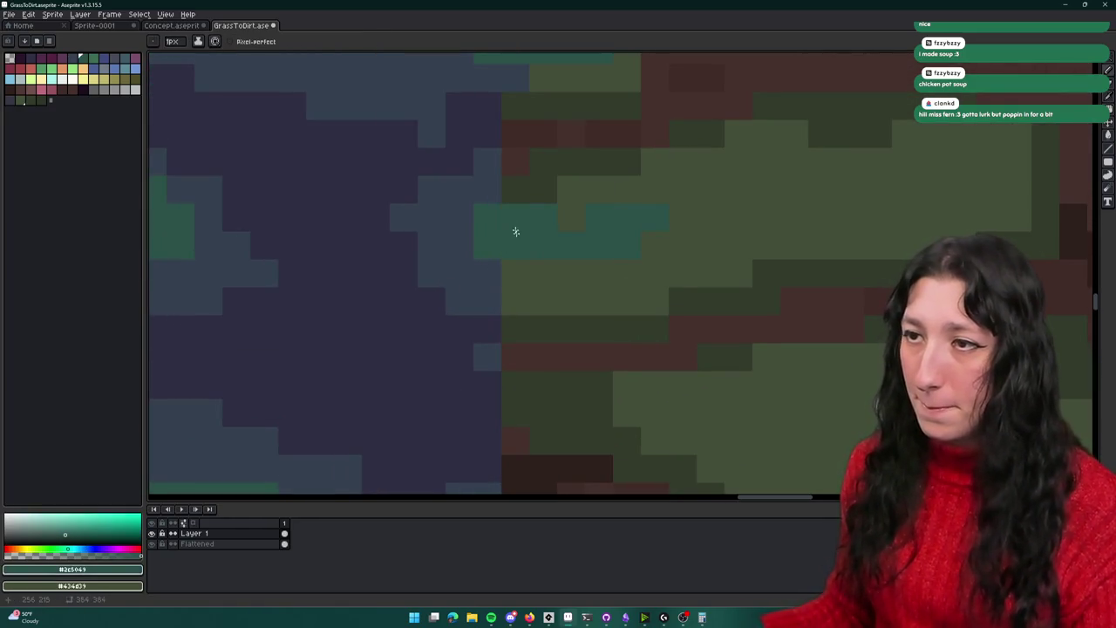
{"action": "left_click", "coordinate": [511, 277], "text": "alt"}
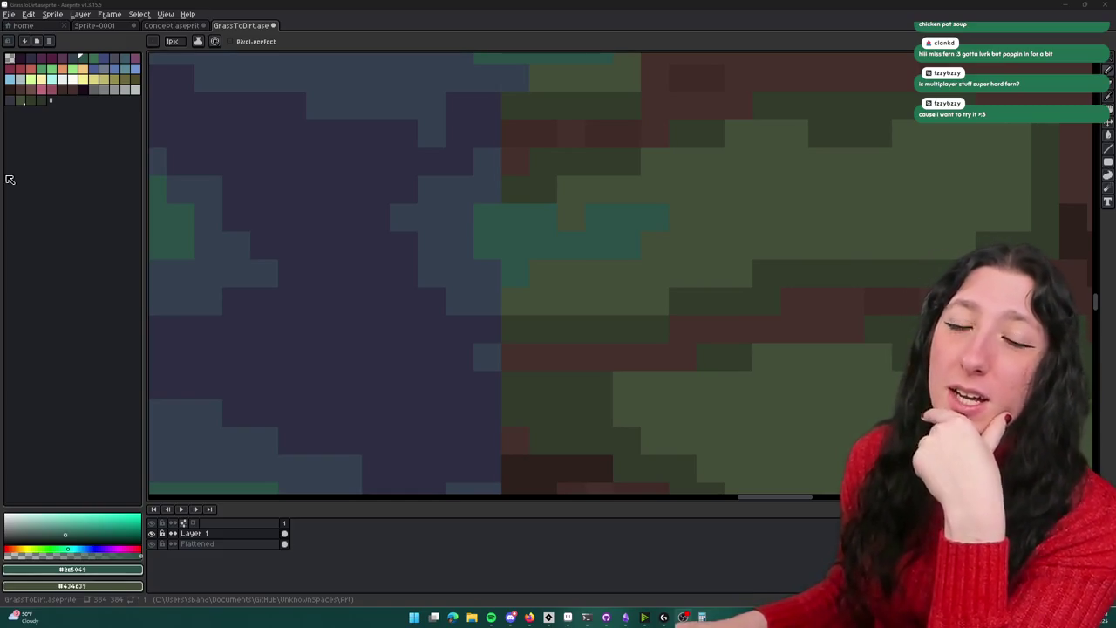
{"action": "scroll", "coordinate": [613, 247], "scroll_direction": "up", "scroll_amount": 1}
Undo the two extra teal cells and pick the blue-grey colour
{"action": "scroll", "coordinate": [638, 205], "scroll_direction": "up", "scroll_amount": 1}
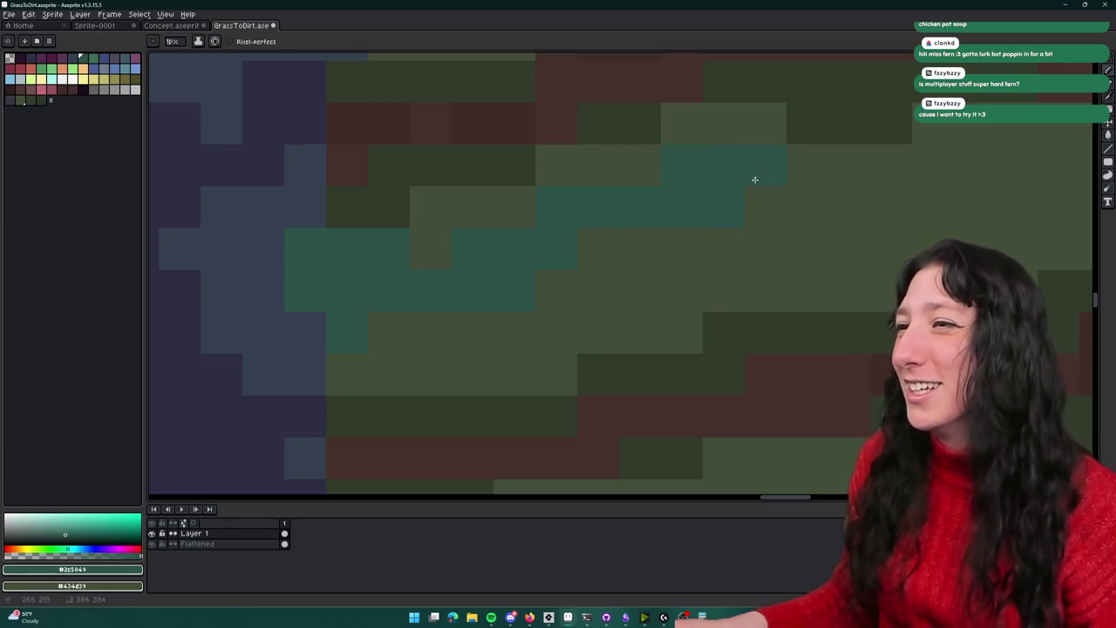
{"action": "key", "text": "ctrl+z"}
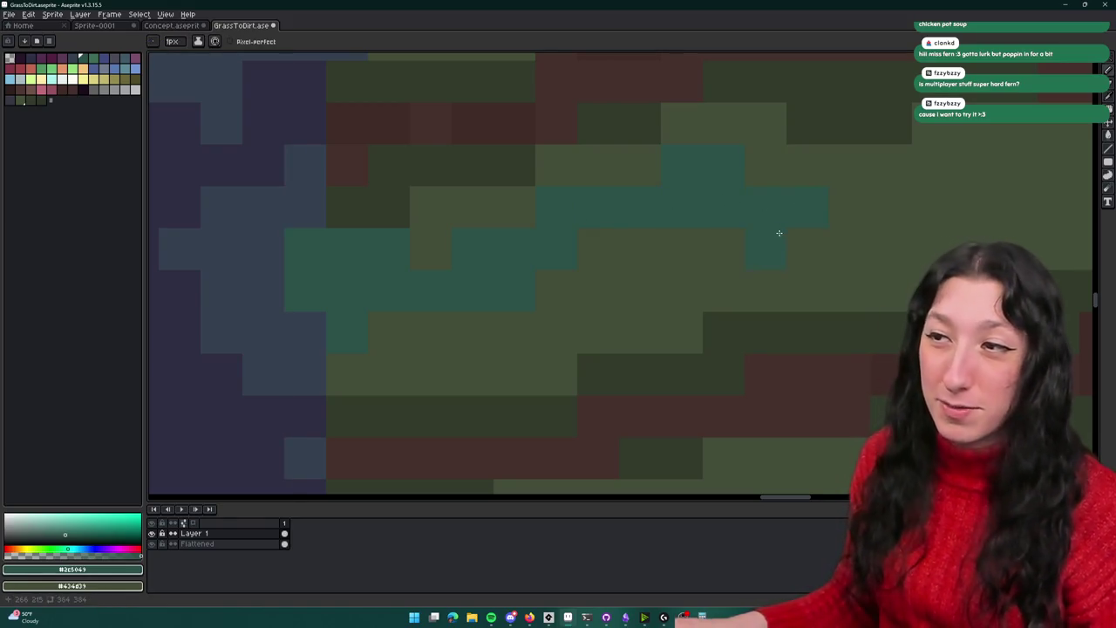
{"action": "scroll", "coordinate": [638, 304], "scroll_direction": "down", "scroll_amount": 3}
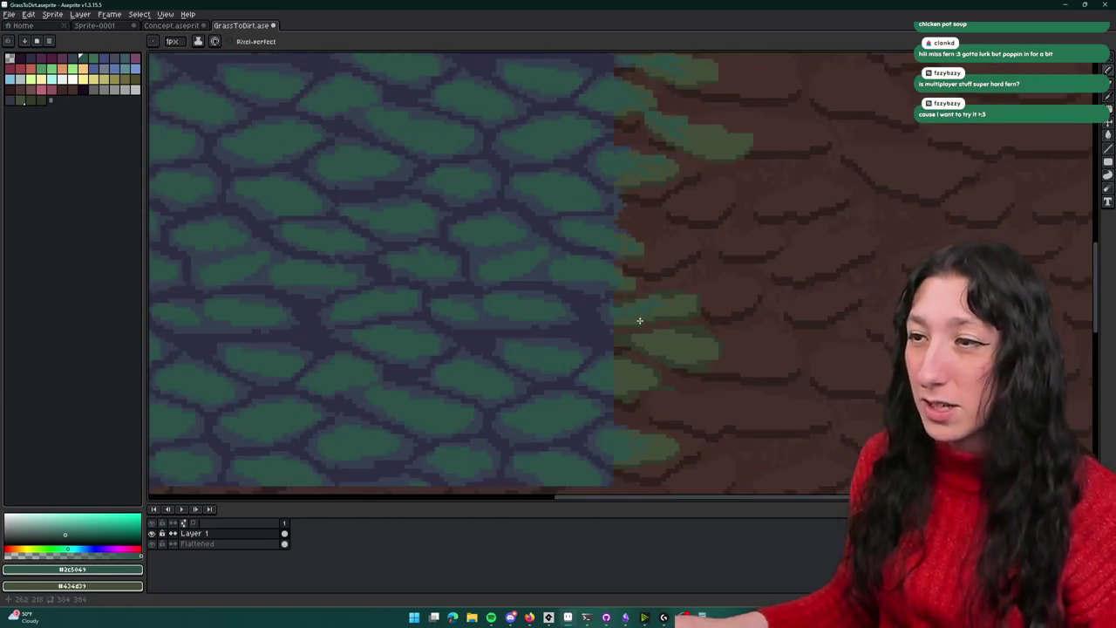
{"action": "scroll", "coordinate": [603, 309], "scroll_direction": "up", "scroll_amount": 4}
{"action": "left_click", "coordinate": [453, 272], "text": "alt"}
{"action": "scroll", "coordinate": [515, 296], "scroll_direction": "down", "scroll_amount": 2}
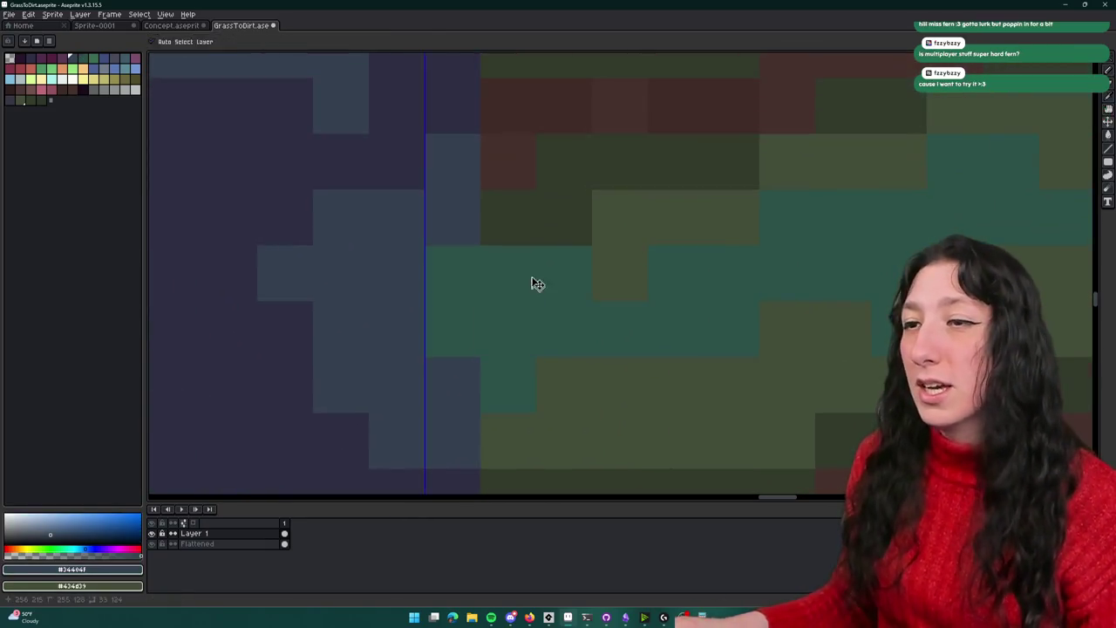
{"action": "scroll", "coordinate": [506, 175], "scroll_direction": "down", "scroll_amount": 2}
{"action": "scroll", "coordinate": [510, 188], "scroll_direction": "down", "scroll_amount": 3}
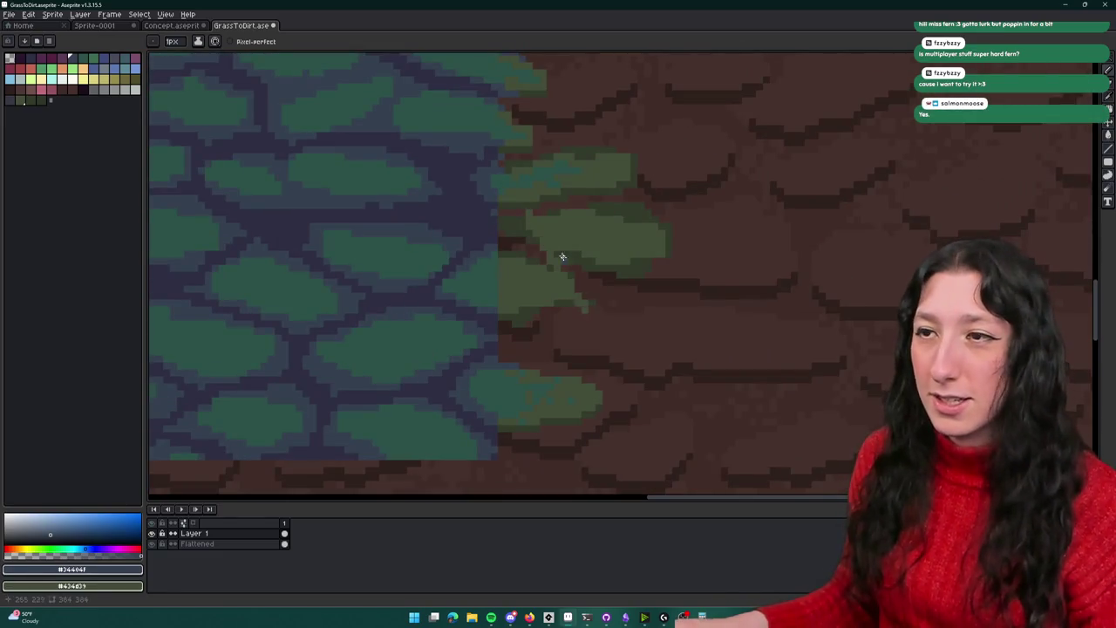
{"action": "scroll", "coordinate": [523, 227], "scroll_direction": "up", "scroll_amount": 5}
Paint blue-grey cells along the grass edge, undoing a few stray ones
{"action": "left_click_drag", "start_coordinate": [413, 165], "coordinate": [365, 144]}
{"action": "key", "text": "ctrl+z"}
{"action": "scroll", "coordinate": [386, 224], "scroll_direction": "down", "scroll_amount": 3}
{"action": "scroll", "coordinate": [409, 205], "scroll_direction": "up", "scroll_amount": 3}
{"action": "left_click", "coordinate": [414, 201]}
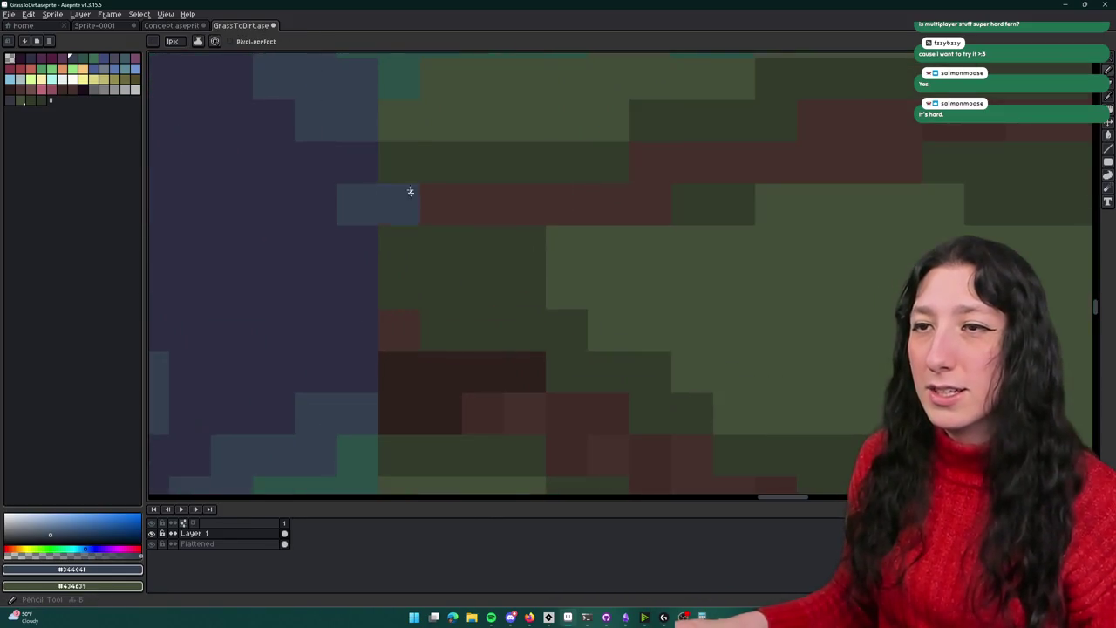
{"action": "scroll", "coordinate": [414, 201], "scroll_direction": "down", "scroll_amount": 2}
{"action": "scroll", "coordinate": [418, 208], "scroll_direction": "up", "scroll_amount": 2}
{"action": "left_click", "coordinate": [422, 213]}
{"action": "scroll", "coordinate": [485, 240], "scroll_direction": "down", "scroll_amount": 2}
{"action": "scroll", "coordinate": [441, 262], "scroll_direction": "down", "scroll_amount": 1}
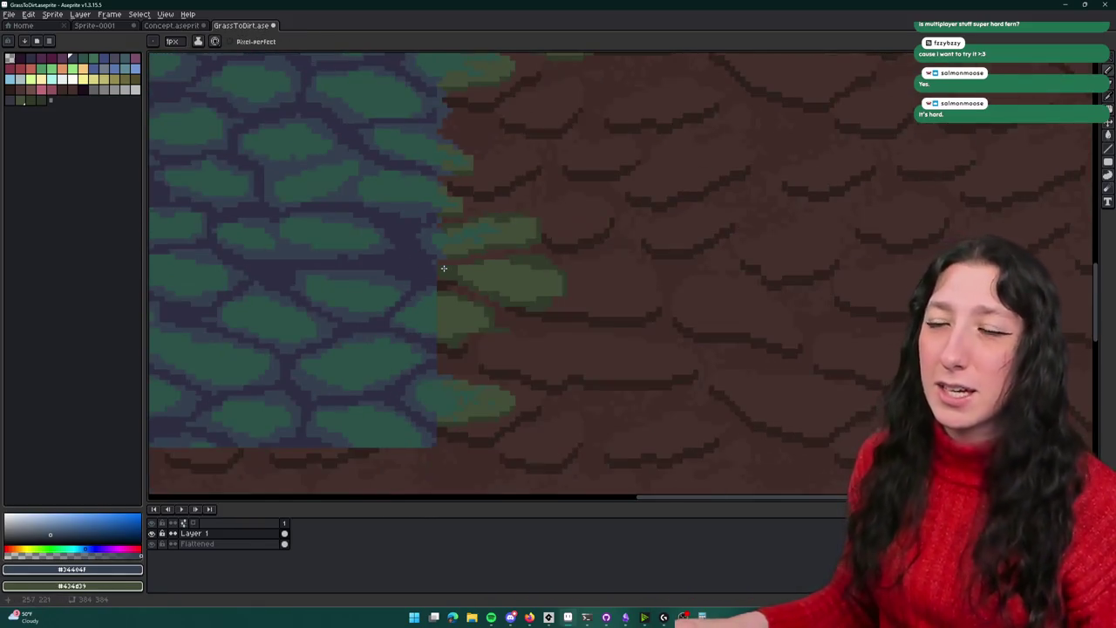
{"action": "scroll", "coordinate": [441, 261], "scroll_direction": "up", "scroll_amount": 2}
{"action": "scroll", "coordinate": [441, 265], "scroll_direction": "up", "scroll_amount": 1}
Add another blue-grey edge cell and extend the blue-grey two cells left
{"action": "left_click", "coordinate": [441, 265]}
{"action": "scroll", "coordinate": [438, 266], "scroll_direction": "down", "scroll_amount": 1}
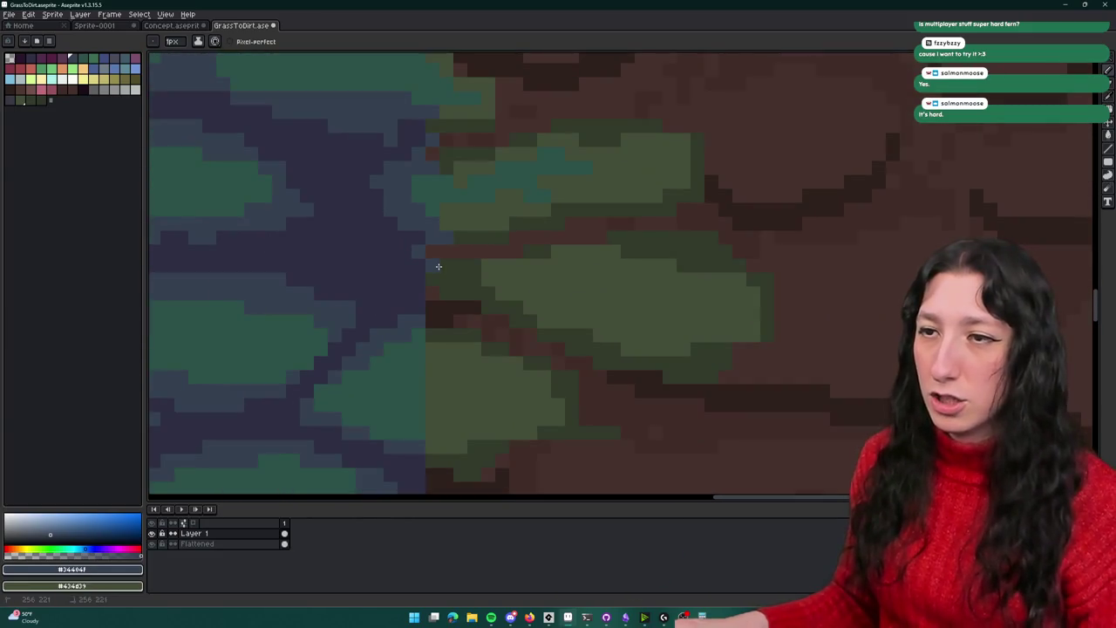
{"action": "scroll", "coordinate": [447, 280], "scroll_direction": "up", "scroll_amount": 2}
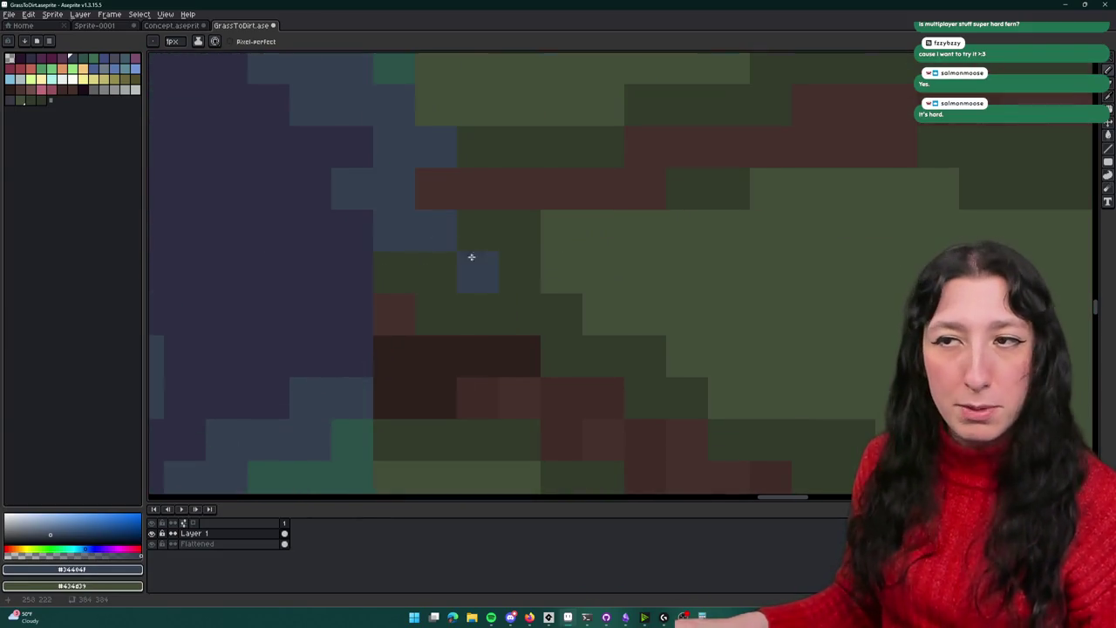
{"action": "left_click_drag", "start_coordinate": [504, 255], "coordinate": [424, 280]}
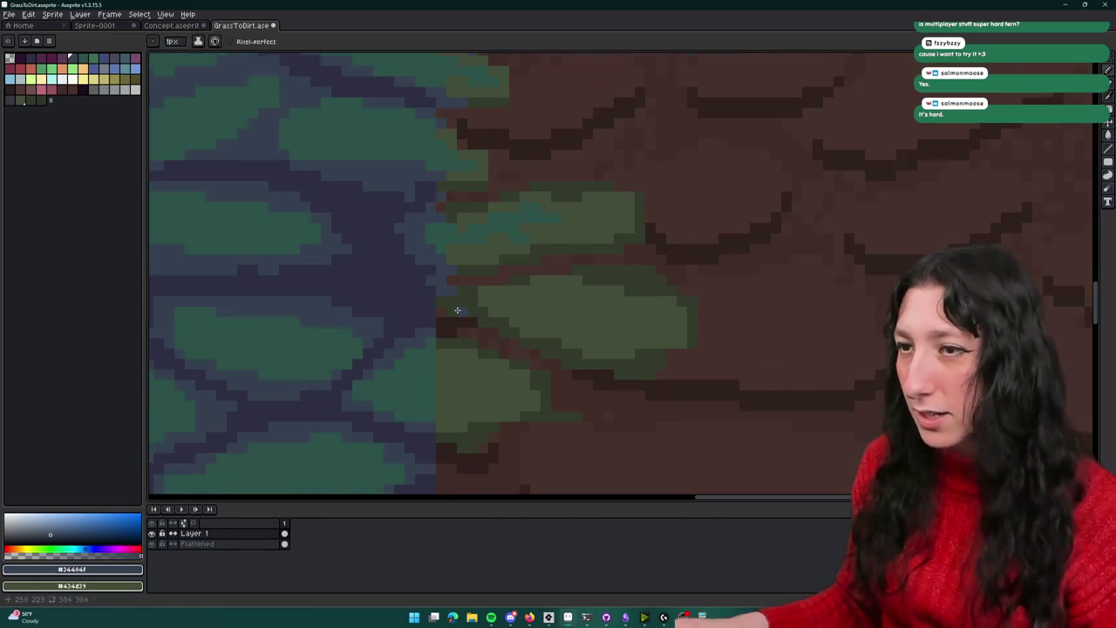
{"action": "scroll", "coordinate": [454, 288], "scroll_direction": "down", "scroll_amount": 2}
{"action": "scroll", "coordinate": [454, 269], "scroll_direction": "up", "scroll_amount": 1}
Eyedrop the olive green #434d39 from the canvas
{"action": "left_click", "coordinate": [466, 250]}
{"action": "key", "text": "b"}
{"action": "key", "text": "e"}
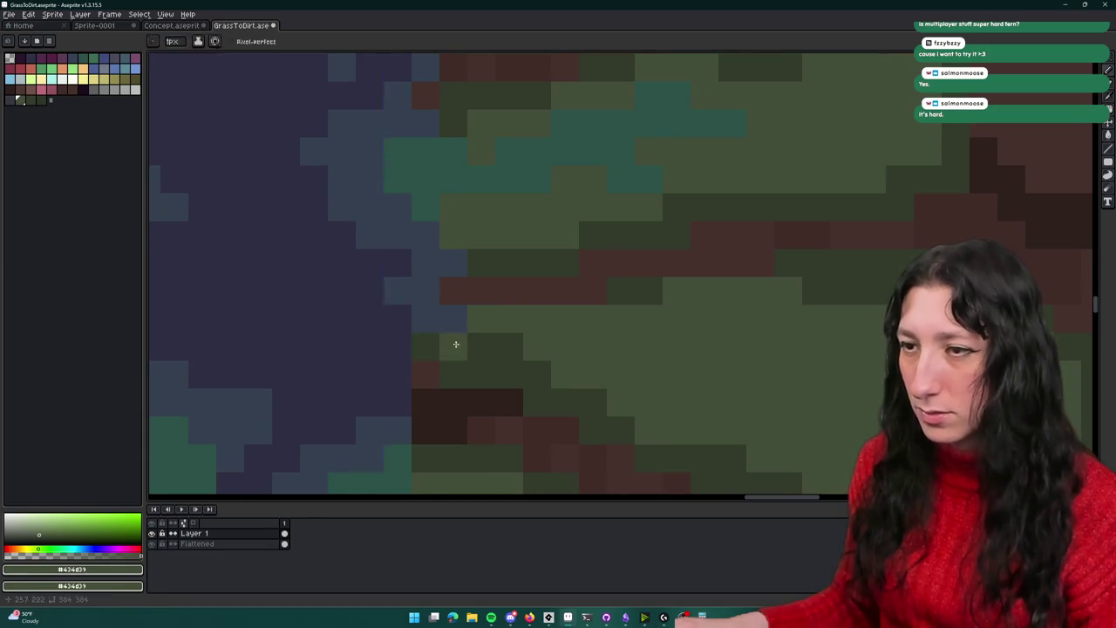
{"action": "scroll", "coordinate": [470, 354], "scroll_direction": "down", "scroll_amount": 4}
{"action": "scroll", "coordinate": [506, 362], "scroll_direction": "down", "scroll_amount": 1}
{"action": "scroll", "coordinate": [528, 349], "scroll_direction": "up", "scroll_amount": 3}
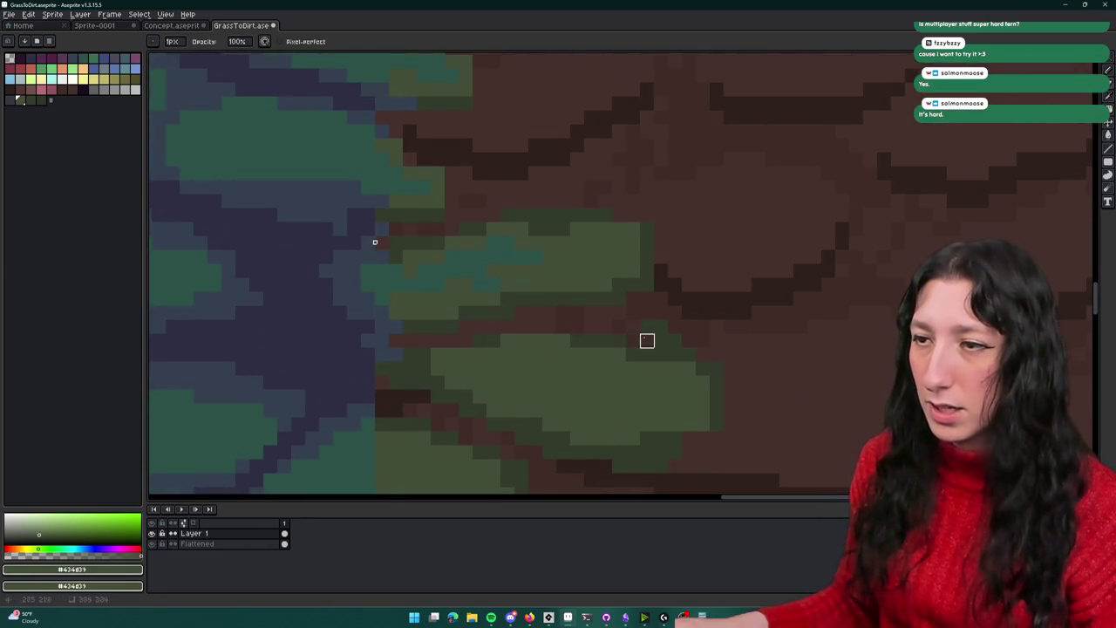
Clear the selection and erase green pixels along the patch's lower edge back to brown
{"action": "key", "text": "w"}
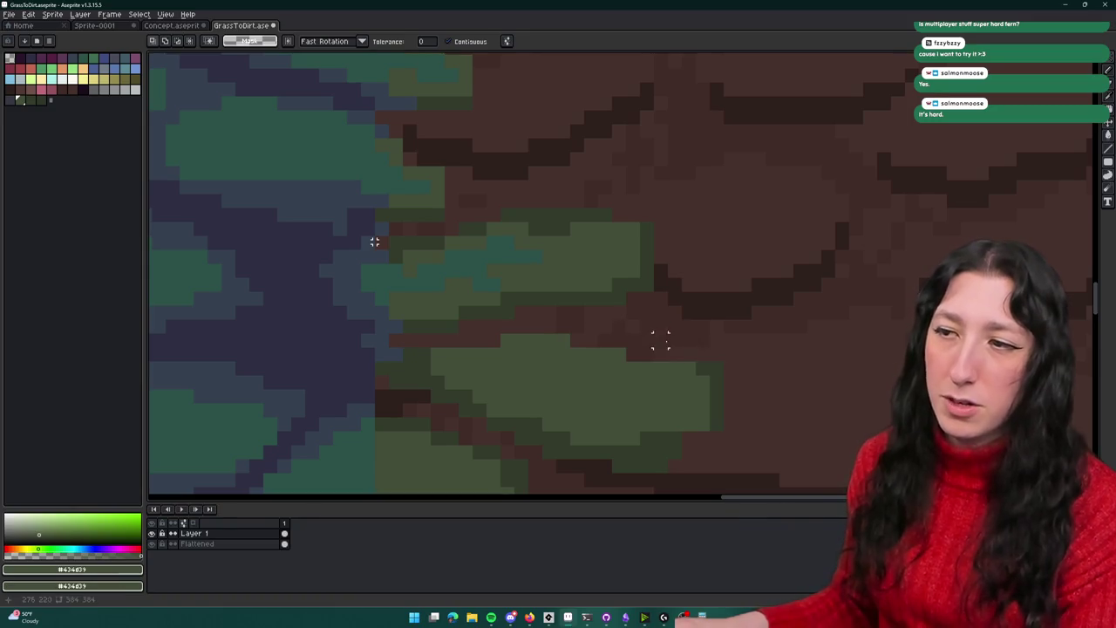
{"action": "key", "text": "ctrl+d"}
{"action": "scroll", "coordinate": [698, 378], "scroll_direction": "up", "scroll_amount": 1}
{"action": "scroll", "coordinate": [663, 397], "scroll_direction": "up", "scroll_amount": 1}
{"action": "key", "text": "e"}
{"action": "mouse_move", "coordinate": [618, 405]}
{"action": "left_mouse_down"}
{"action": "mouse_move", "coordinate": [533, 433]}
{"action": "mouse_move", "coordinate": [422, 405]}
{"action": "left_mouse_up"}
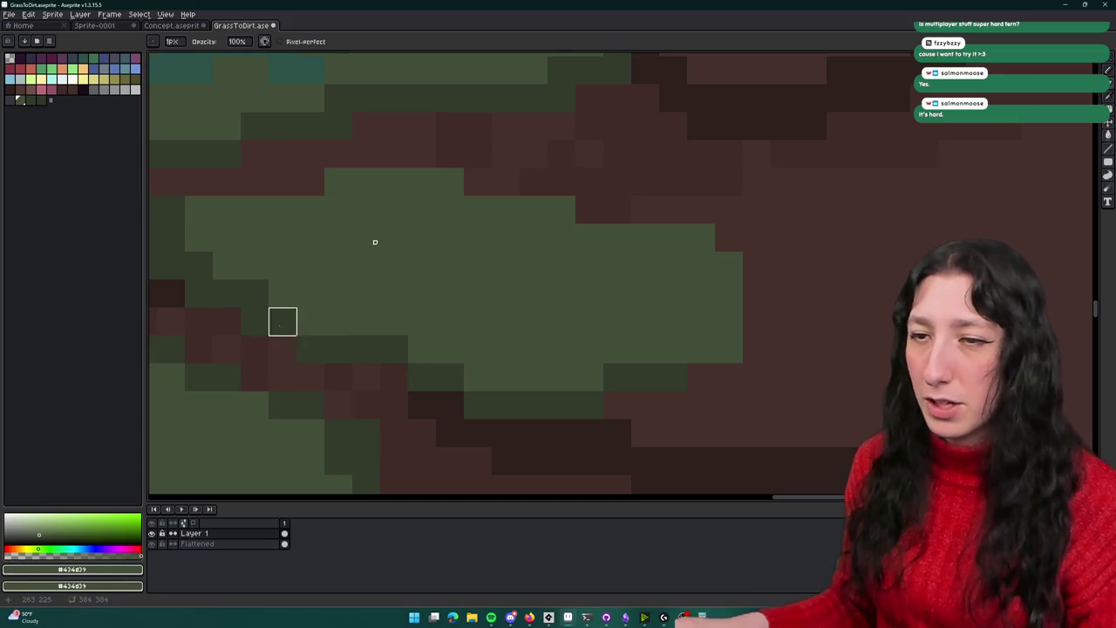
{"action": "left_click_drag", "start_coordinate": [199, 293], "coordinate": [372, 313]}
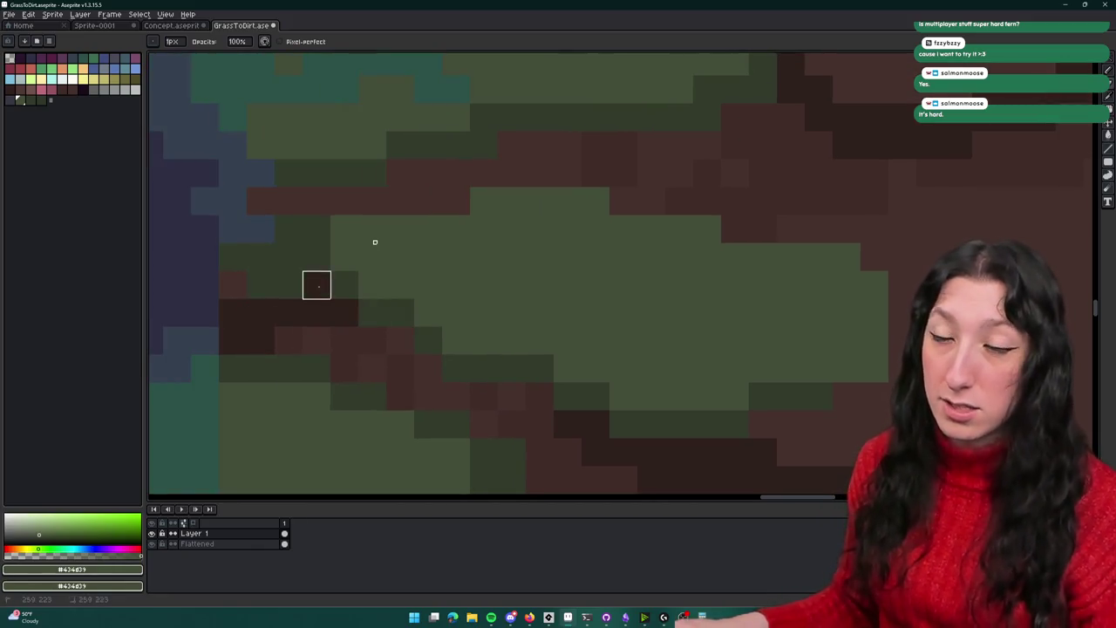
Paint blue-grey mortar over brown at the edge, then pick the dark green #333b2b
{"action": "left_click_drag", "start_coordinate": [375, 241], "coordinate": [461, 252]}
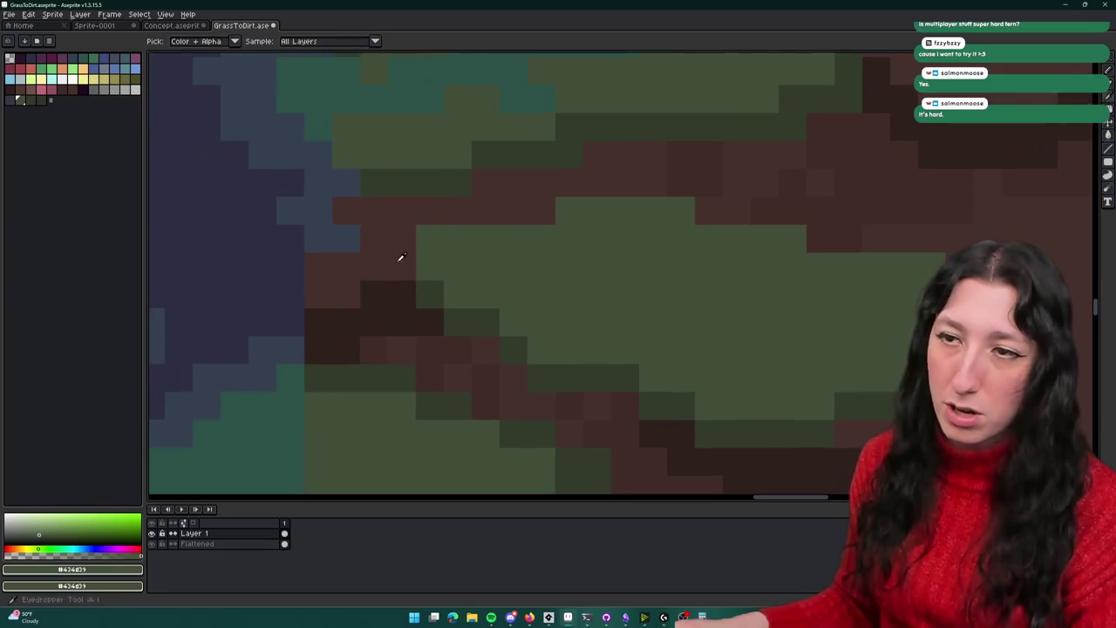
{"action": "left_click", "coordinate": [341, 239], "text": "alt"}
{"action": "mouse_move", "coordinate": [388, 239]}
{"action": "left_mouse_down"}
{"action": "mouse_move", "coordinate": [366, 258]}
{"action": "mouse_move", "coordinate": [331, 236]}
{"action": "mouse_move", "coordinate": [374, 227]}
{"action": "left_mouse_up"}
{"action": "left_click", "coordinate": [439, 252], "text": "alt"}
{"action": "scroll", "coordinate": [359, 231], "scroll_direction": "down", "scroll_amount": 2}
{"action": "scroll", "coordinate": [359, 231], "scroll_direction": "up", "scroll_amount": 2}
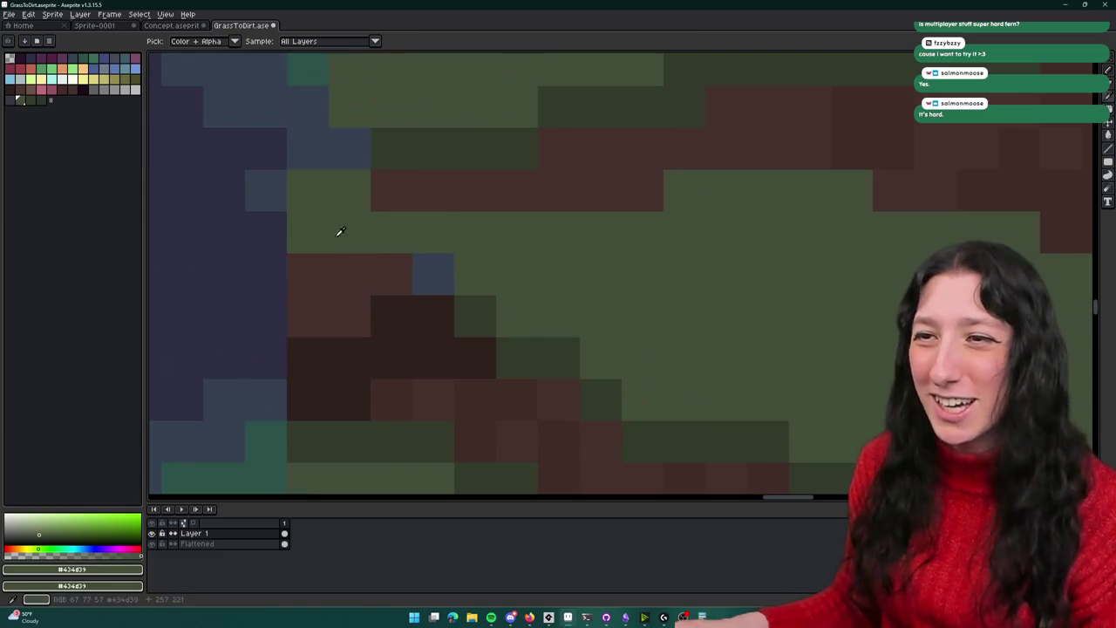
{"action": "left_click", "coordinate": [607, 238], "text": "alt"}
{"action": "scroll", "coordinate": [488, 232], "scroll_direction": "down", "scroll_amount": 2}
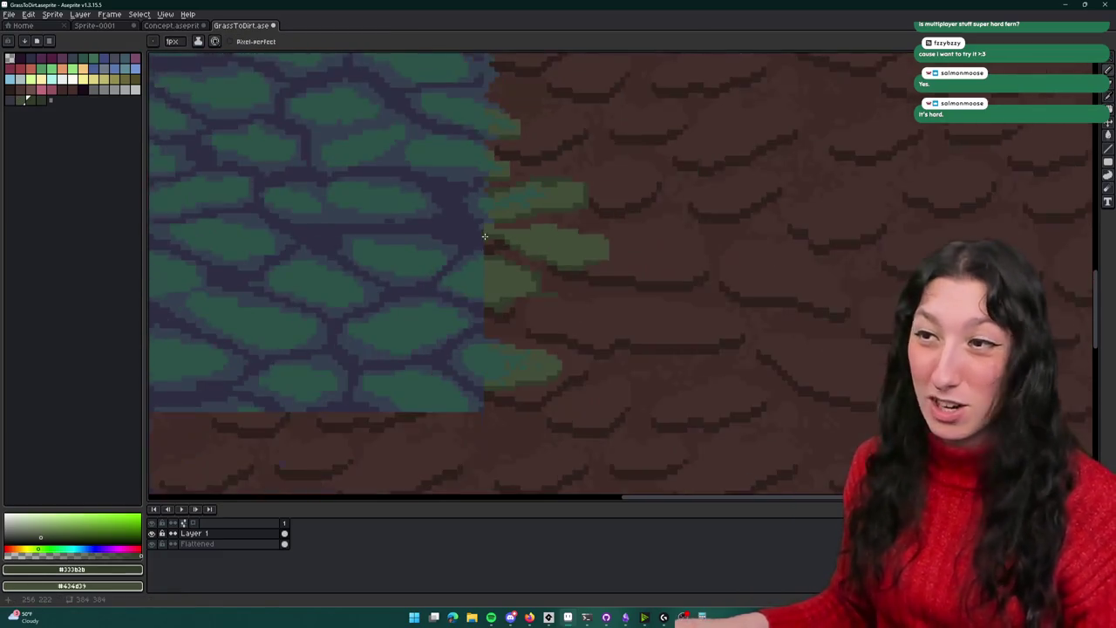
{"action": "scroll", "coordinate": [514, 218], "scroll_direction": "up", "scroll_amount": 2}
Magic Wand part of the light-green blob, then select the L-shaped dark-green patch
{"action": "key", "text": "w"}
{"action": "left_click", "coordinate": [545, 165]}
{"action": "left_click_drag", "start_coordinate": [526, 163], "coordinate": [662, 266]}
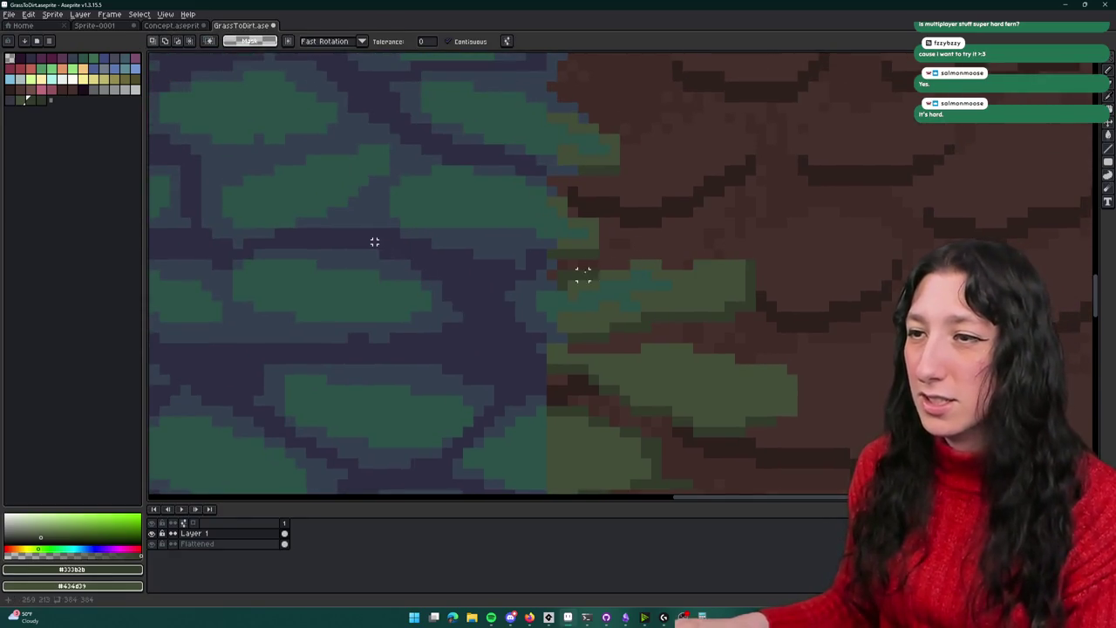
{"action": "key", "text": "b"}
{"action": "scroll", "coordinate": [750, 274], "scroll_direction": "up", "scroll_amount": 1}
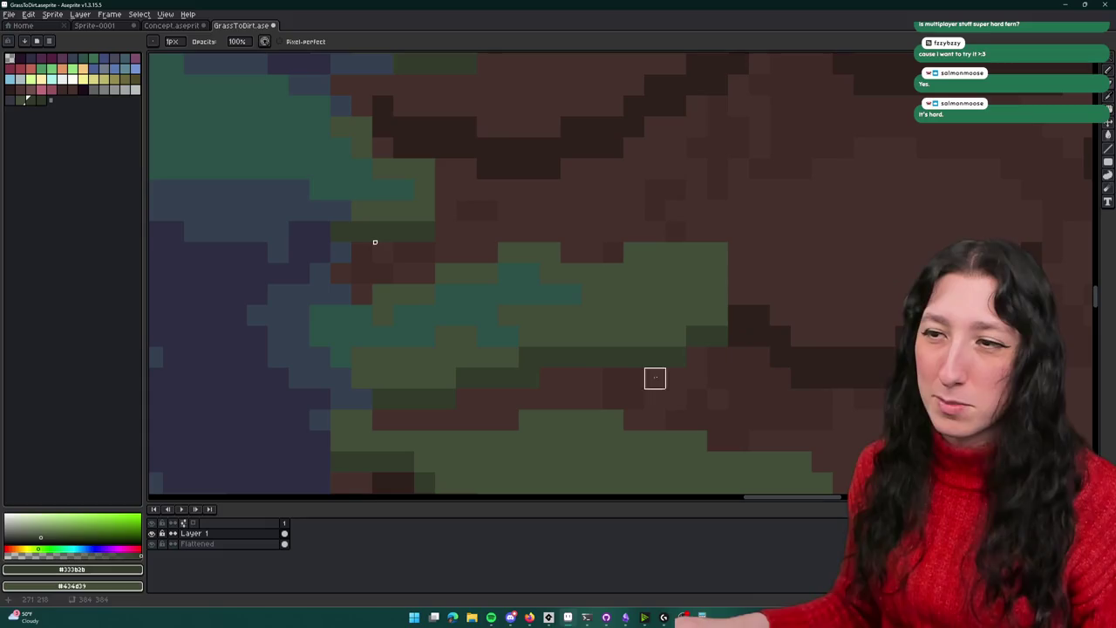
{"action": "scroll", "coordinate": [445, 400], "scroll_direction": "down", "scroll_amount": 4}
{"action": "scroll", "coordinate": [482, 232], "scroll_direction": "up", "scroll_amount": 1}
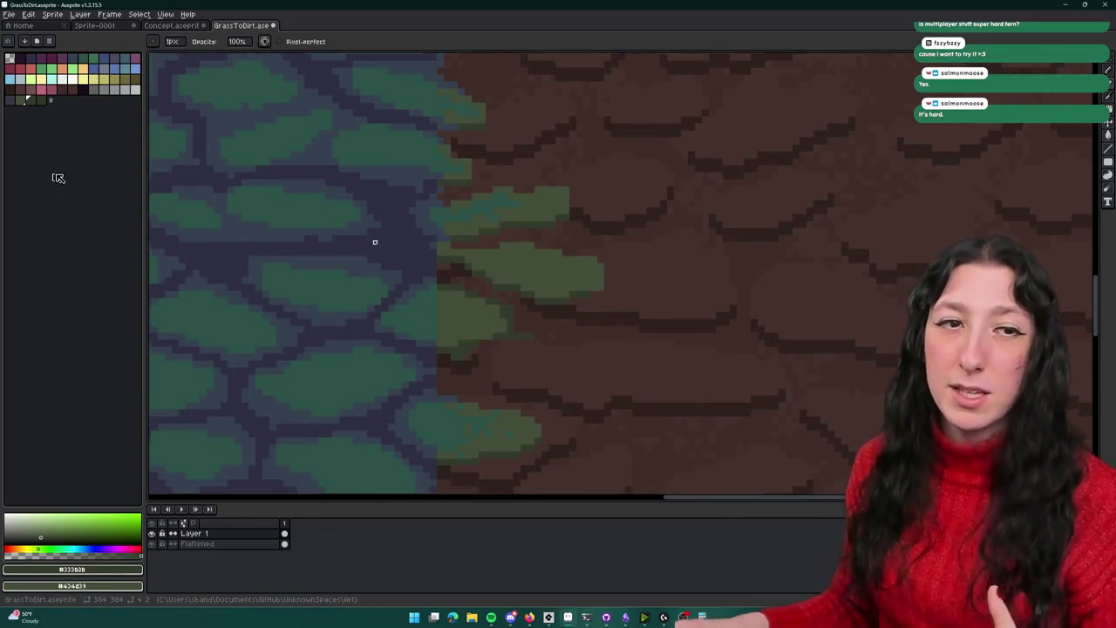
{"action": "scroll", "coordinate": [445, 369], "scroll_direction": "up", "scroll_amount": 2}
{"action": "scroll", "coordinate": [555, 308], "scroll_direction": "up", "scroll_amount": 1}
{"action": "key", "text": "w"}
{"action": "left_click", "coordinate": [560, 281]}
Fill the L-shaped patch with dirt colour and add dark olive pixels beside the stone edge
{"action": "key", "text": "Delete"}
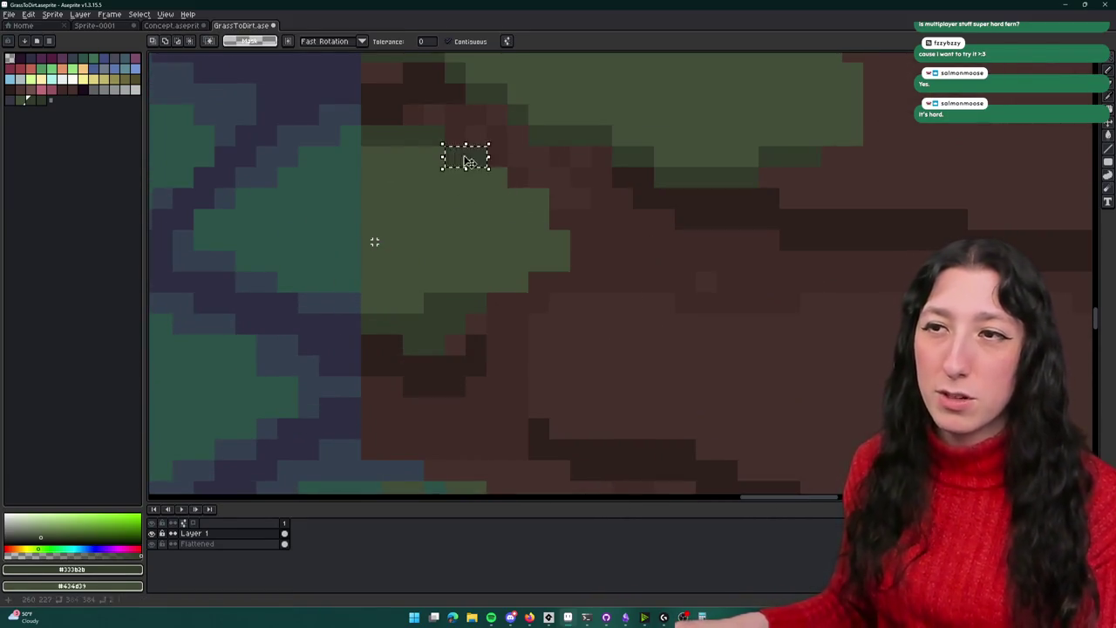
{"action": "key", "text": "b"}
{"action": "scroll", "coordinate": [383, 169], "scroll_direction": "up", "scroll_amount": 1}
{"action": "left_click", "coordinate": [386, 189], "text": "alt"}
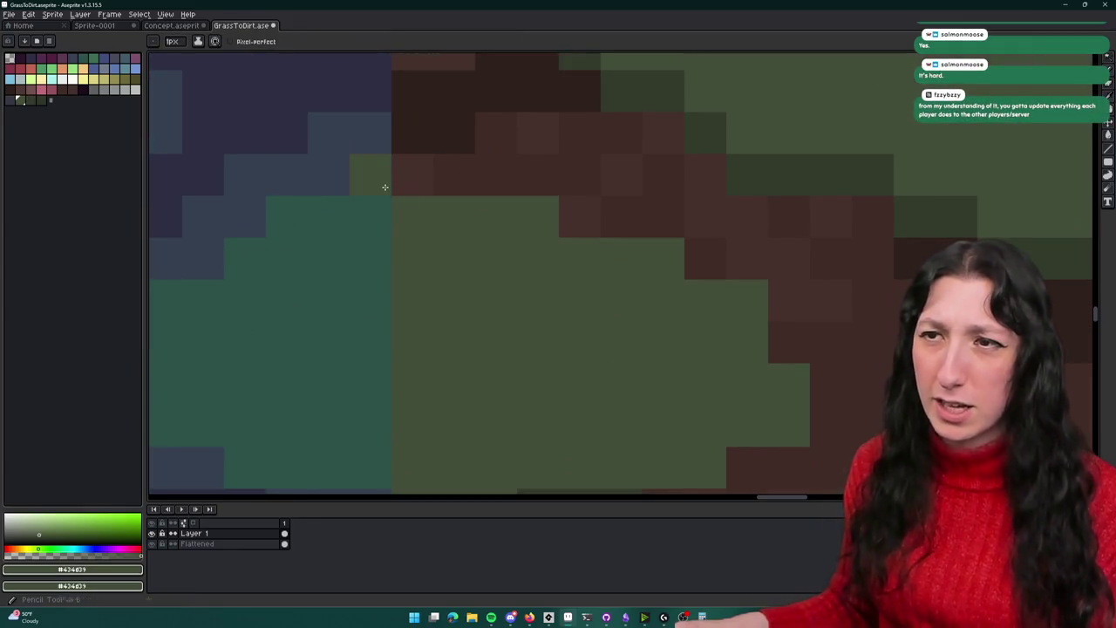
{"action": "left_click_drag", "start_coordinate": [386, 189], "coordinate": [436, 182]}
{"action": "left_click", "coordinate": [352, 137]}
{"action": "key", "text": "ctrl+z"}
Recolour two stone-outline pixels blue-grey using the canvas outline colour
{"action": "left_click", "coordinate": [361, 130], "text": "alt"}
{"action": "scroll", "coordinate": [375, 135], "scroll_direction": "down", "scroll_amount": 1}
{"action": "scroll", "coordinate": [381, 141], "scroll_direction": "up", "scroll_amount": 1}
{"action": "left_click_drag", "start_coordinate": [377, 83], "coordinate": [378, 126]}
{"action": "scroll", "coordinate": [454, 227], "scroll_direction": "down", "scroll_amount": 2}
{"action": "scroll", "coordinate": [387, 236], "scroll_direction": "up", "scroll_amount": 1}
Erase a stray pixel further along the boundary and inspect the retouched edge
{"action": "key", "text": "e"}
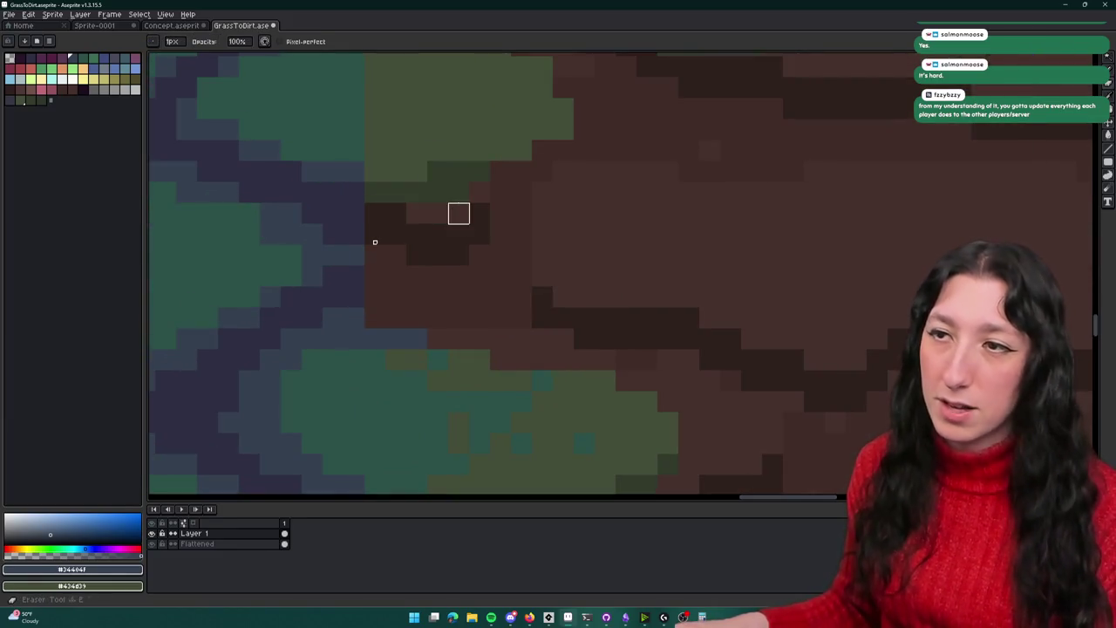
{"action": "scroll", "coordinate": [430, 207], "scroll_direction": "up", "scroll_amount": 1}
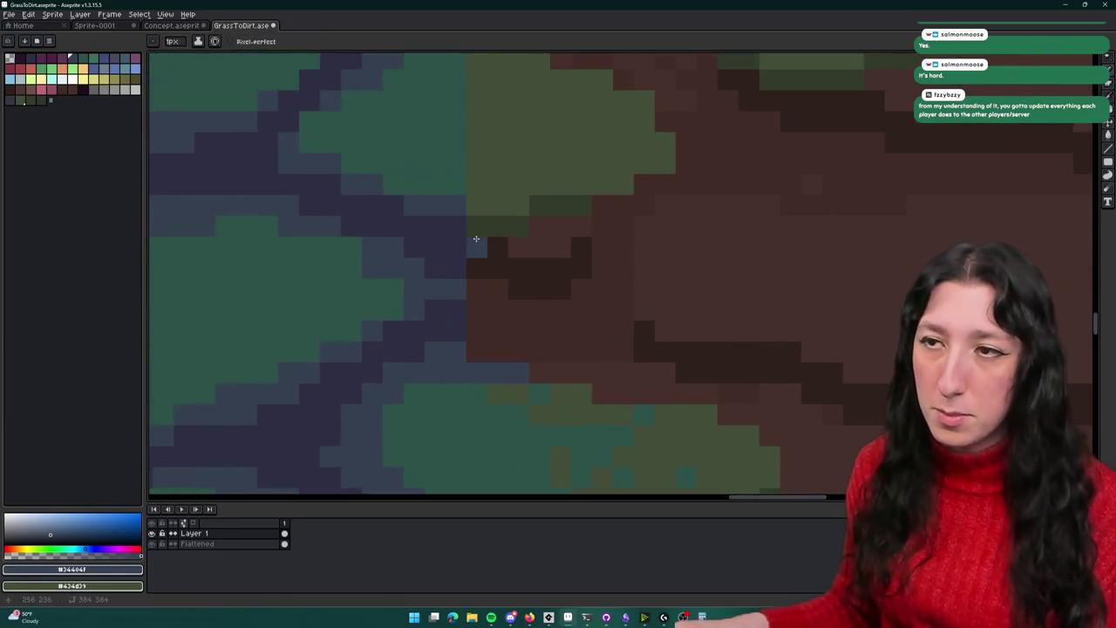
{"action": "scroll", "coordinate": [430, 207], "scroll_direction": "up", "scroll_amount": 1}
{"action": "left_click_drag", "start_coordinate": [430, 207], "coordinate": [453, 252]}
{"action": "left_click", "coordinate": [458, 266]}
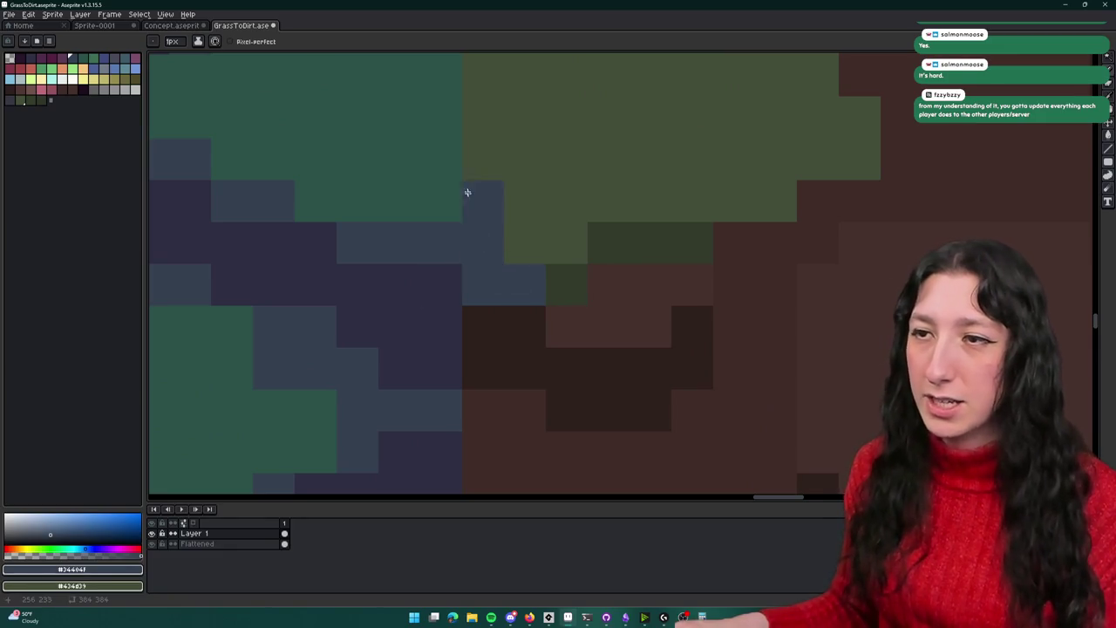
{"action": "scroll", "coordinate": [465, 194], "scroll_direction": "down", "scroll_amount": 3}
{"action": "key", "text": "v"}
{"action": "key", "text": "b"}
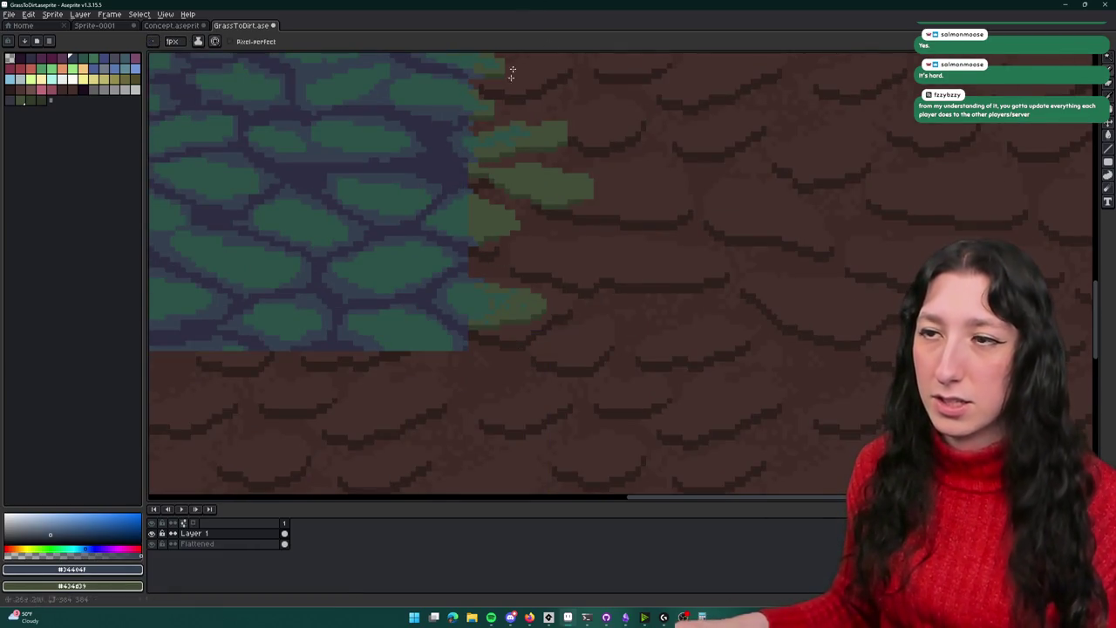
{"action": "scroll", "coordinate": [471, 262], "scroll_direction": "up", "scroll_amount": 4}
{"action": "scroll", "coordinate": [471, 262], "scroll_direction": "down", "scroll_amount": 3}
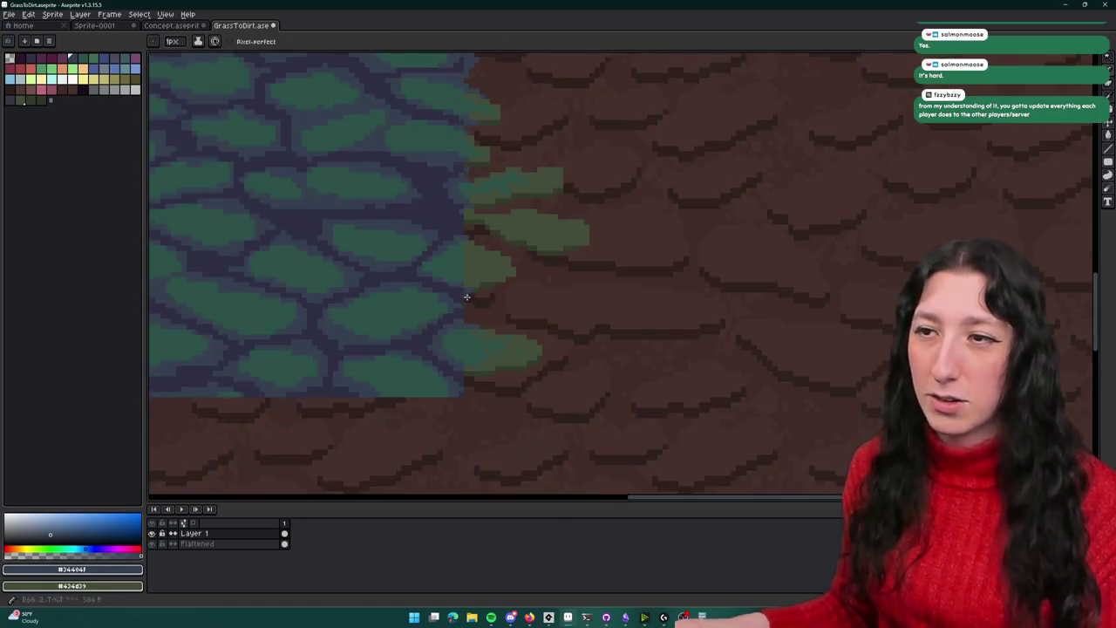
{"action": "scroll", "coordinate": [468, 274], "scroll_direction": "up", "scroll_amount": 1}
{"action": "scroll", "coordinate": [480, 297], "scroll_direction": "down", "scroll_amount": 1}
{"action": "scroll", "coordinate": [492, 324], "scroll_direction": "up", "scroll_amount": 3}
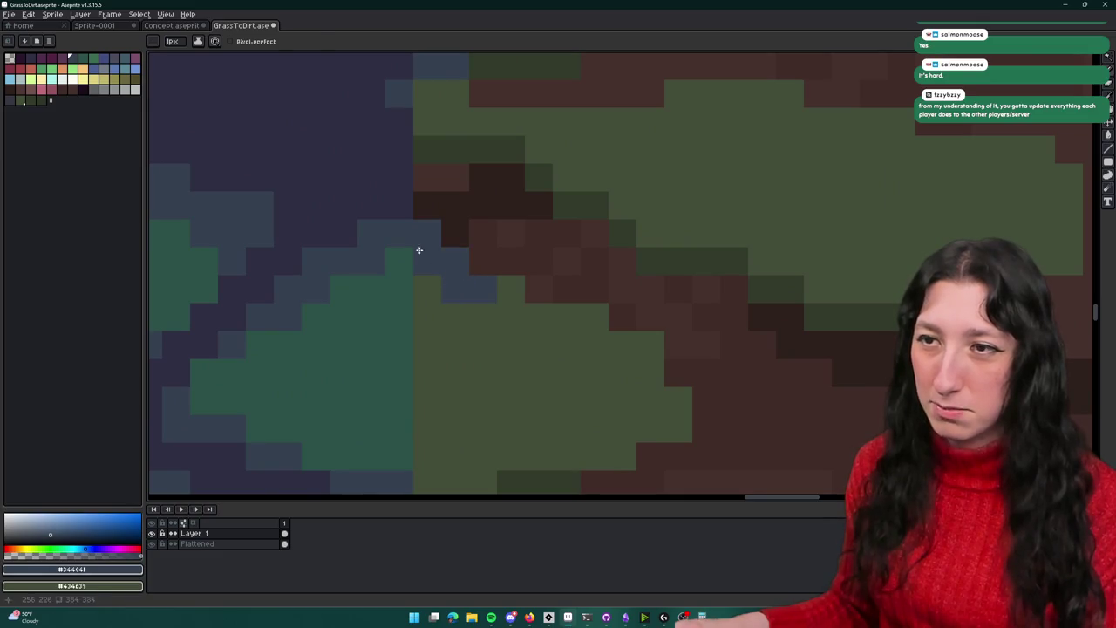
{"action": "key", "text": "e"}
{"action": "scroll", "coordinate": [357, 284], "scroll_direction": "down", "scroll_amount": 3}
{"action": "scroll", "coordinate": [356, 284], "scroll_direction": "down", "scroll_amount": 1}
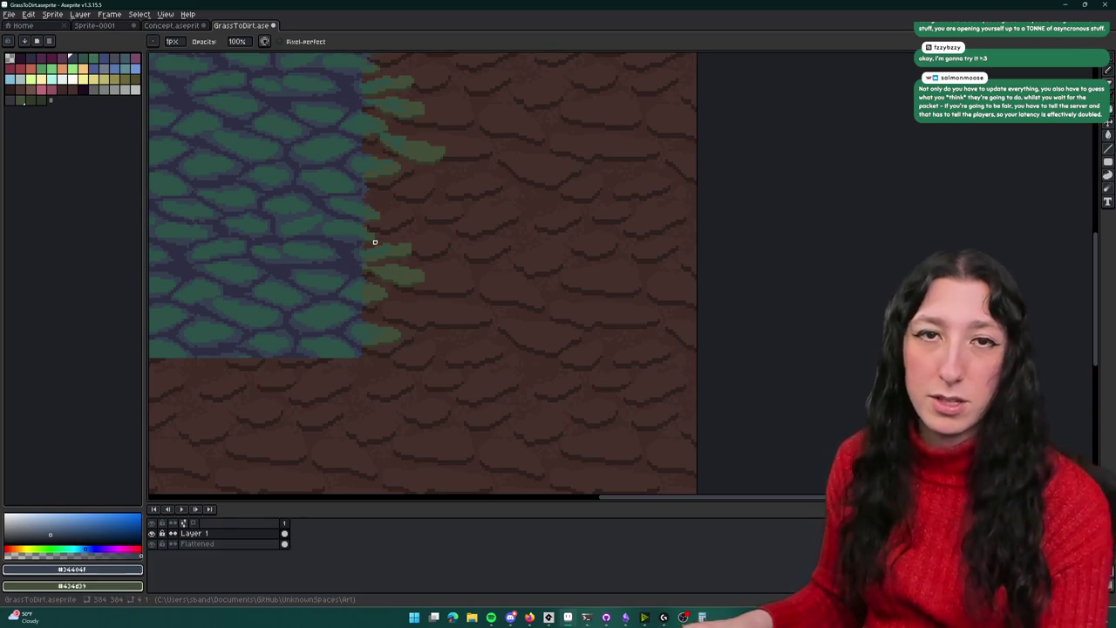
{"action": "scroll", "coordinate": [451, 273], "scroll_direction": "up", "scroll_amount": 2}
{"action": "scroll", "coordinate": [436, 277], "scroll_direction": "up", "scroll_amount": 2}
Paint teal over the olive stone's edge pixels so it merges with the teal stone
{"action": "scroll", "coordinate": [384, 291], "scroll_direction": "up", "scroll_amount": 1}
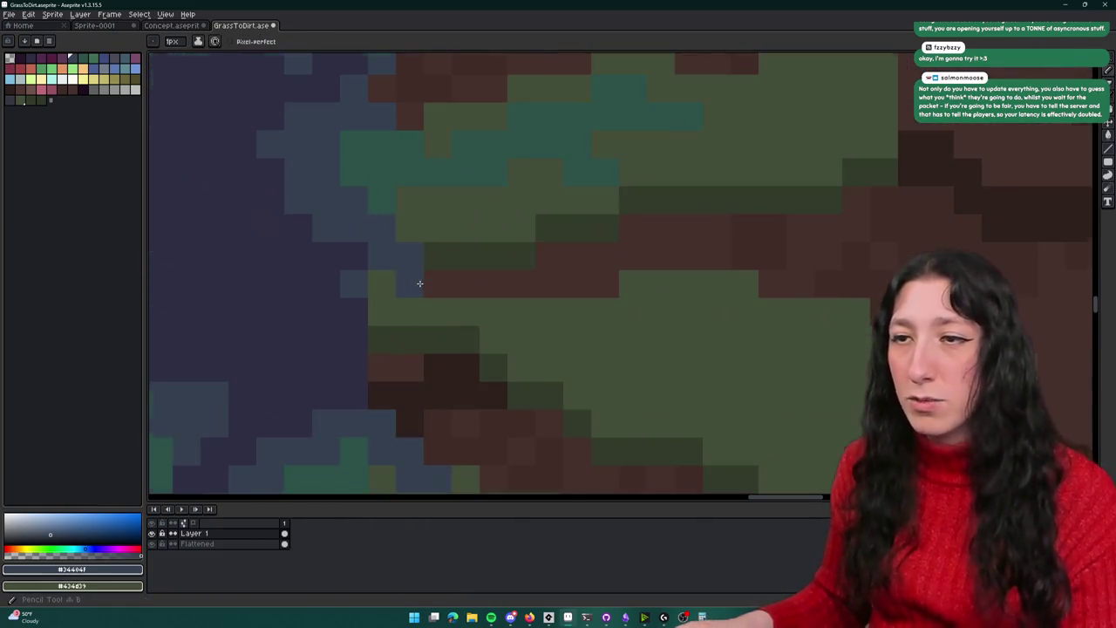
{"action": "left_click", "coordinate": [462, 166], "text": "alt"}
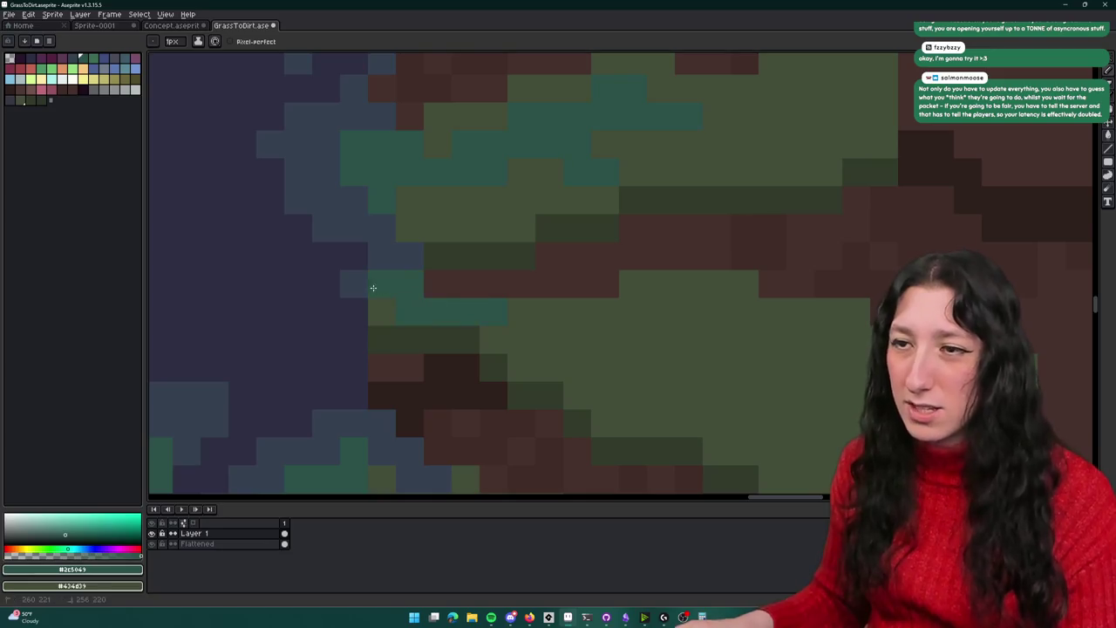
{"action": "scroll", "coordinate": [523, 341], "scroll_direction": "down", "scroll_amount": 3}
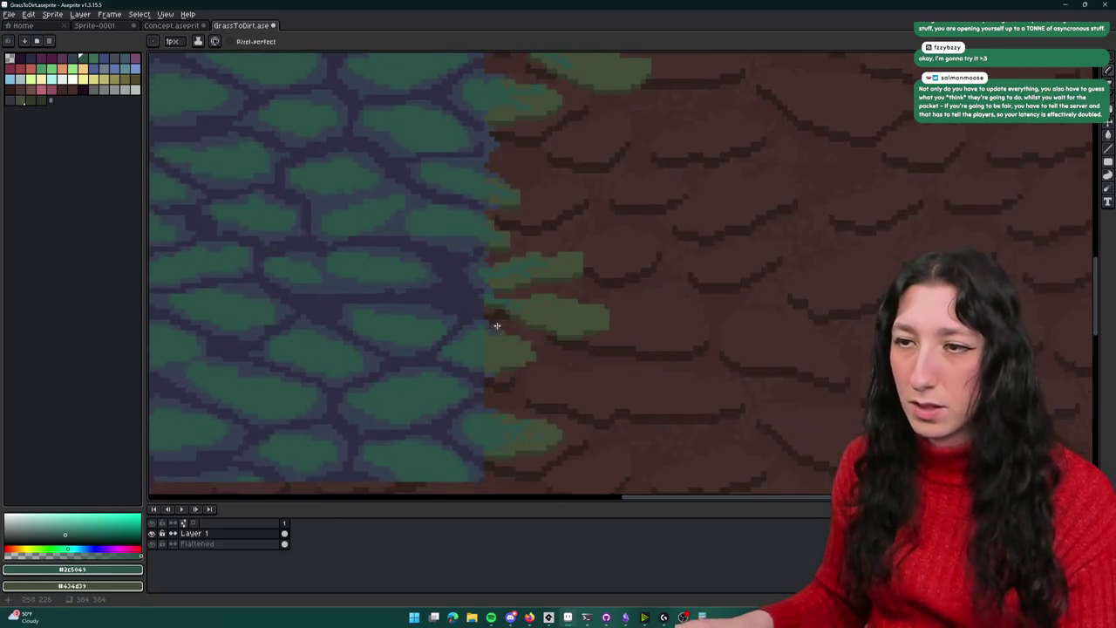
{"action": "scroll", "coordinate": [488, 331], "scroll_direction": "up", "scroll_amount": 3}
{"action": "scroll", "coordinate": [484, 297], "scroll_direction": "down", "scroll_amount": 2}
{"action": "left_click_drag", "start_coordinate": [518, 261], "coordinate": [552, 284]}
{"action": "left_click_drag", "start_coordinate": [462, 428], "coordinate": [454, 353]}
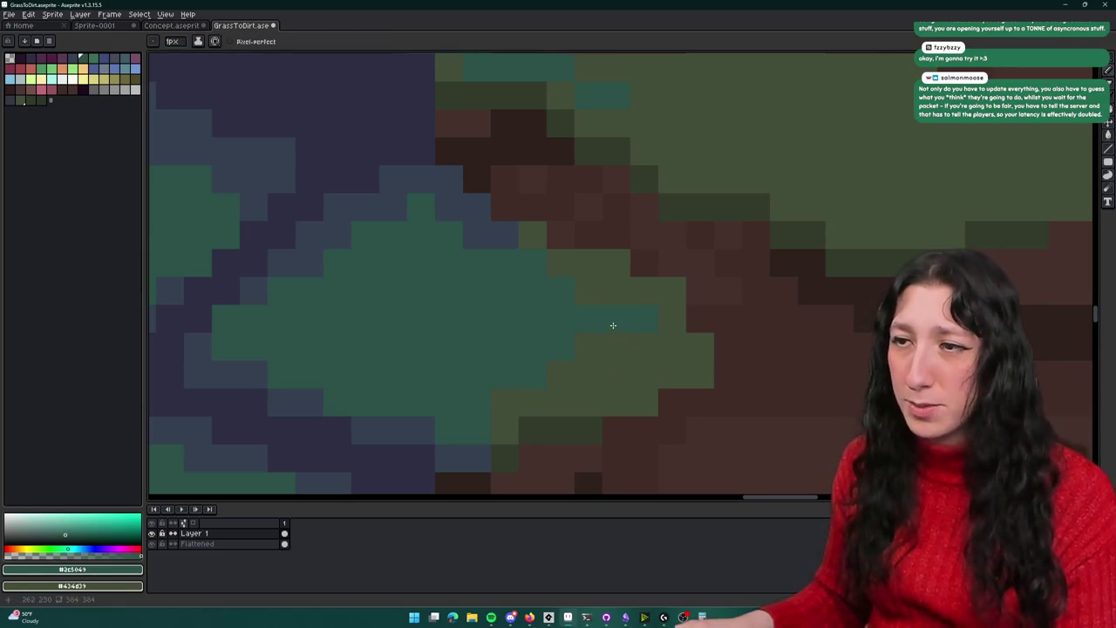
Re-pick the dark olive colour from the canvas and survey the tile
{"action": "scroll", "coordinate": [629, 325], "scroll_direction": "down", "scroll_amount": 2}
{"action": "scroll", "coordinate": [610, 354], "scroll_direction": "up", "scroll_amount": 2}
{"action": "left_click", "coordinate": [622, 341], "text": "alt"}
{"action": "scroll", "coordinate": [694, 323], "scroll_direction": "down", "scroll_amount": 3}
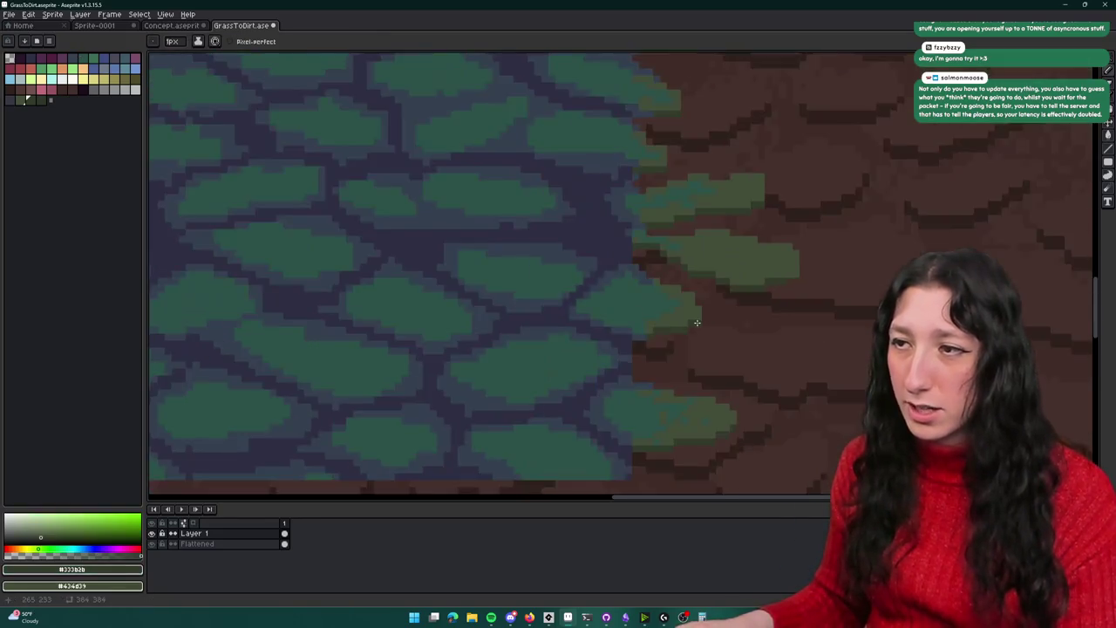
{"action": "scroll", "coordinate": [697, 302], "scroll_direction": "down", "scroll_amount": 1}
{"action": "scroll", "coordinate": [642, 331], "scroll_direction": "down", "scroll_amount": 1}
{"action": "scroll", "coordinate": [643, 333], "scroll_direction": "down", "scroll_amount": 2}
{"action": "scroll", "coordinate": [636, 324], "scroll_direction": "right", "scroll_amount": 3}
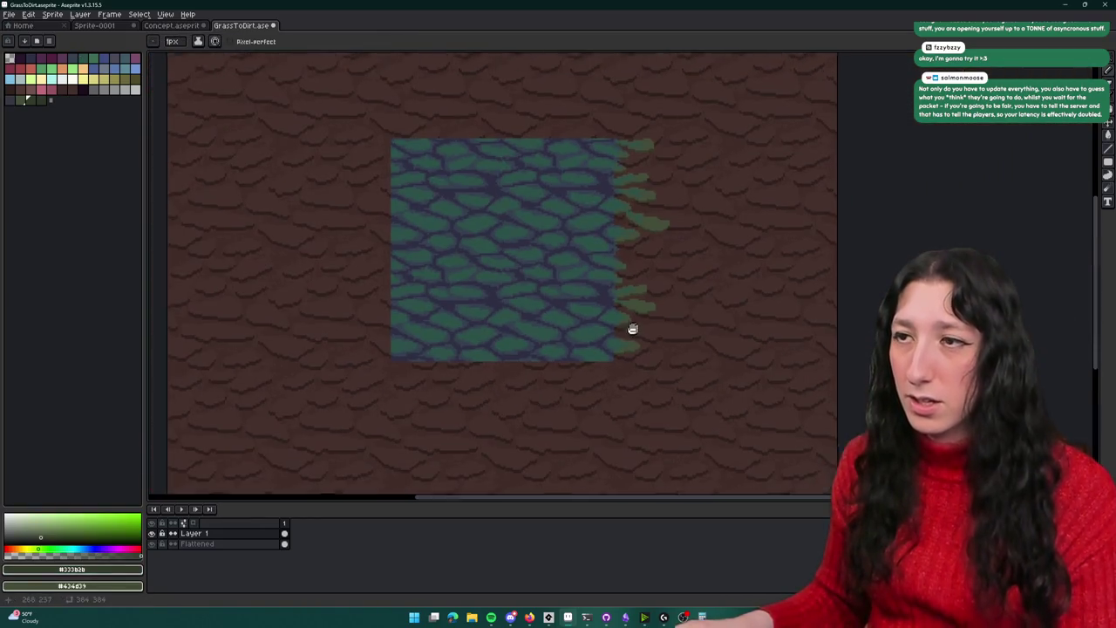
{"action": "key", "text": "m"}
{"action": "scroll", "coordinate": [536, 294], "scroll_direction": "down", "scroll_amount": 2}
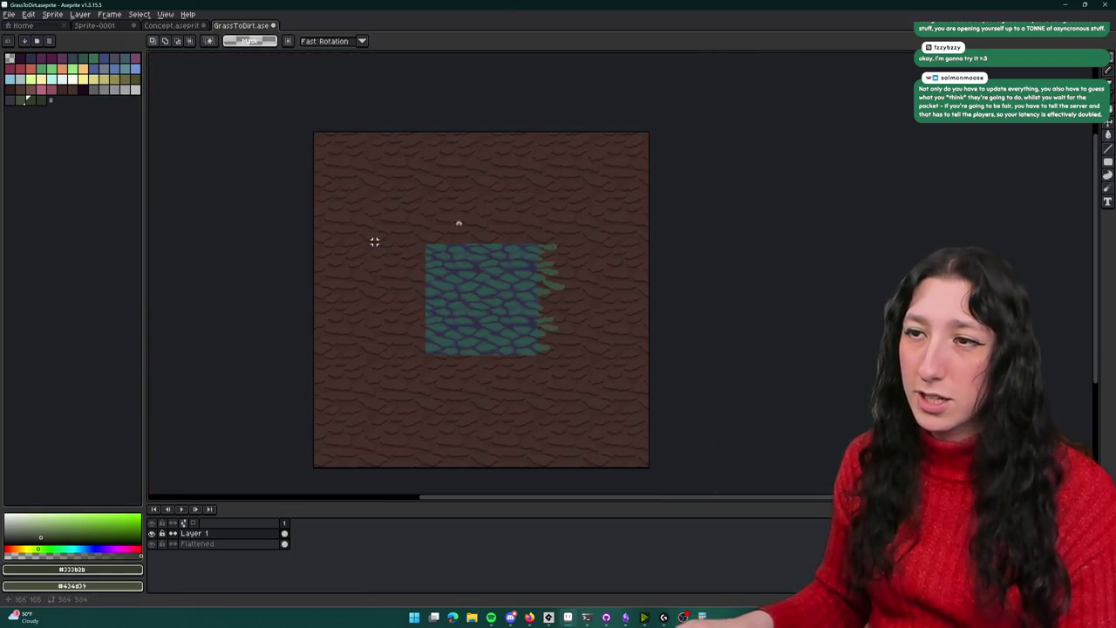
{"action": "scroll", "coordinate": [538, 286], "scroll_direction": "up", "scroll_amount": 1}
{"action": "scroll", "coordinate": [593, 273], "scroll_direction": "up", "scroll_amount": 4}
{"action": "scroll", "coordinate": [595, 273], "scroll_direction": "down", "scroll_amount": 3}
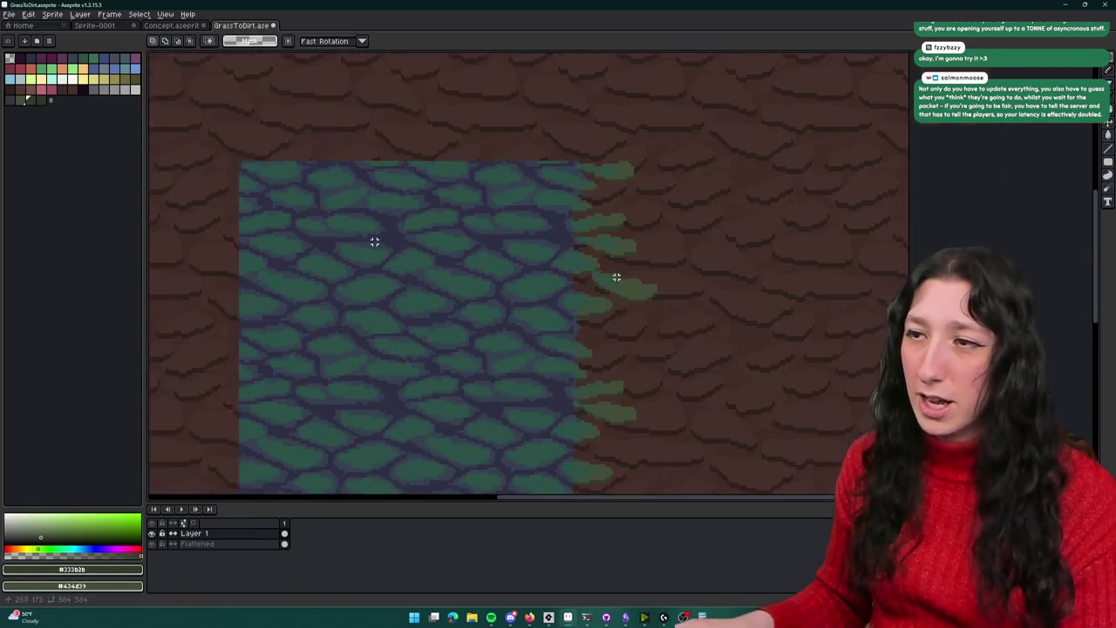
{"action": "scroll", "coordinate": [605, 276], "scroll_direction": "up", "scroll_amount": 4}
Sample olive #434d39, adjust it in HSV to 60°, 26, 30 and add it as a palette swatch
{"action": "key", "text": "i"}
{"action": "left_click", "coordinate": [630, 279]}
{"action": "left_click", "coordinate": [114, 79]}
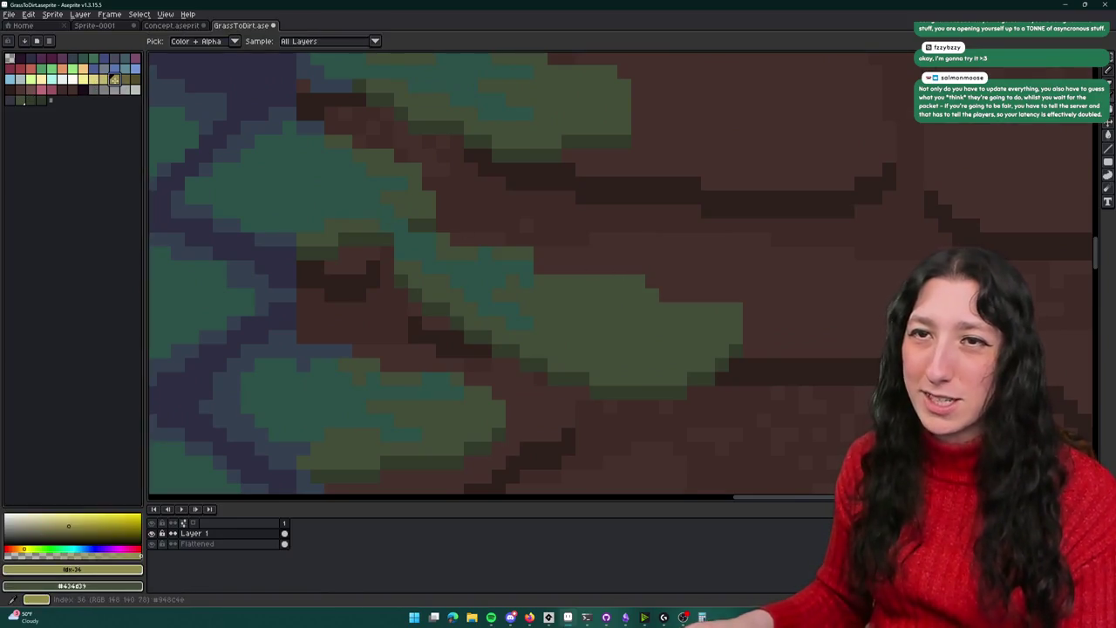
{"action": "key", "text": "b"}
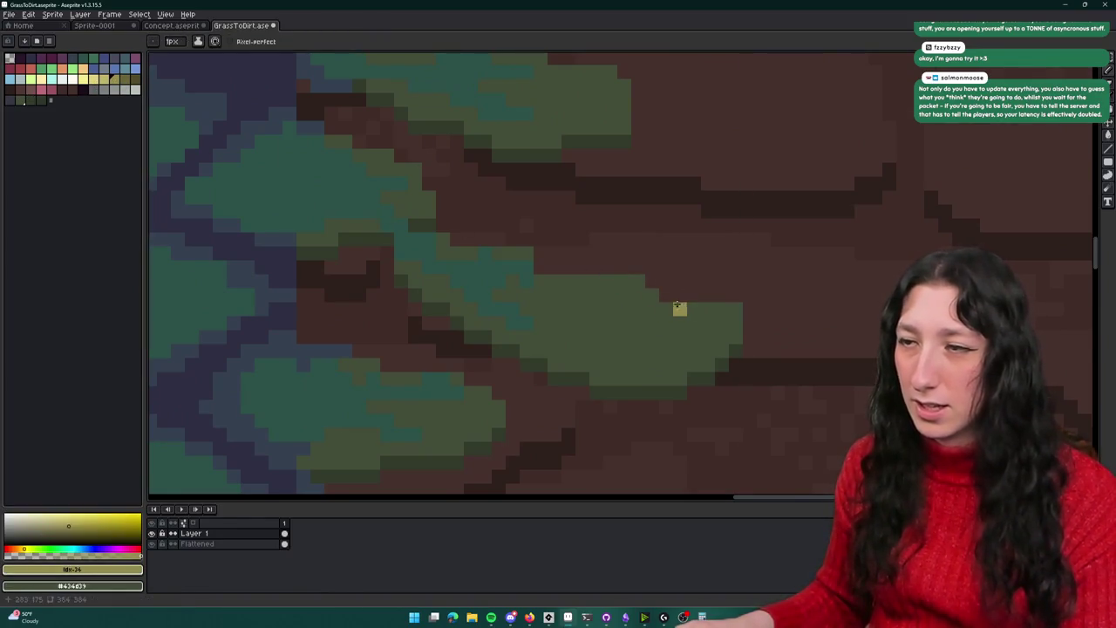
{"action": "key", "text": "i"}
{"action": "left_click", "coordinate": [623, 309]}
{"action": "left_click", "coordinate": [59, 570]}
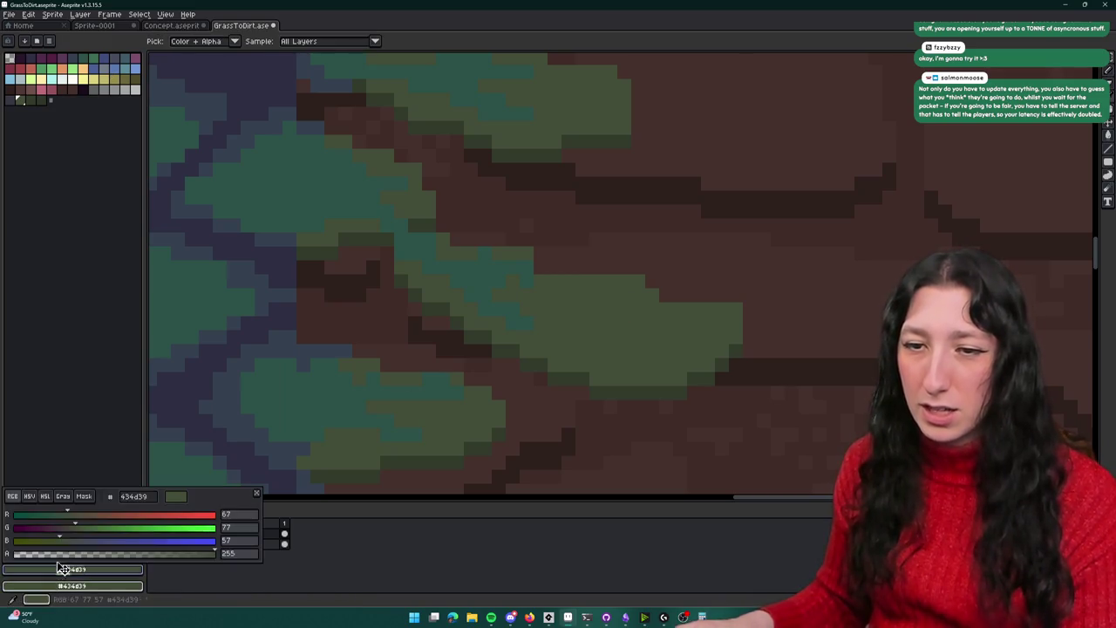
{"action": "left_click", "coordinate": [28, 496]}
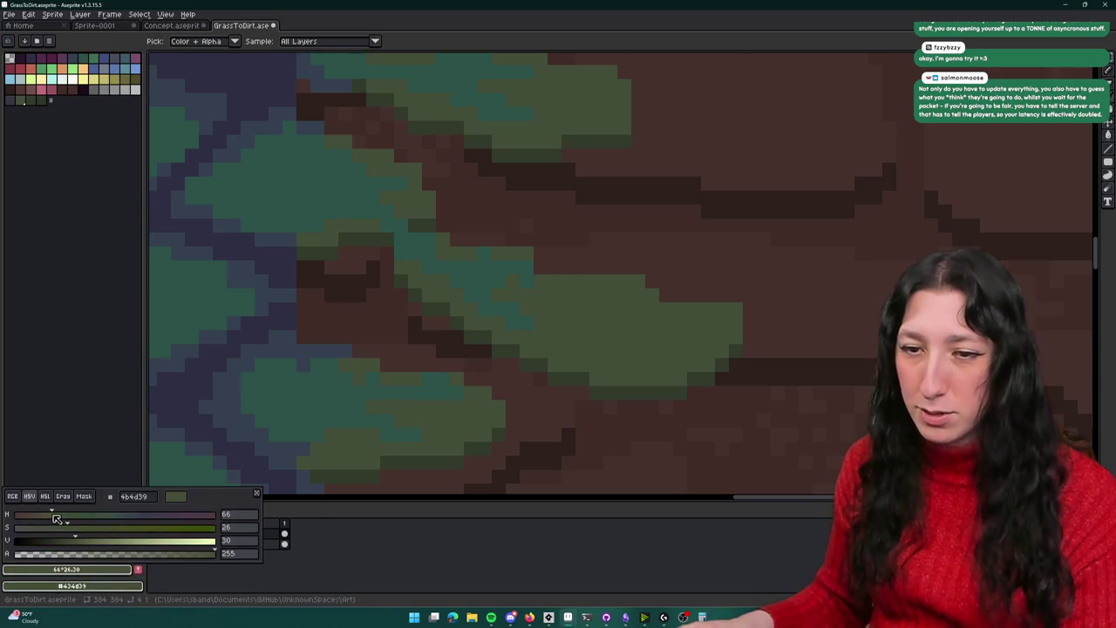
{"action": "key", "text": "Escape"}
{"action": "key", "text": "b"}
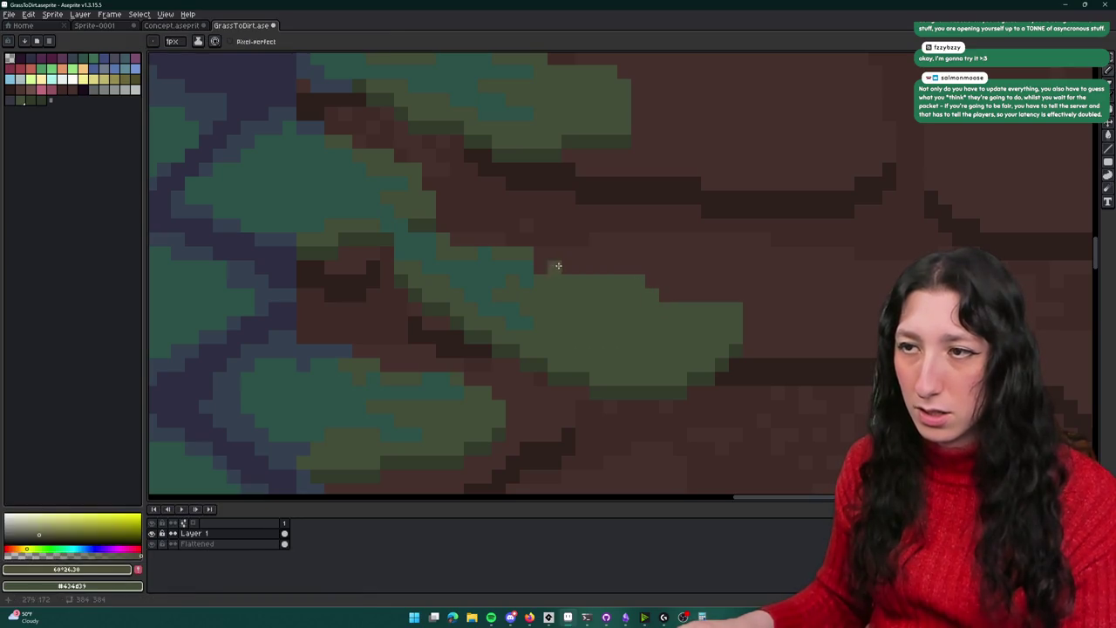
{"action": "left_click", "coordinate": [138, 569]}
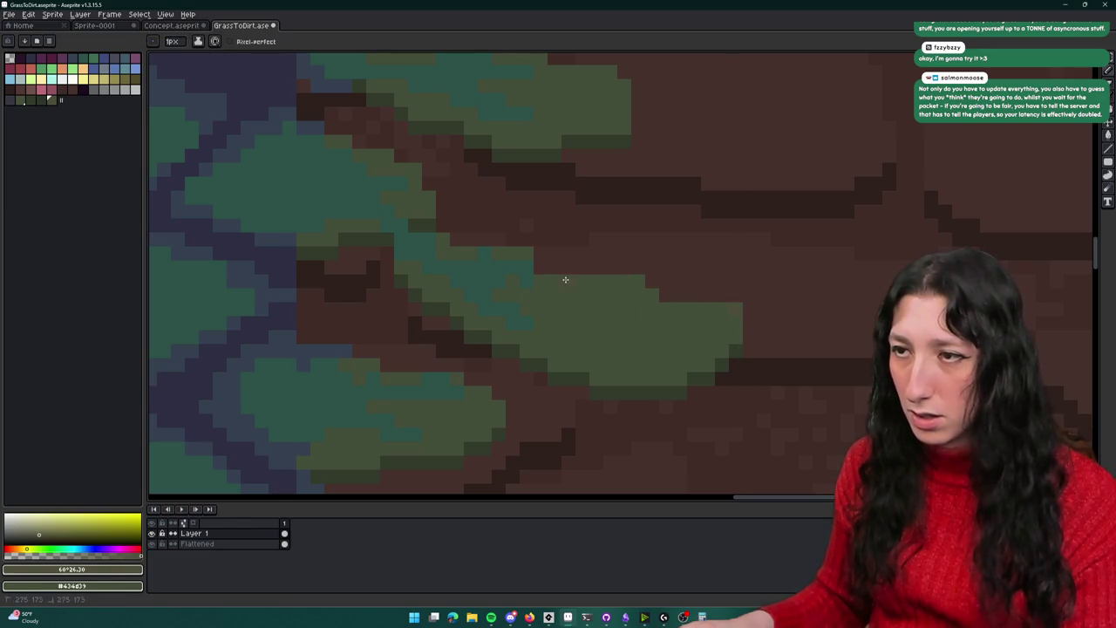
{"action": "scroll", "coordinate": [576, 305], "scroll_direction": "down", "scroll_amount": 2}
{"action": "scroll", "coordinate": [611, 321], "scroll_direction": "up", "scroll_amount": 2}
{"action": "scroll", "coordinate": [676, 314], "scroll_direction": "up", "scroll_amount": 1}
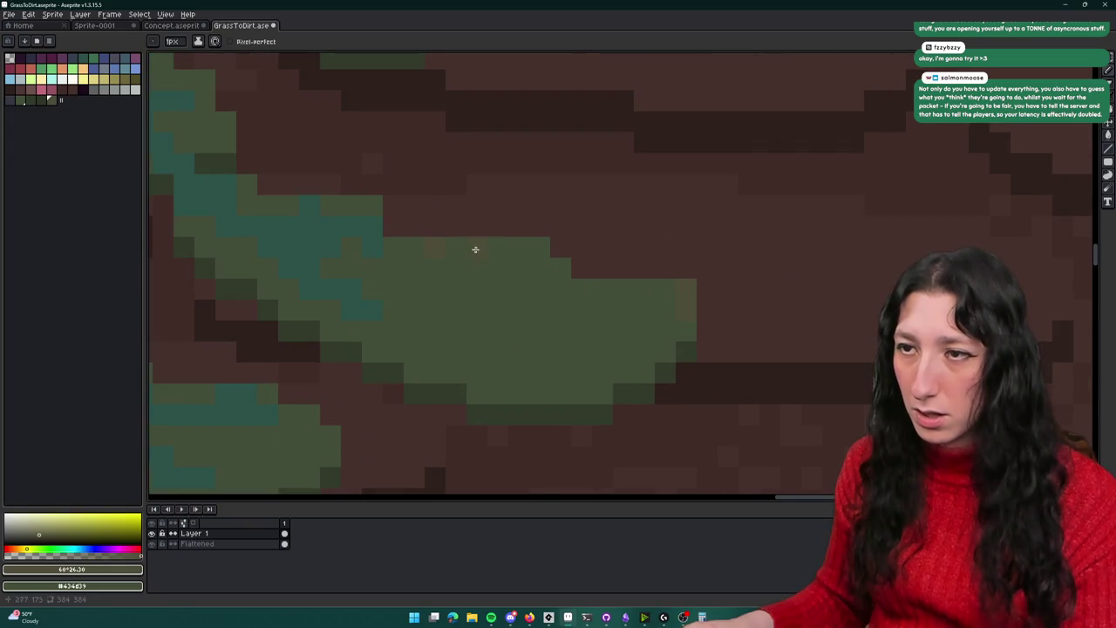
{"action": "scroll", "coordinate": [479, 251], "scroll_direction": "down", "scroll_amount": 3}
{"action": "scroll", "coordinate": [468, 314], "scroll_direction": "up", "scroll_amount": 2}
{"action": "scroll", "coordinate": [458, 218], "scroll_direction": "up", "scroll_amount": 2}
{"action": "scroll", "coordinate": [523, 186], "scroll_direction": "down", "scroll_amount": 3}
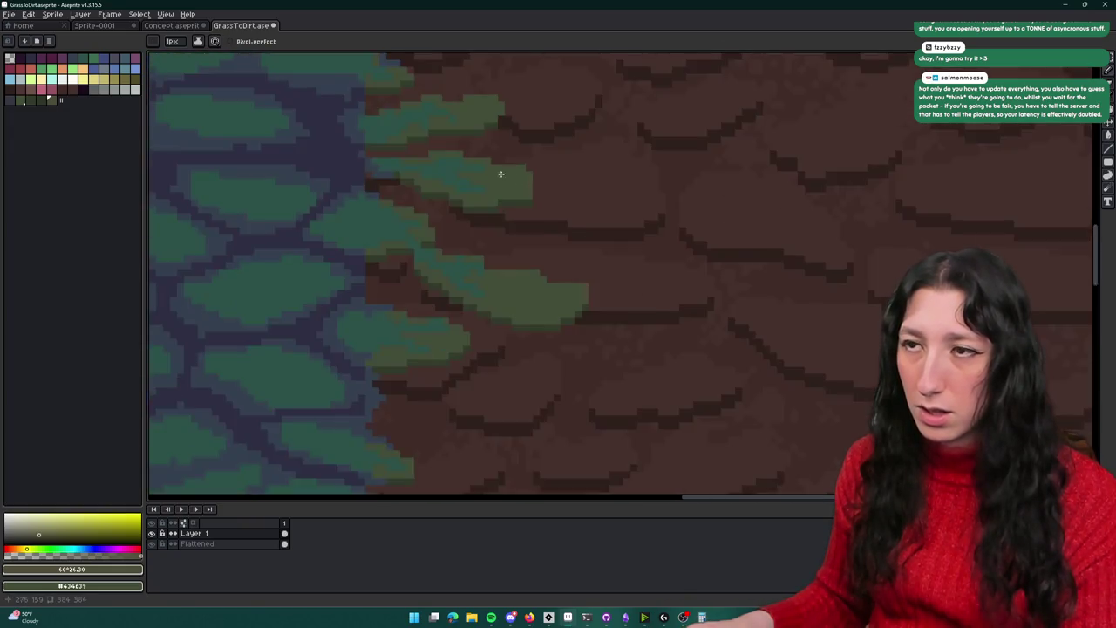
{"action": "scroll", "coordinate": [563, 239], "scroll_direction": "up", "scroll_amount": 1}
{"action": "scroll", "coordinate": [592, 259], "scroll_direction": "down", "scroll_amount": 2}
{"action": "scroll", "coordinate": [609, 333], "scroll_direction": "up", "scroll_amount": 2}
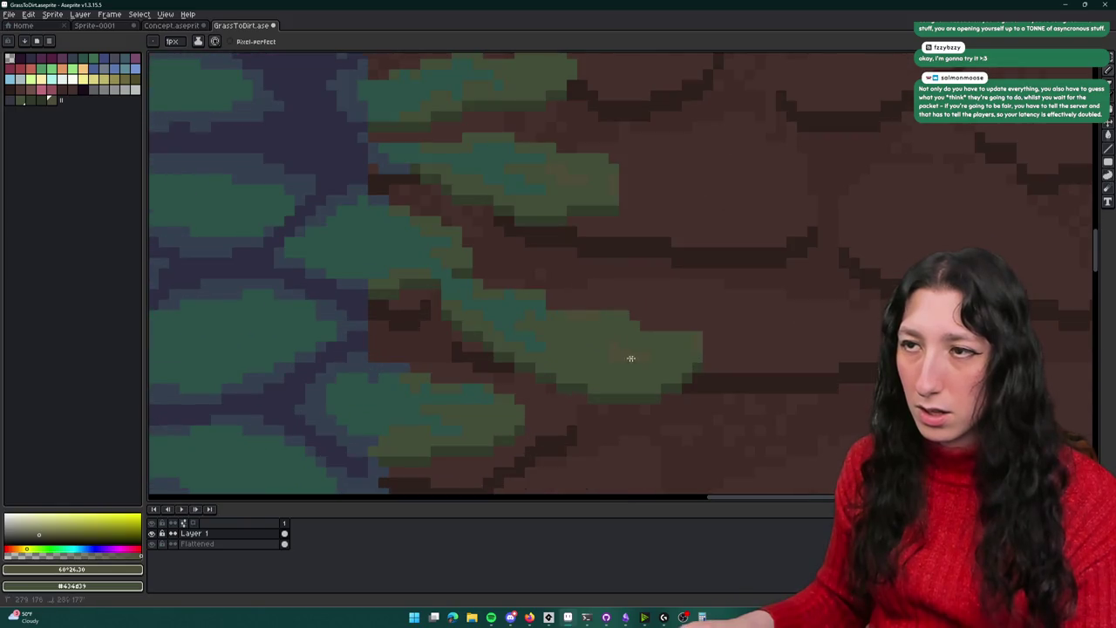
{"action": "scroll", "coordinate": [641, 359], "scroll_direction": "down", "scroll_amount": 3}
{"action": "scroll", "coordinate": [628, 391], "scroll_direction": "down", "scroll_amount": 1}
{"action": "scroll", "coordinate": [663, 366], "scroll_direction": "up", "scroll_amount": 2}
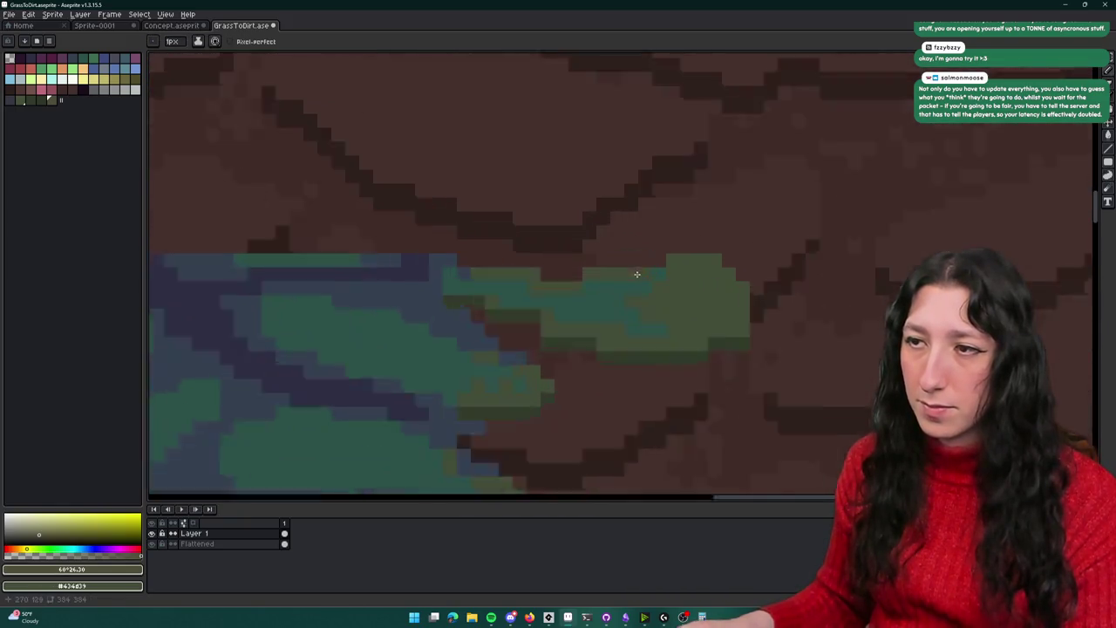
{"action": "scroll", "coordinate": [688, 296], "scroll_direction": "up", "scroll_amount": 1}
{"action": "scroll", "coordinate": [697, 349], "scroll_direction": "down", "scroll_amount": 3}
{"action": "scroll", "coordinate": [706, 357], "scroll_direction": "up", "scroll_amount": 1}
{"action": "scroll", "coordinate": [713, 350], "scroll_direction": "up", "scroll_amount": 1}
{"action": "key", "text": "e"}
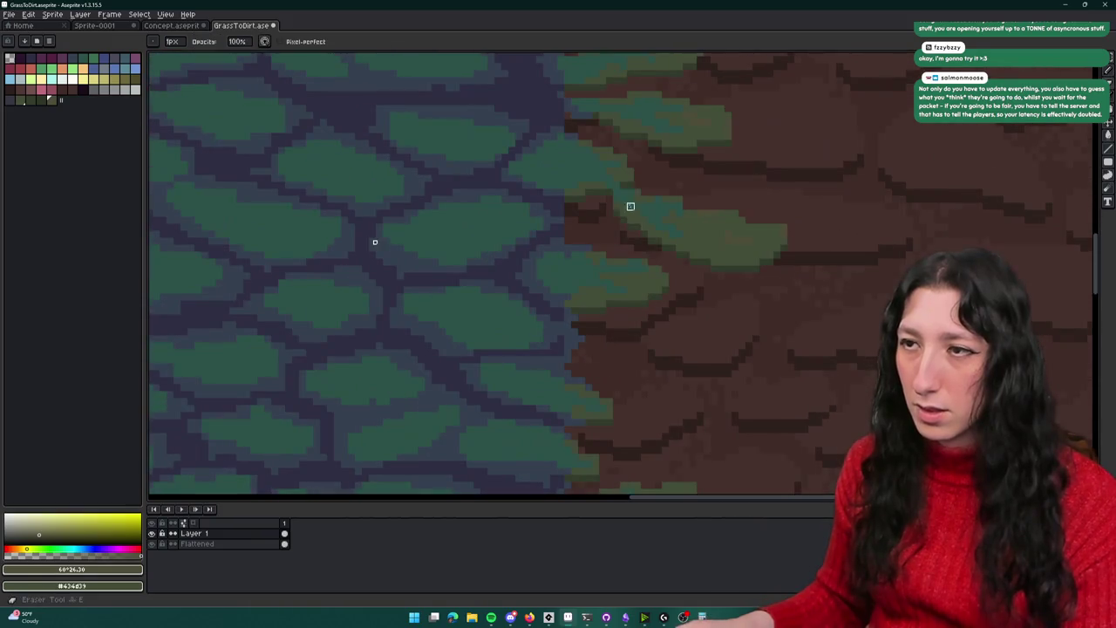
{"action": "scroll", "coordinate": [721, 241], "scroll_direction": "up", "scroll_amount": 1}
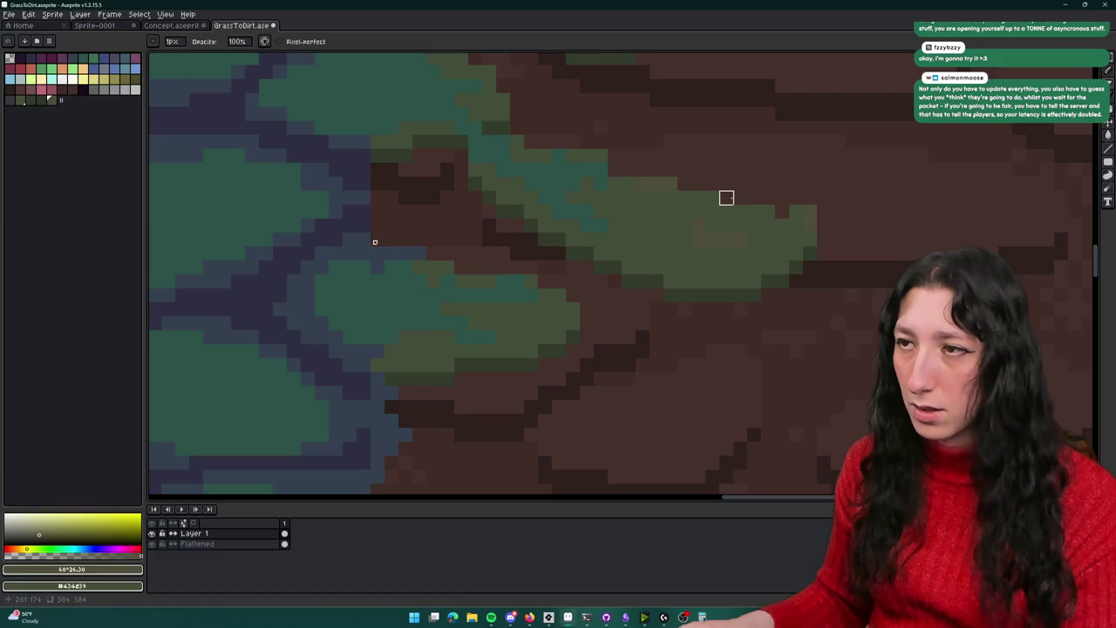
{"action": "scroll", "coordinate": [727, 198], "scroll_direction": "down", "scroll_amount": 4}
{"action": "scroll", "coordinate": [738, 239], "scroll_direction": "up", "scroll_amount": 1}
{"action": "scroll", "coordinate": [745, 248], "scroll_direction": "up", "scroll_amount": 3}
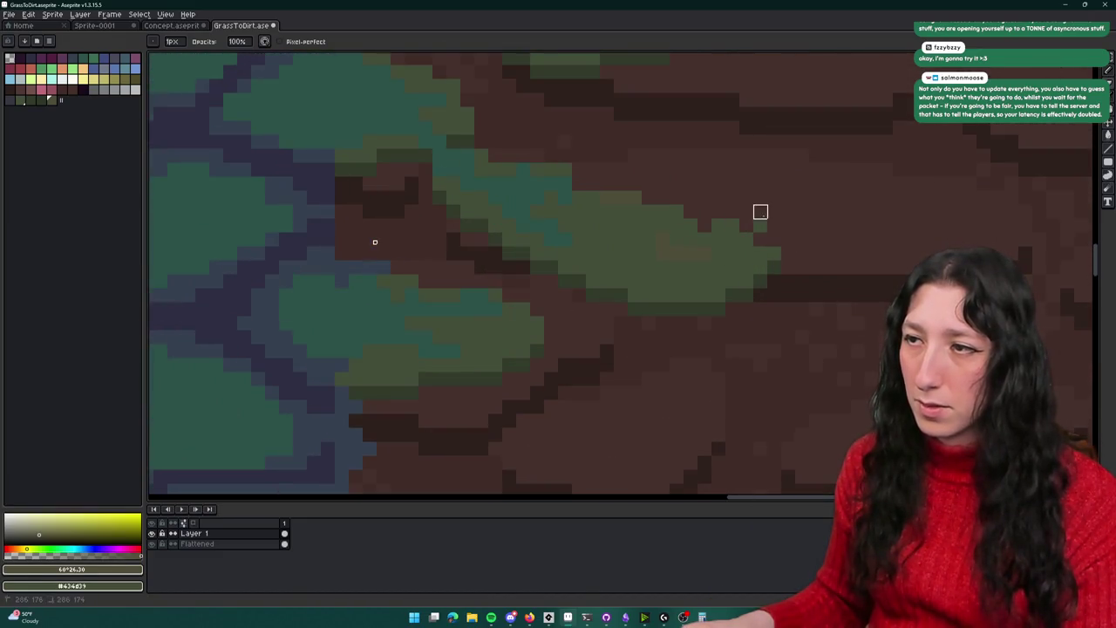
{"action": "scroll", "coordinate": [760, 212], "scroll_direction": "down", "scroll_amount": 3}
{"action": "scroll", "coordinate": [782, 236], "scroll_direction": "down", "scroll_amount": 1}
{"action": "scroll", "coordinate": [765, 267], "scroll_direction": "up", "scroll_amount": 4}
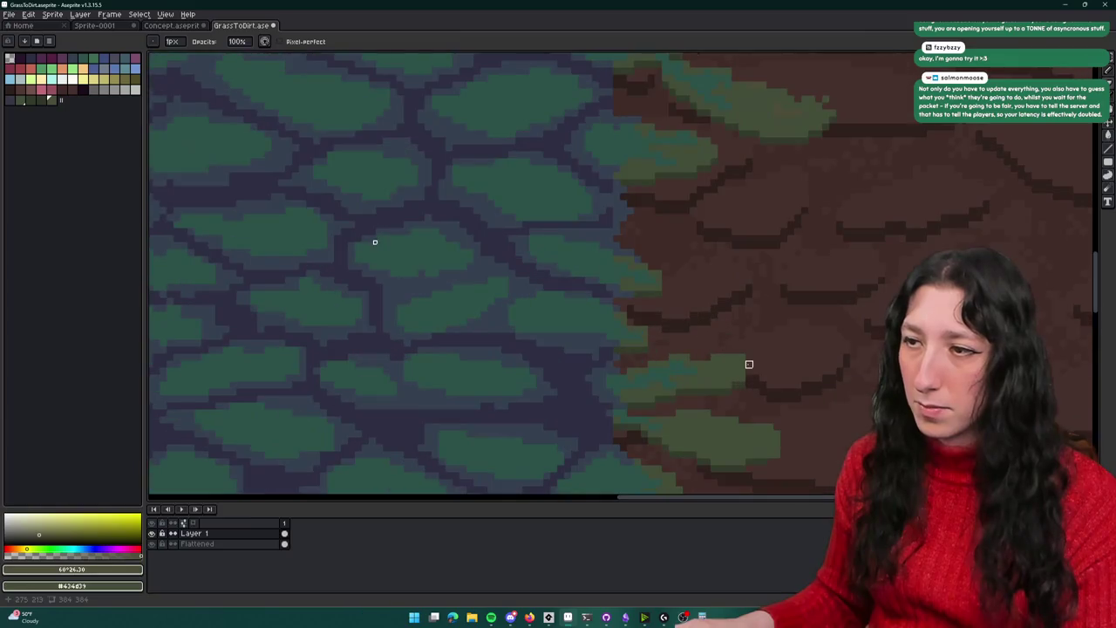
{"action": "scroll", "coordinate": [735, 365], "scroll_direction": "up", "scroll_amount": 2}
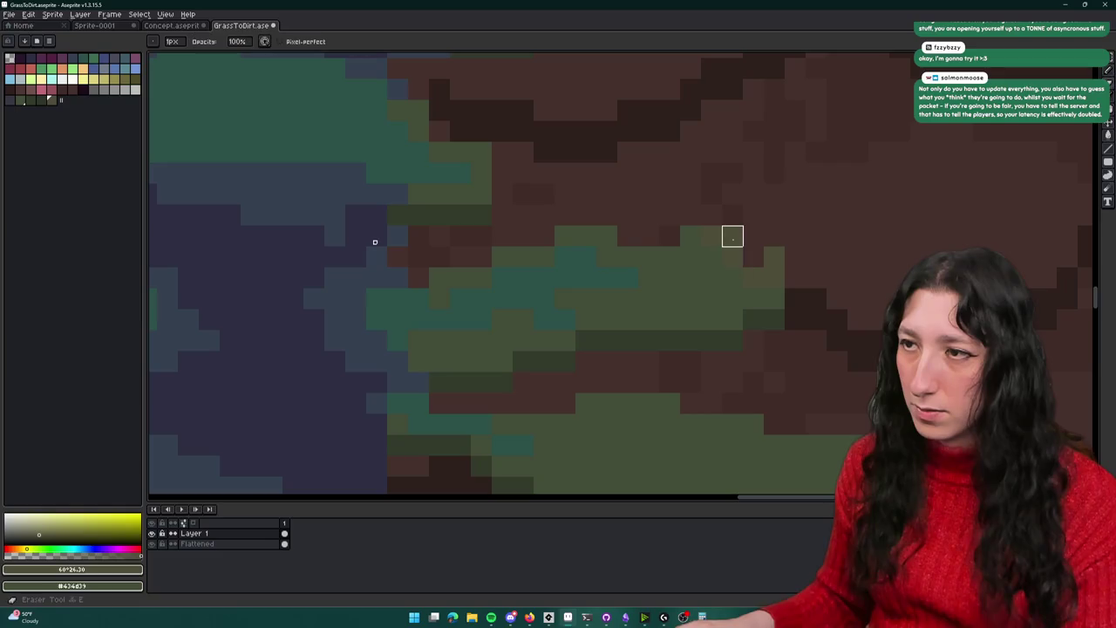
{"action": "scroll", "coordinate": [732, 237], "scroll_direction": "down", "scroll_amount": 3}
{"action": "scroll", "coordinate": [740, 274], "scroll_direction": "down", "scroll_amount": 1}
{"action": "scroll", "coordinate": [715, 250], "scroll_direction": "up", "scroll_amount": 2}
{"action": "scroll", "coordinate": [723, 224], "scroll_direction": "up", "scroll_amount": 1}
{"action": "scroll", "coordinate": [744, 305], "scroll_direction": "up", "scroll_amount": 2}
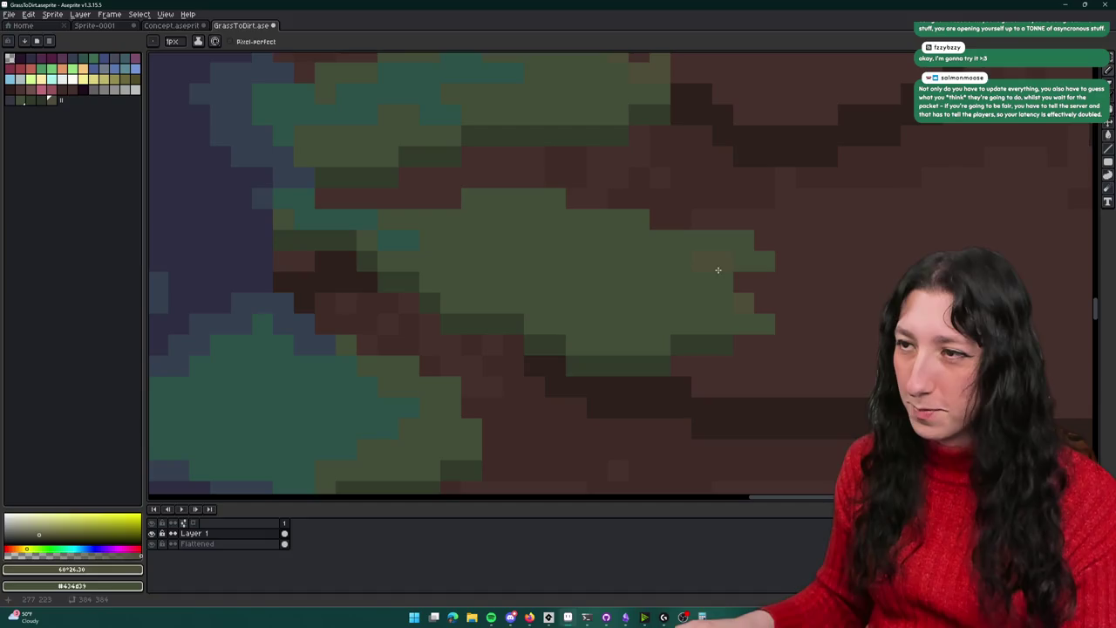
{"action": "scroll", "coordinate": [740, 253], "scroll_direction": "down", "scroll_amount": 3}
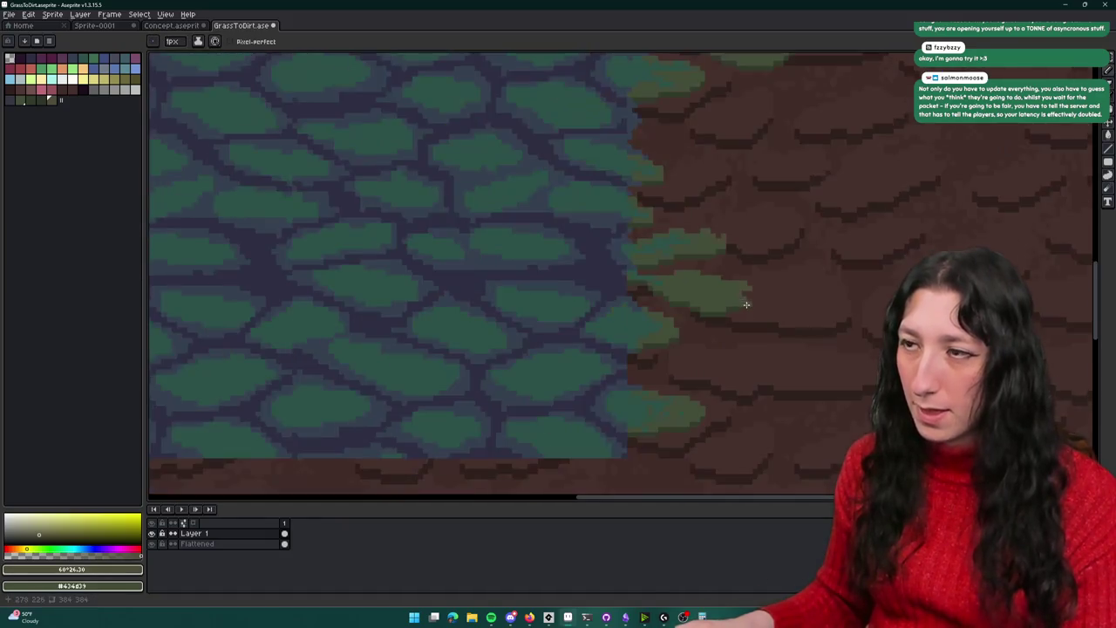
{"action": "scroll", "coordinate": [741, 305], "scroll_direction": "down", "scroll_amount": 1}
{"action": "scroll", "coordinate": [660, 403], "scroll_direction": "up", "scroll_amount": 2}
{"action": "scroll", "coordinate": [734, 144], "scroll_direction": "up", "scroll_amount": 2}
{"action": "scroll", "coordinate": [735, 218], "scroll_direction": "down", "scroll_amount": 2}
{"action": "scroll", "coordinate": [754, 192], "scroll_direction": "up", "scroll_amount": 2}
{"action": "scroll", "coordinate": [772, 227], "scroll_direction": "down", "scroll_amount": 2}
{"action": "scroll", "coordinate": [730, 349], "scroll_direction": "up", "scroll_amount": 1}
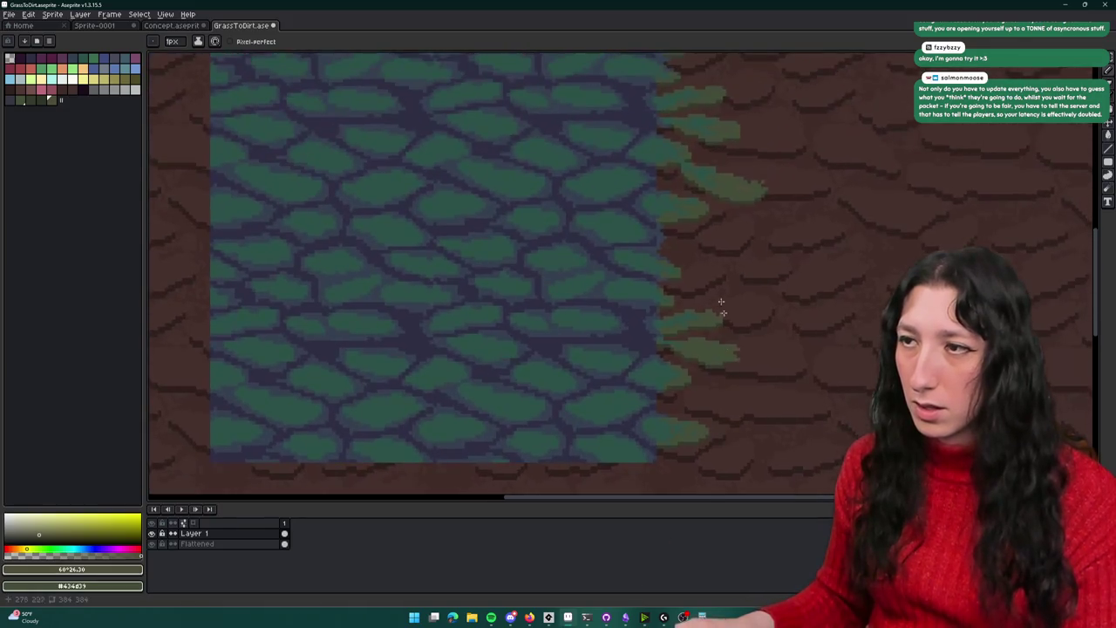
{"action": "scroll", "coordinate": [780, 182], "scroll_direction": "up", "scroll_amount": 1}
{"action": "scroll", "coordinate": [671, 279], "scroll_direction": "down", "scroll_amount": 1}
{"action": "scroll", "coordinate": [663, 174], "scroll_direction": "up", "scroll_amount": 1}
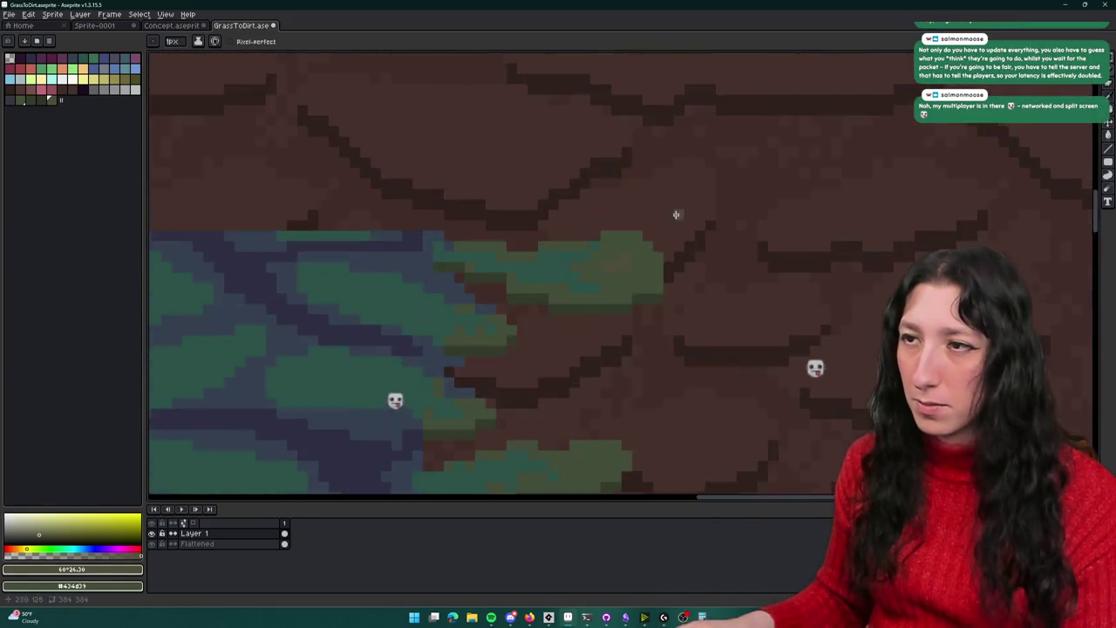
{"action": "scroll", "coordinate": [628, 114], "scroll_direction": "up", "scroll_amount": 1}
{"action": "scroll", "coordinate": [587, 186], "scroll_direction": "up", "scroll_amount": 1}
{"action": "key", "text": "alt"}
{"action": "scroll", "coordinate": [610, 139], "scroll_direction": "down", "scroll_amount": 4}
{"action": "scroll", "coordinate": [614, 187], "scroll_direction": "up", "scroll_amount": 1}
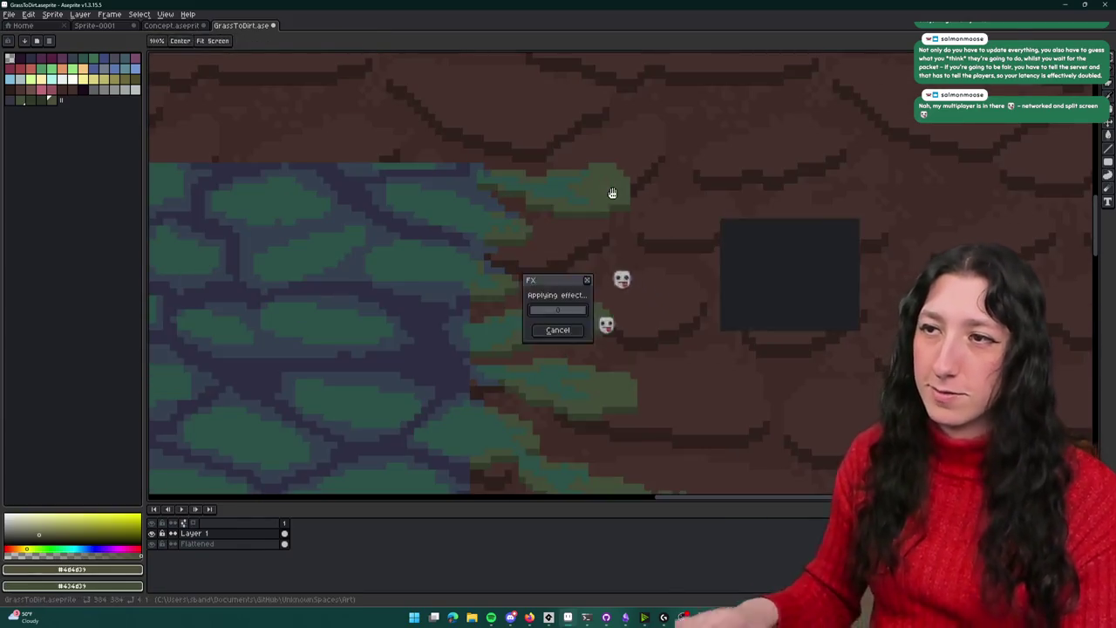
Choose a palette green, switch to the Eraser and zoom in on the grass-to-dirt edge
{"action": "left_click", "coordinate": [39, 99]}
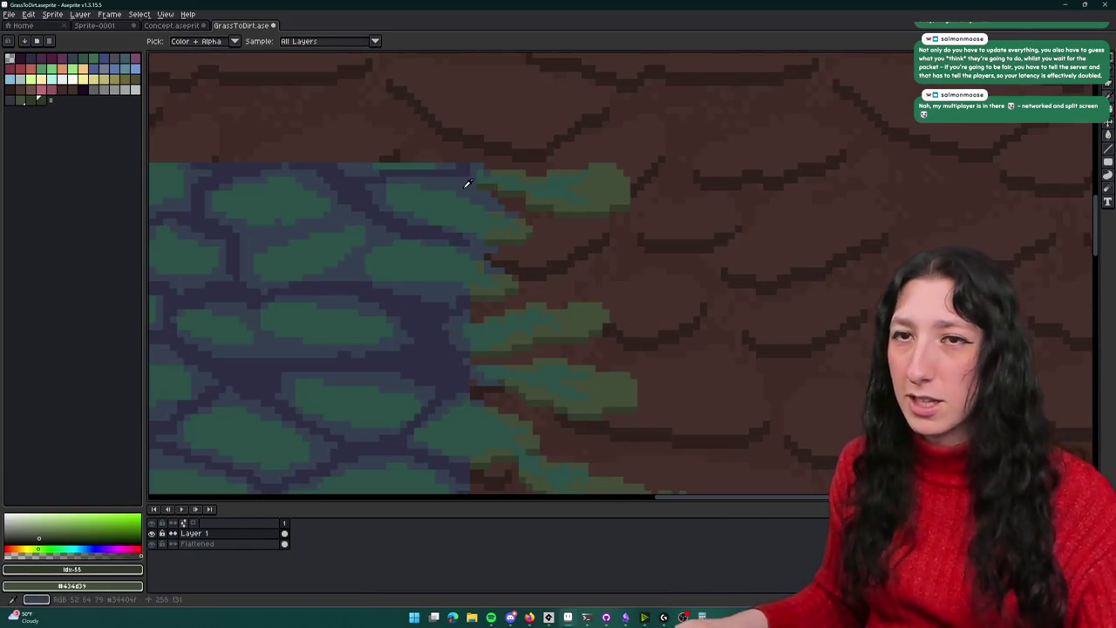
{"action": "scroll", "coordinate": [463, 179], "scroll_direction": "down", "scroll_amount": 2}
{"action": "scroll", "coordinate": [528, 181], "scroll_direction": "up", "scroll_amount": 1}
{"action": "scroll", "coordinate": [563, 52], "scroll_direction": "up", "scroll_amount": 2}
{"action": "scroll", "coordinate": [555, 262], "scroll_direction": "up", "scroll_amount": 2}
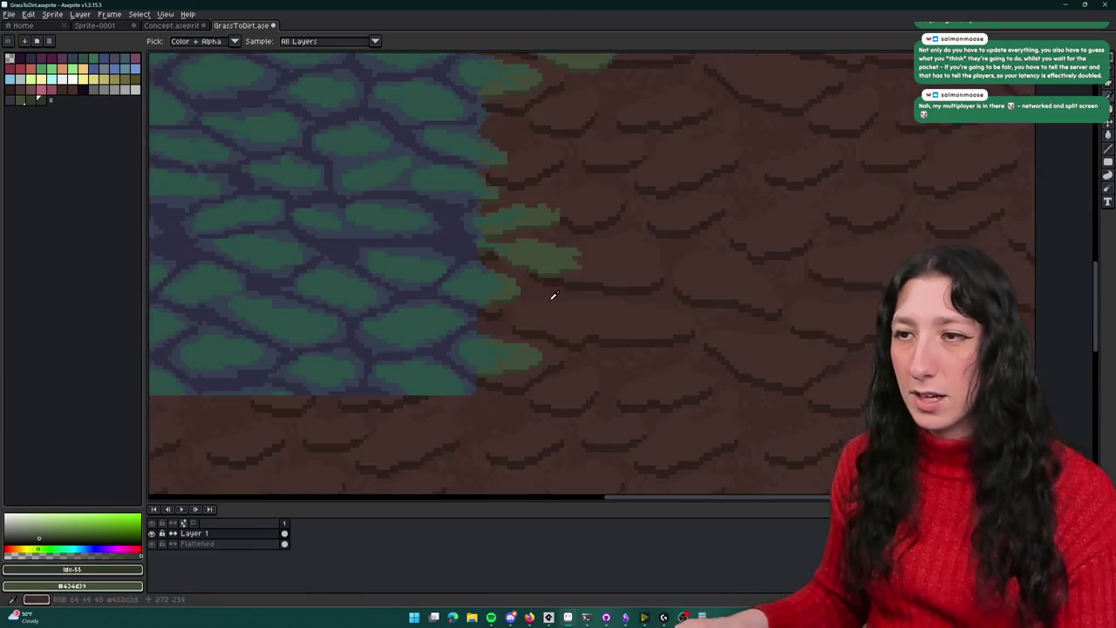
{"action": "key", "text": "e"}
{"action": "scroll", "coordinate": [523, 366], "scroll_direction": "up", "scroll_amount": 1}
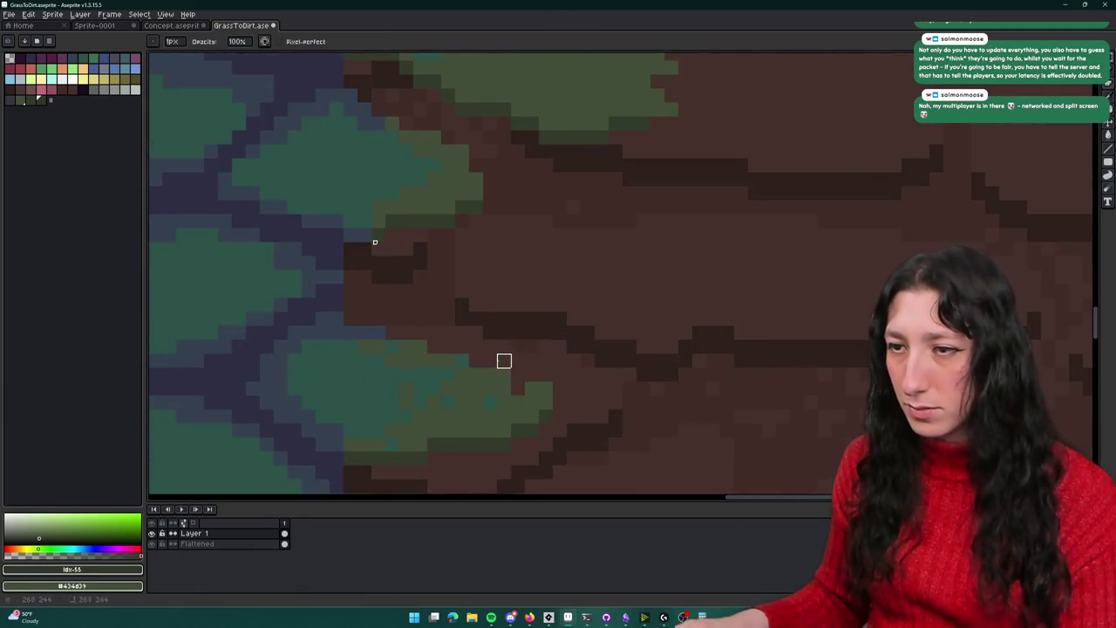
{"action": "scroll", "coordinate": [476, 375], "scroll_direction": "down", "scroll_amount": 2}
{"action": "scroll", "coordinate": [483, 338], "scroll_direction": "up", "scroll_amount": 1}
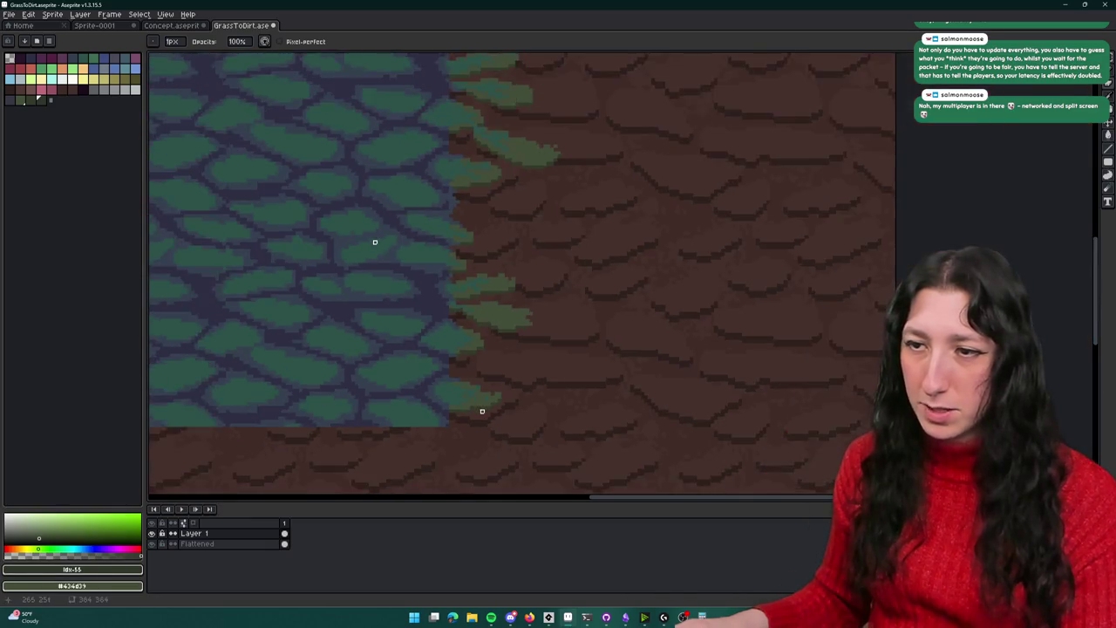
{"action": "scroll", "coordinate": [472, 467], "scroll_direction": "up", "scroll_amount": 2}
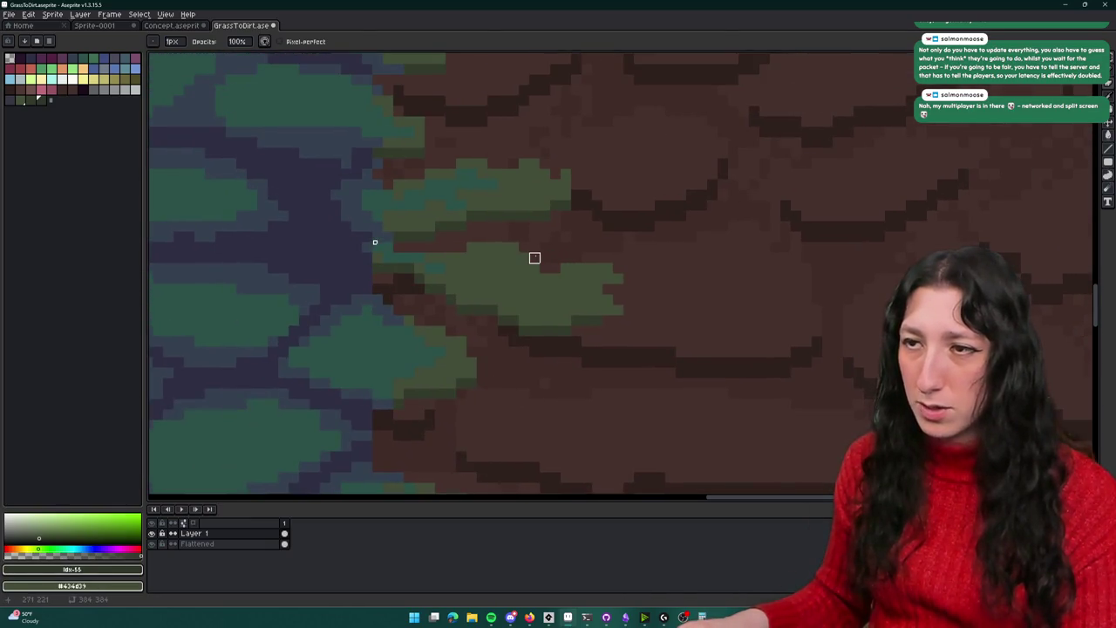
{"action": "scroll", "coordinate": [503, 226], "scroll_direction": "up", "scroll_amount": 2}
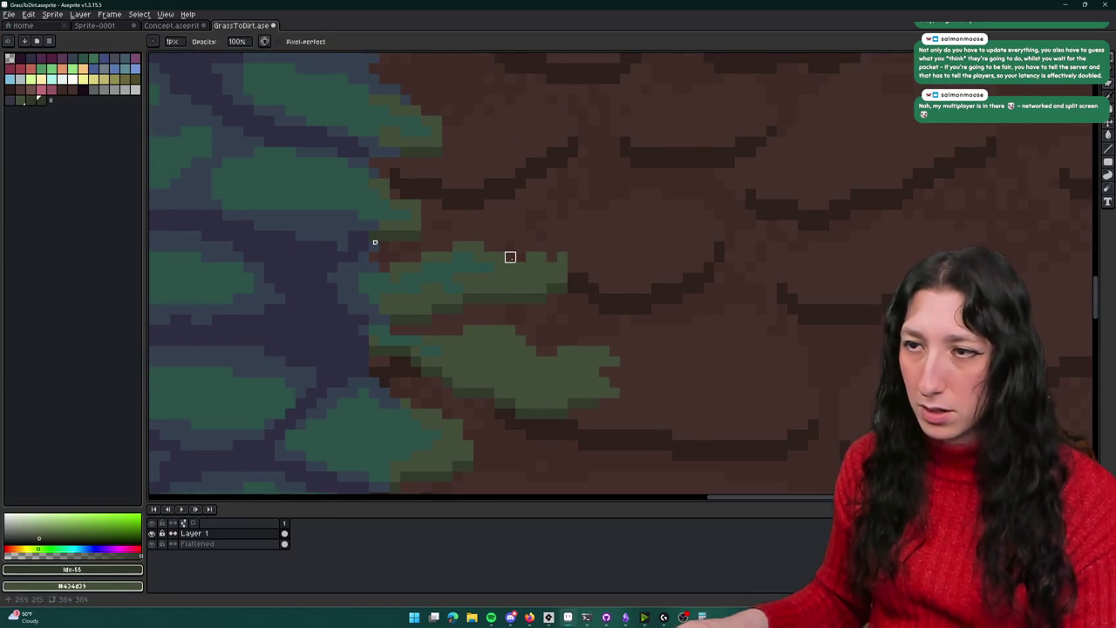
{"action": "scroll", "coordinate": [510, 256], "scroll_direction": "down", "scroll_amount": 2}
{"action": "scroll", "coordinate": [510, 236], "scroll_direction": "up", "scroll_amount": 2}
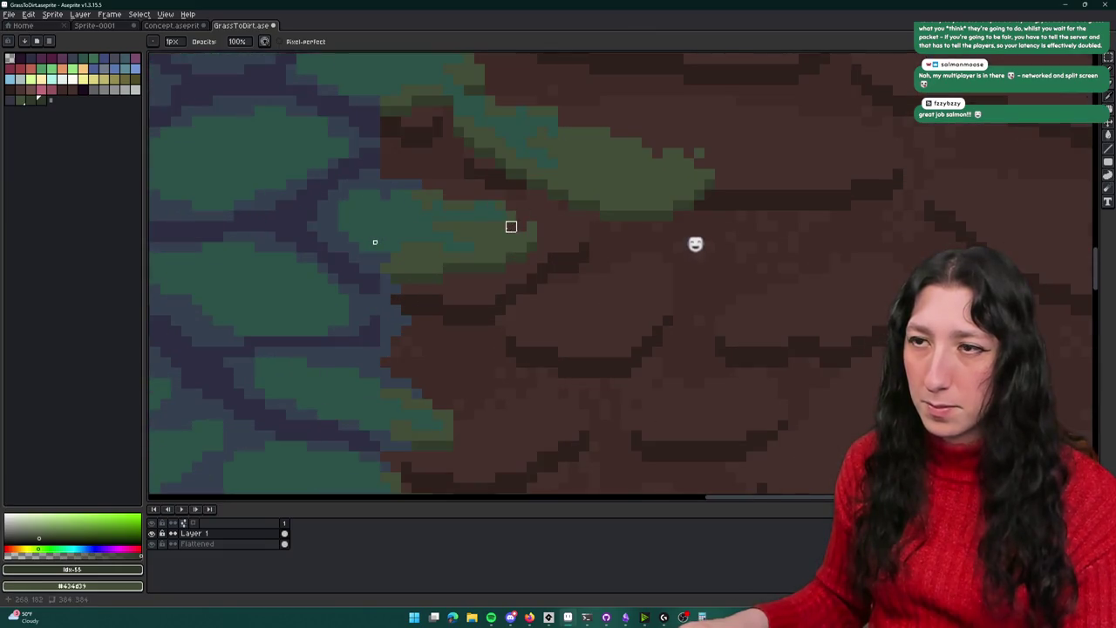
{"action": "scroll", "coordinate": [471, 208], "scroll_direction": "down", "scroll_amount": 2}
{"action": "scroll", "coordinate": [549, 277], "scroll_direction": "up", "scroll_amount": 2}
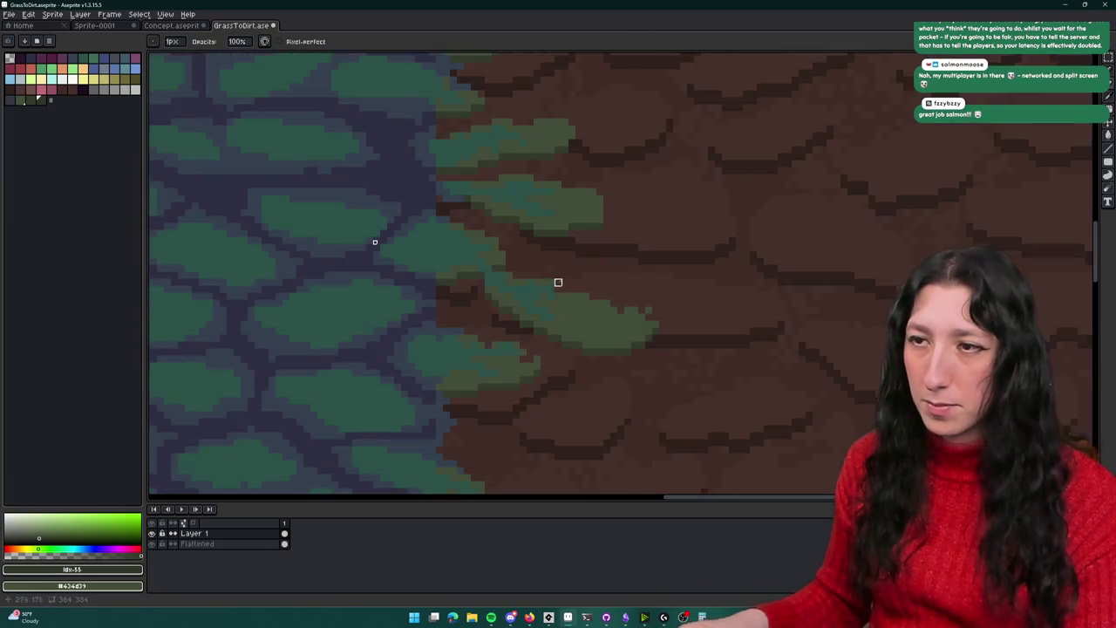
Zoom and pan along another stretch of the grass-to-dirt transition edge
{"action": "scroll", "coordinate": [572, 275], "scroll_direction": "up", "scroll_amount": 2}
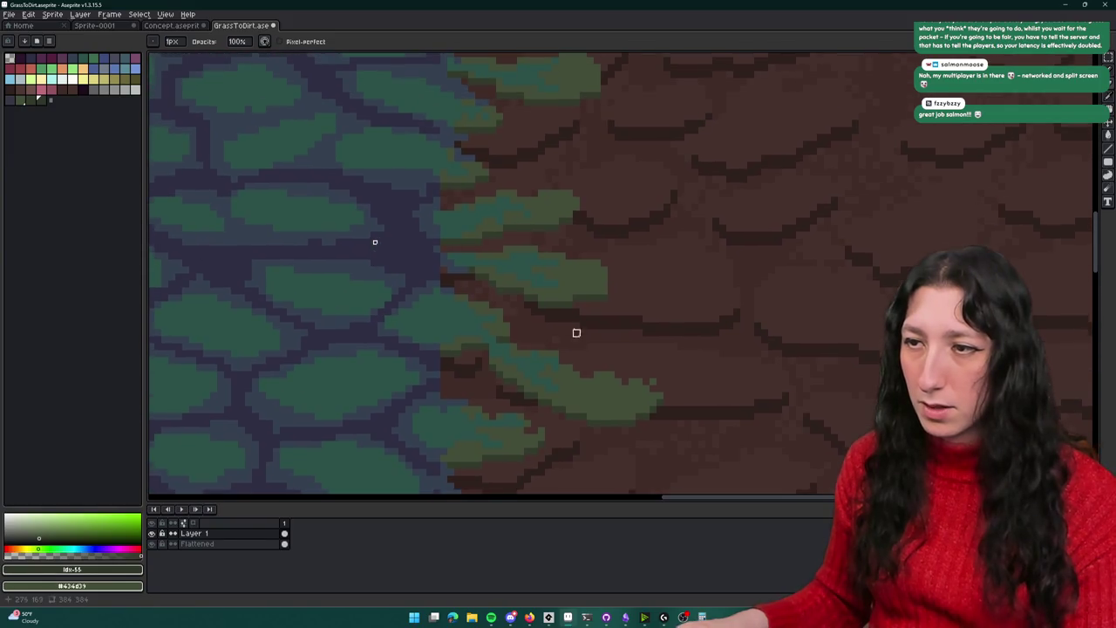
{"action": "scroll", "coordinate": [567, 331], "scroll_direction": "up", "scroll_amount": 1}
{"action": "scroll", "coordinate": [608, 276], "scroll_direction": "up", "scroll_amount": 1}
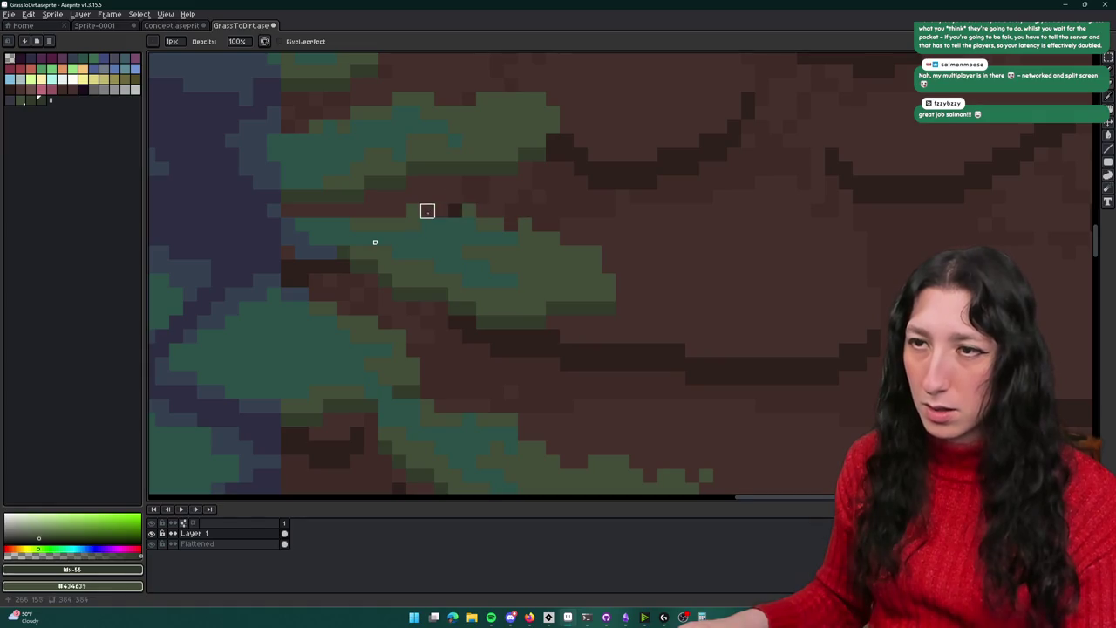
{"action": "scroll", "coordinate": [428, 211], "scroll_direction": "down", "scroll_amount": 2}
{"action": "scroll", "coordinate": [461, 269], "scroll_direction": "up", "scroll_amount": 2}
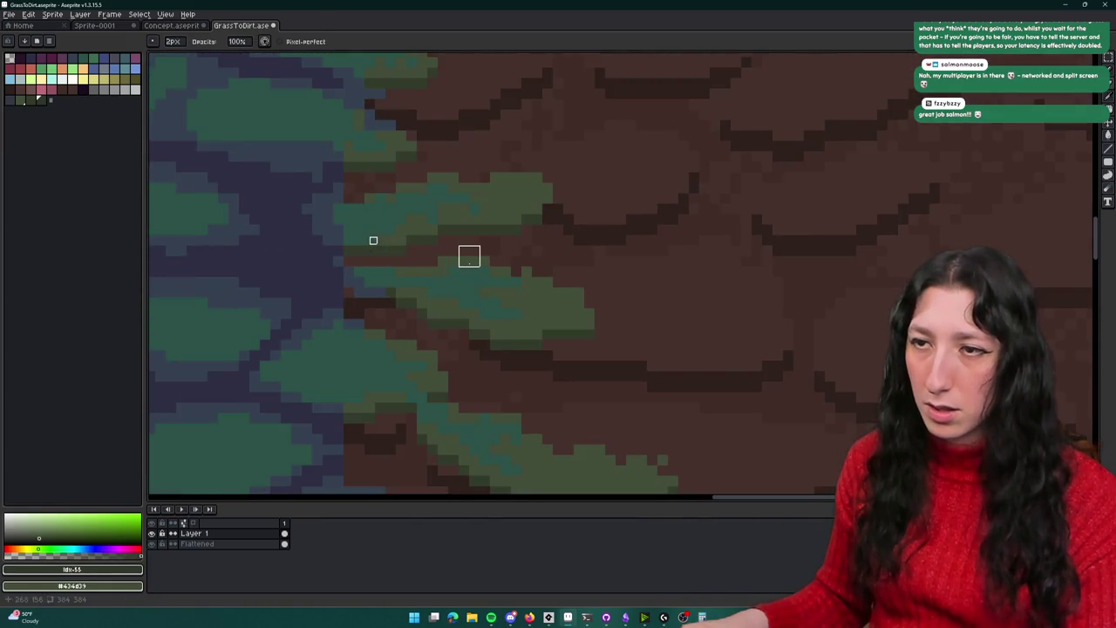
{"action": "scroll", "coordinate": [463, 282], "scroll_direction": "up", "scroll_amount": 2}
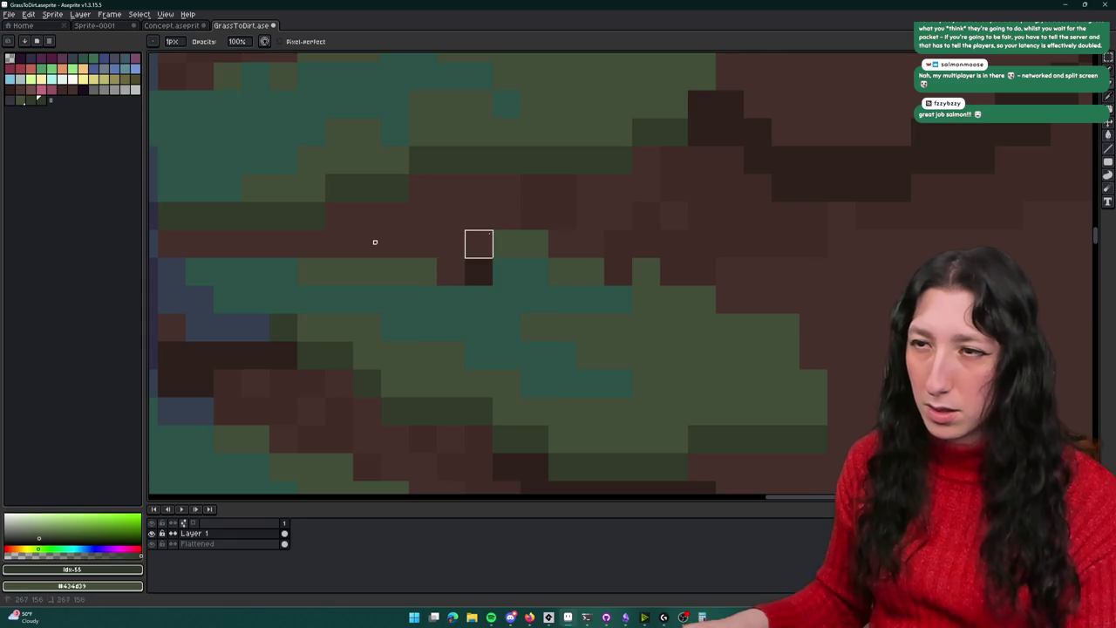
{"action": "scroll", "coordinate": [506, 244], "scroll_direction": "down", "scroll_amount": 3}
{"action": "scroll", "coordinate": [483, 292], "scroll_direction": "up", "scroll_amount": 1}
{"action": "scroll", "coordinate": [523, 351], "scroll_direction": "up", "scroll_amount": 1}
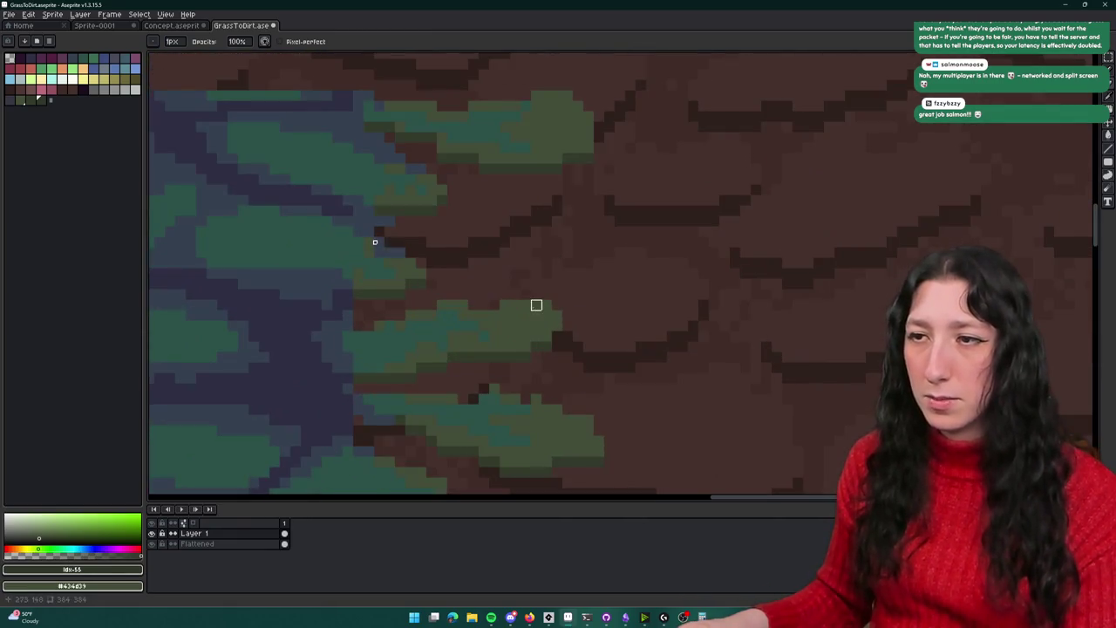
{"action": "left_click_drag", "start_coordinate": [526, 305], "coordinate": [570, 396]}
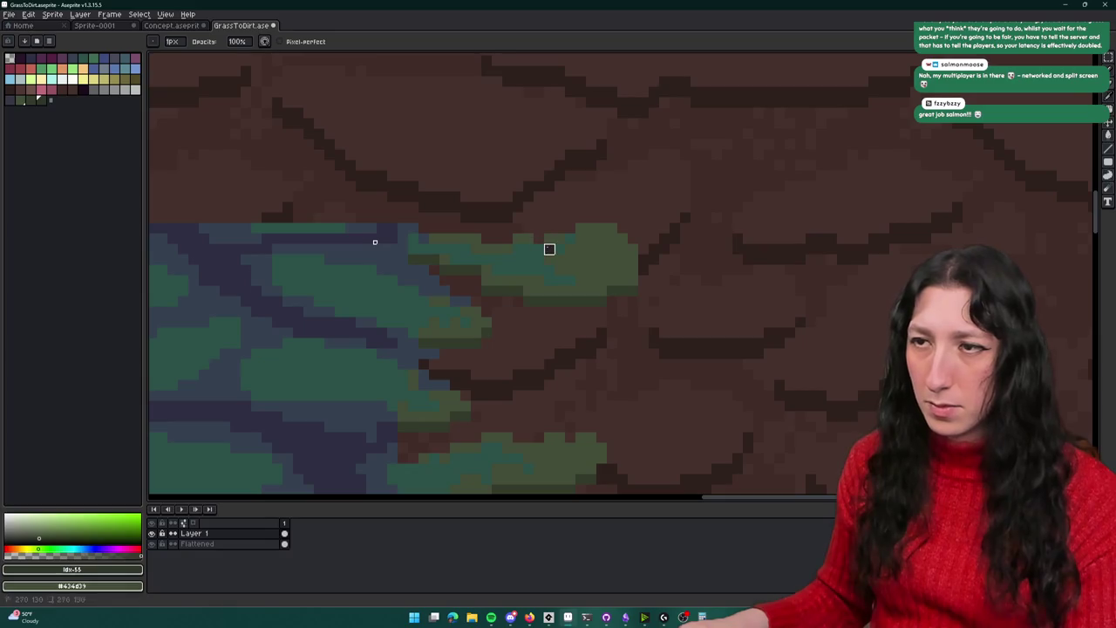
{"action": "scroll", "coordinate": [562, 279], "scroll_direction": "down", "scroll_amount": 2}
{"action": "scroll", "coordinate": [588, 366], "scroll_direction": "down", "scroll_amount": 2}
{"action": "scroll", "coordinate": [584, 323], "scroll_direction": "down", "scroll_amount": 1}
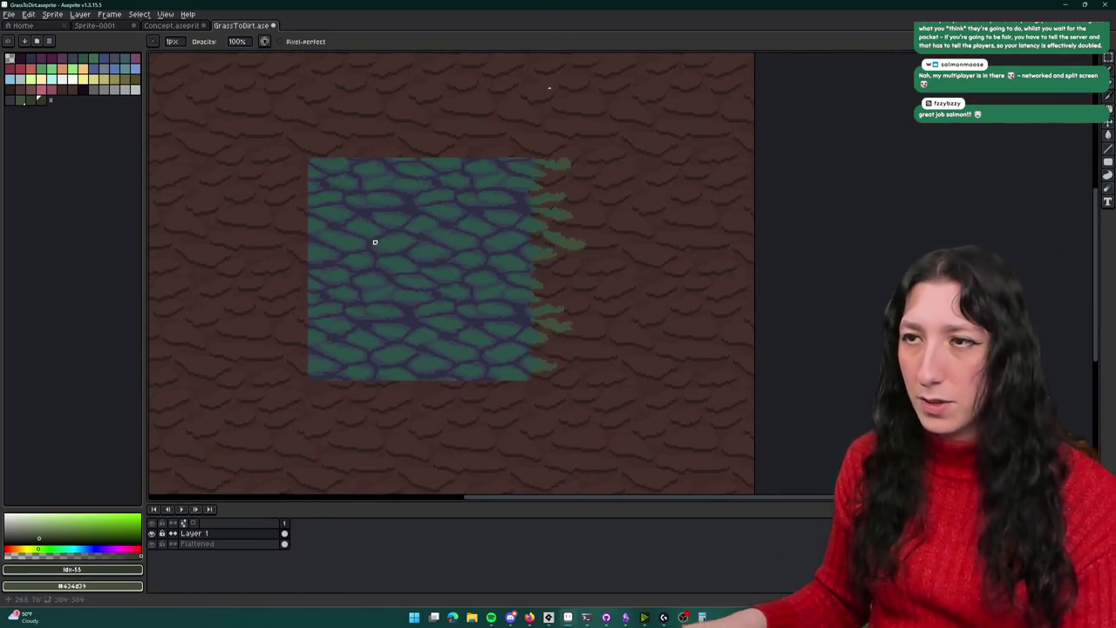
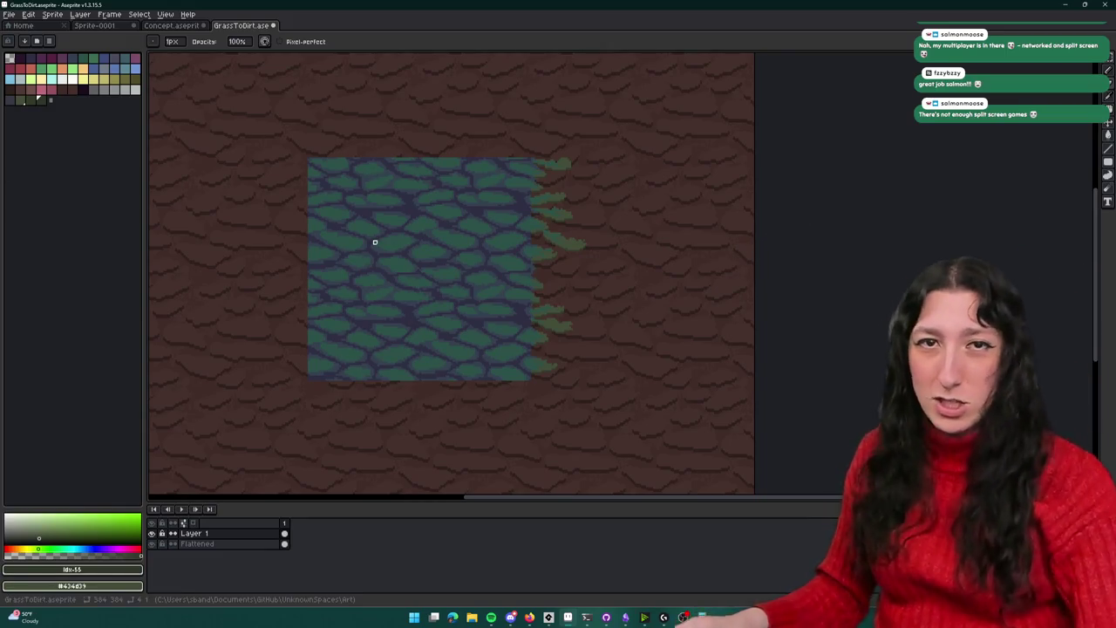
Select the right-edge grass fringe and place a copy along the tile's left edge
{"action": "right_click", "coordinate": [529, 272]}
{"action": "left_click", "coordinate": [549, 327]}
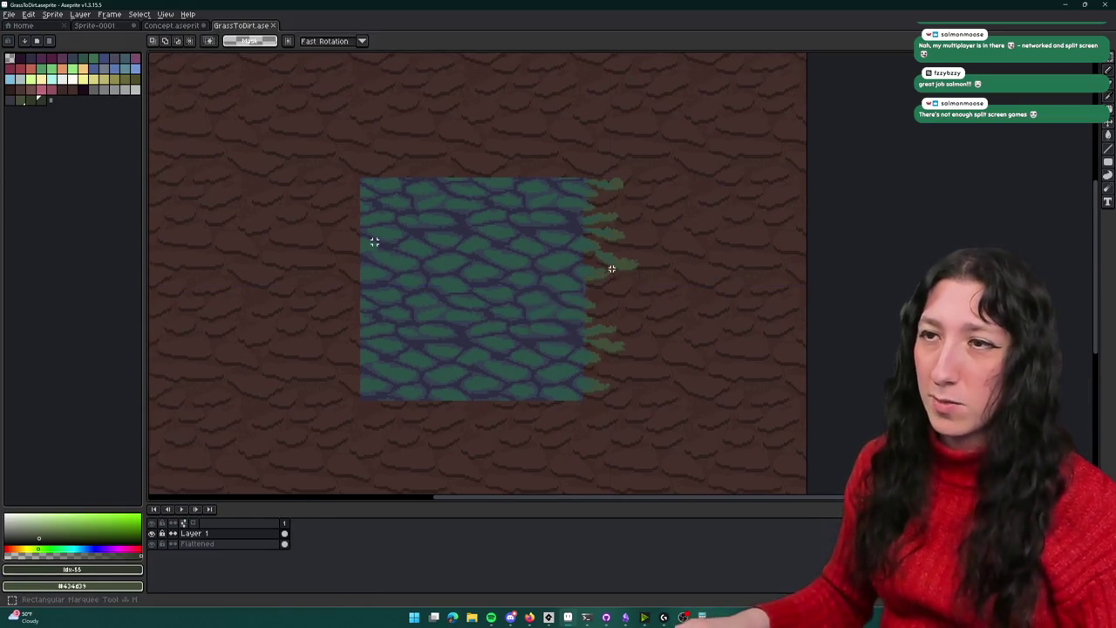
{"action": "mouse_move", "coordinate": [585, 178]}
{"action": "left_mouse_down"}
{"action": "mouse_move", "coordinate": [640, 400]}
{"action": "mouse_move", "coordinate": [598, 331]}
{"action": "mouse_move", "coordinate": [361, 294]}
{"action": "mouse_move", "coordinate": [304, 319]}
{"action": "left_mouse_up"}
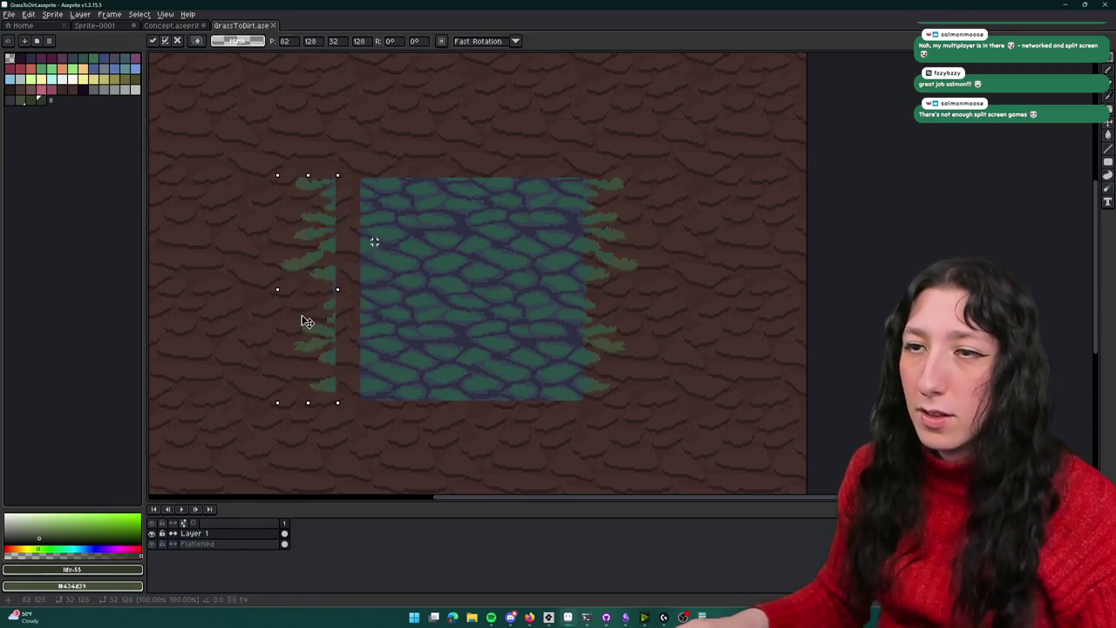
{"action": "key", "text": "Escape"}
{"action": "key", "text": "ctrl+z"}
{"action": "key", "text": "ctrl+y"}
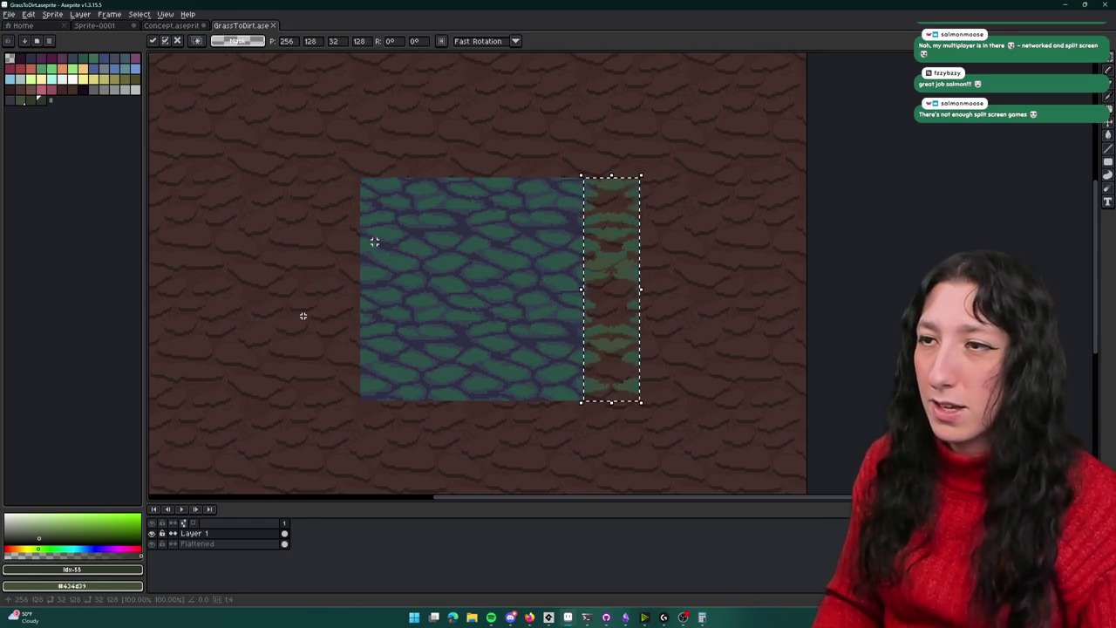
{"action": "key", "text": "shift+Left"}
{"action": "key", "text": "shift+Left"}
{"action": "key", "text": "shift+Left"}
{"action": "key", "text": "shift+Left"}
{"action": "key", "text": "shift+Left"}
{"action": "key", "text": "shift+Left"}
{"action": "key", "text": "shift+Left"}
{"action": "key", "text": "shift+Left"}
{"action": "key", "text": "shift+Left"}
{"action": "key", "text": "shift+Left"}
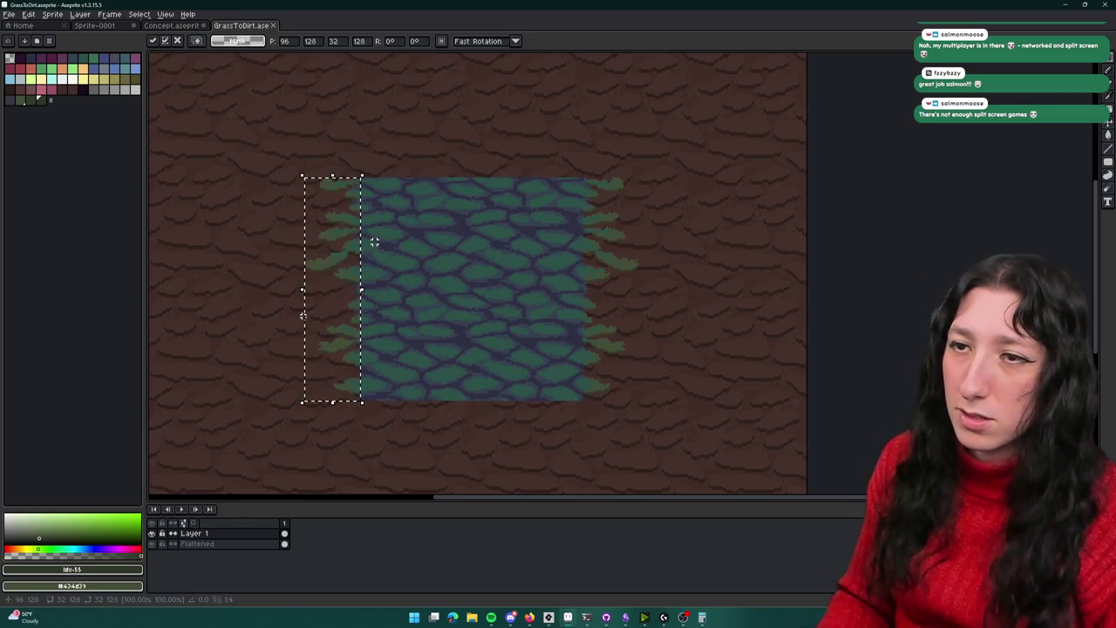
{"action": "key", "text": "ctrl+d"}
{"action": "key", "text": "h"}
Rotate another copy of the right fringe strip 90° and commit it along the top edge
{"action": "key", "text": "m"}
{"action": "scroll", "coordinate": [374, 241], "scroll_direction": "down", "scroll_amount": 1}
{"action": "scroll", "coordinate": [374, 241], "scroll_direction": "down", "scroll_amount": 1}
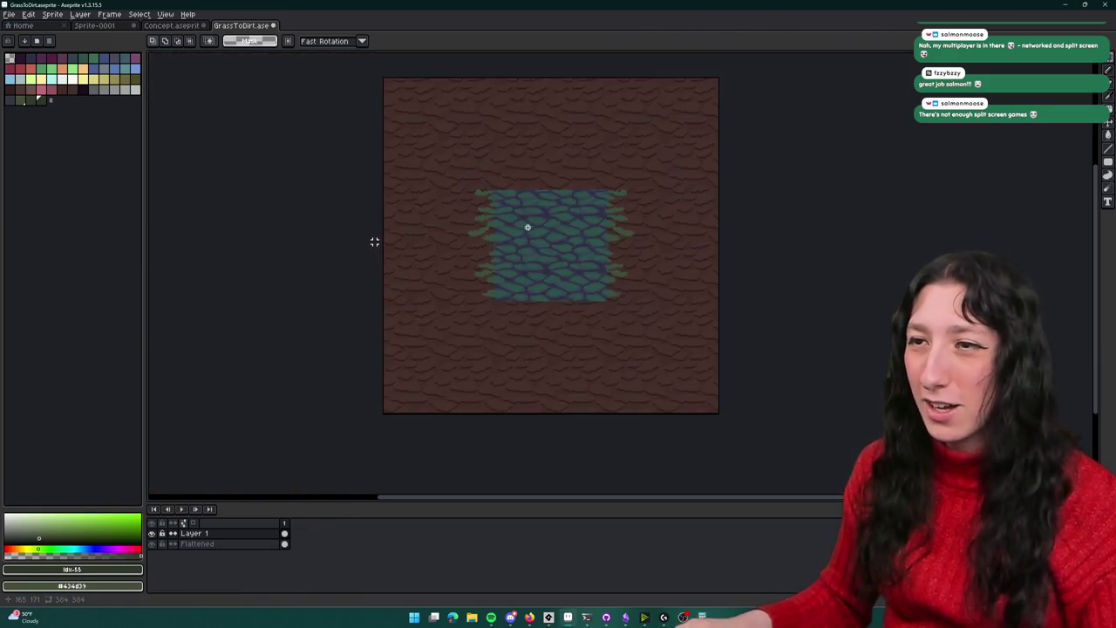
{"action": "scroll", "coordinate": [513, 201], "scroll_direction": "up", "scroll_amount": 1}
{"action": "scroll", "coordinate": [374, 241], "scroll_direction": "down", "scroll_amount": 1}
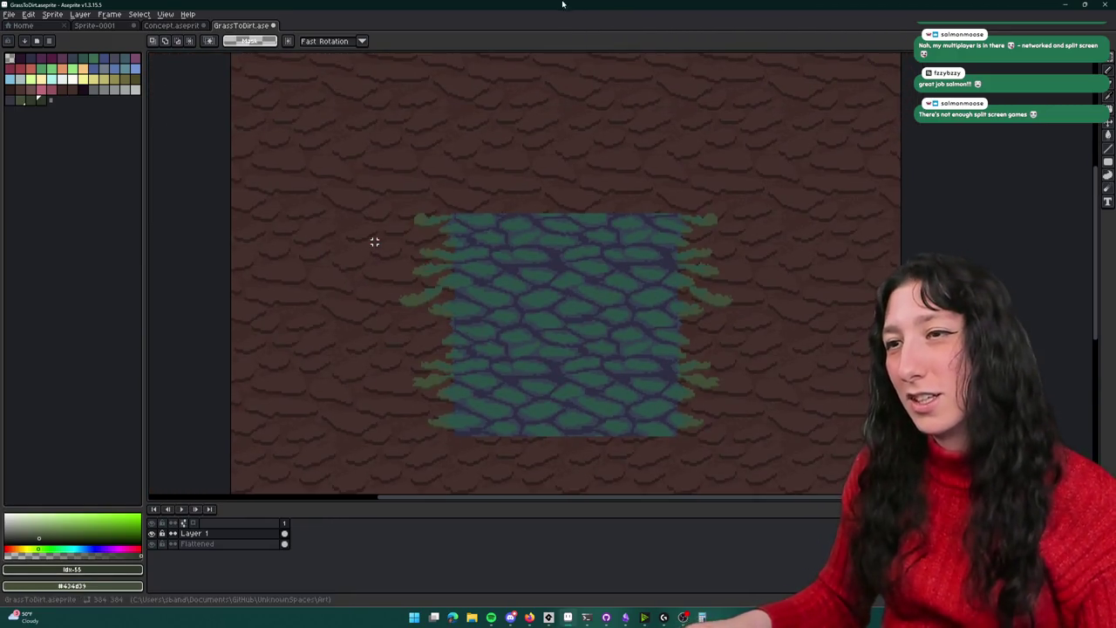
{"action": "scroll", "coordinate": [374, 241], "scroll_direction": "down", "scroll_amount": 2}
{"action": "scroll", "coordinate": [374, 241], "scroll_direction": "up", "scroll_amount": 1}
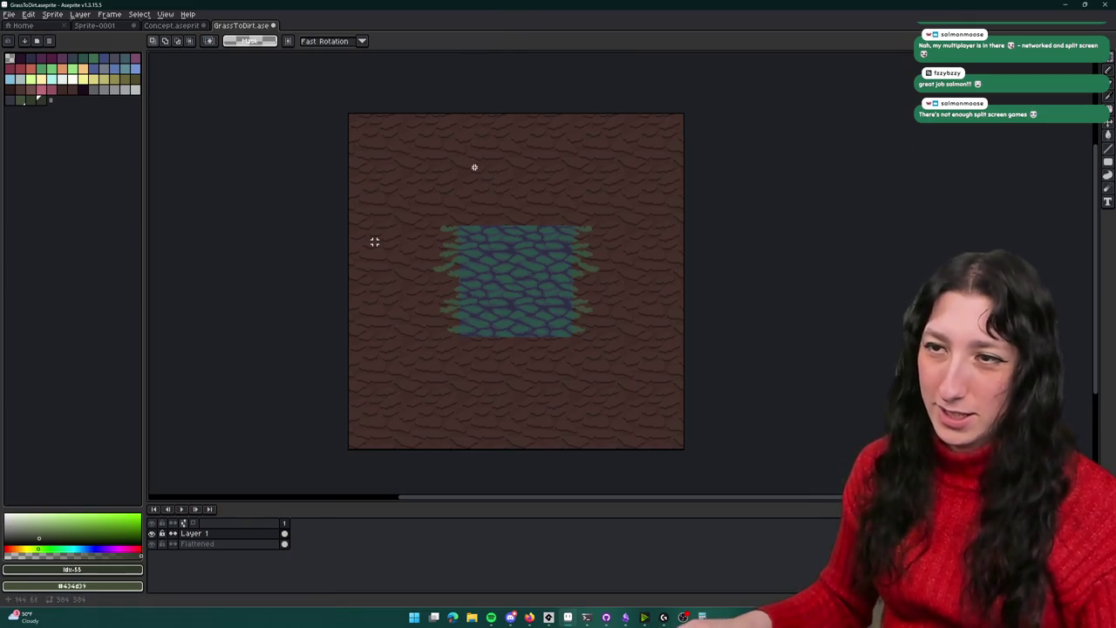
{"action": "scroll", "coordinate": [475, 164], "scroll_direction": "up", "scroll_amount": 1}
{"action": "left_click_drag", "start_coordinate": [635, 220], "coordinate": [694, 446]}
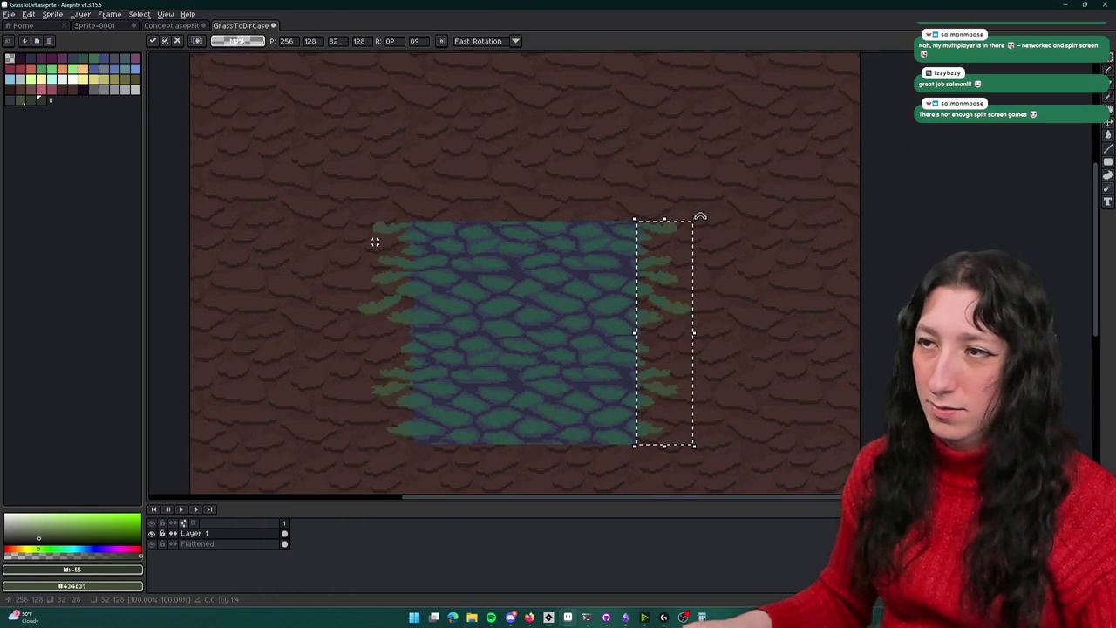
{"action": "left_click_drag", "start_coordinate": [701, 209], "coordinate": [560, 286]}
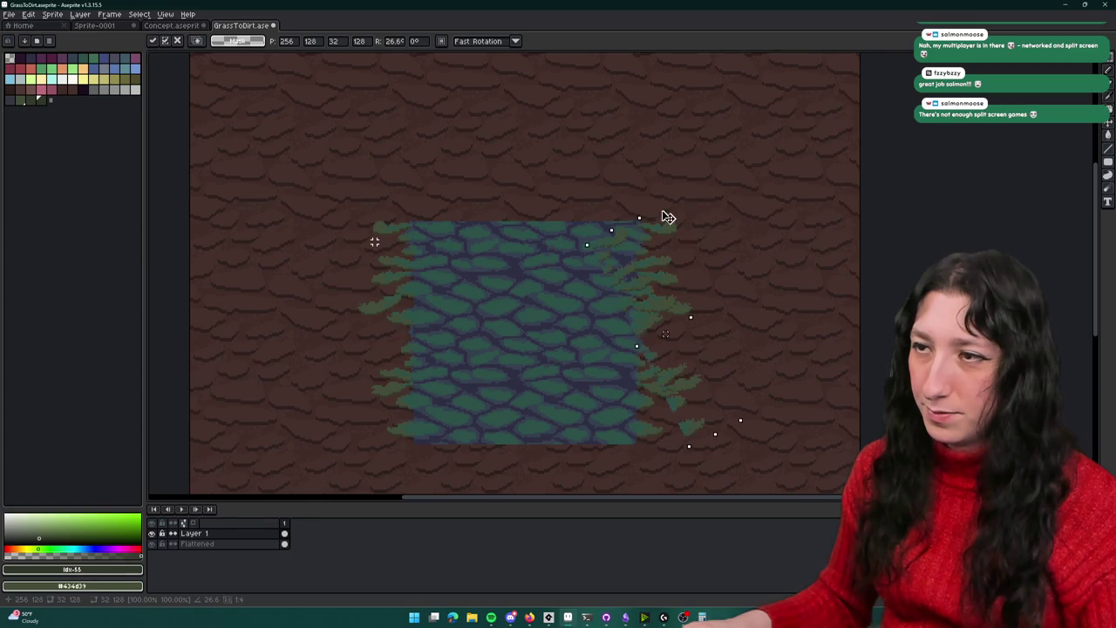
{"action": "left_click_drag", "start_coordinate": [665, 333], "coordinate": [525, 194]}
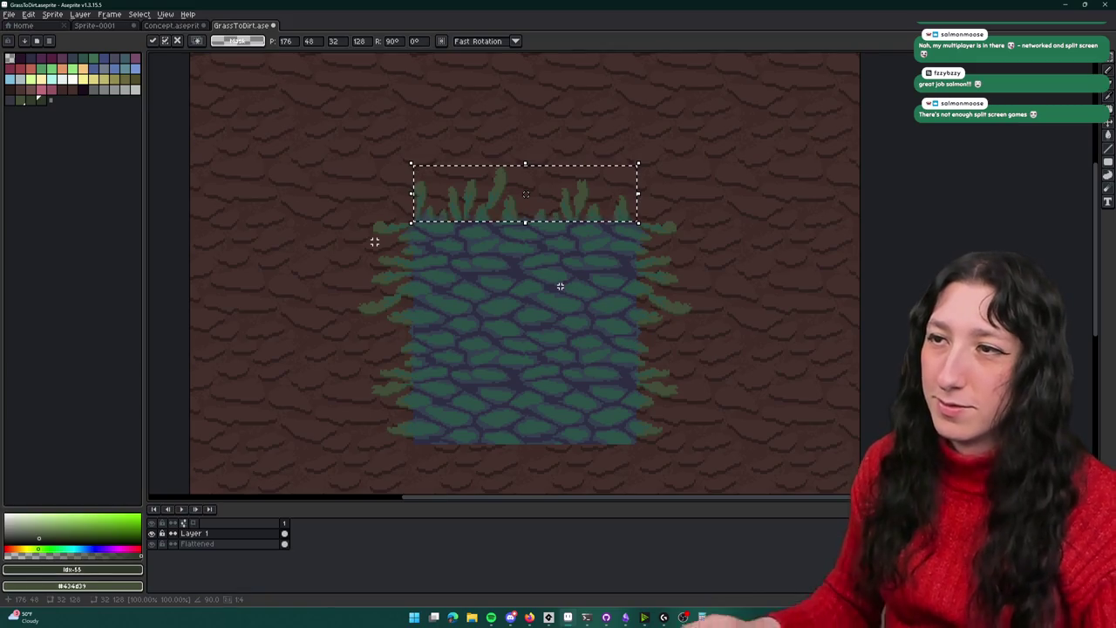
{"action": "key", "text": "Return"}
{"action": "scroll", "coordinate": [609, 258], "scroll_direction": "up", "scroll_amount": 2}
With the Pencil, darken a stray edge pixel and paint green over dirt pixels at the fringe
{"action": "key", "text": "b"}
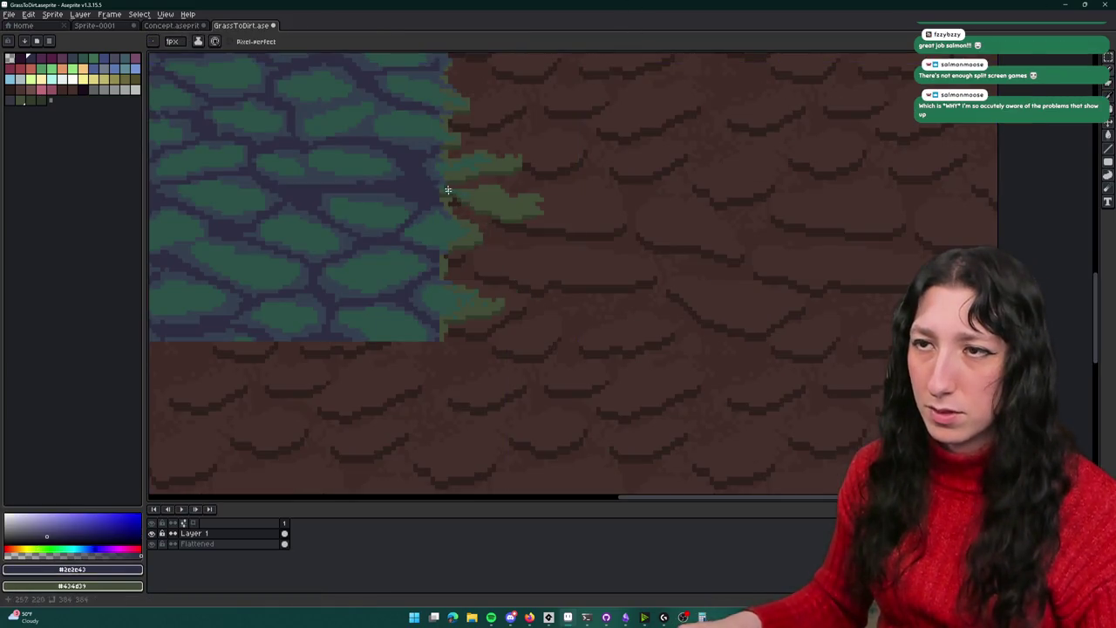
{"action": "scroll", "coordinate": [442, 207], "scroll_direction": "up", "scroll_amount": 1}
{"action": "scroll", "coordinate": [443, 206], "scroll_direction": "up", "scroll_amount": 1}
{"action": "left_click", "coordinate": [440, 197]}
{"action": "scroll", "coordinate": [441, 218], "scroll_direction": "down", "scroll_amount": 3}
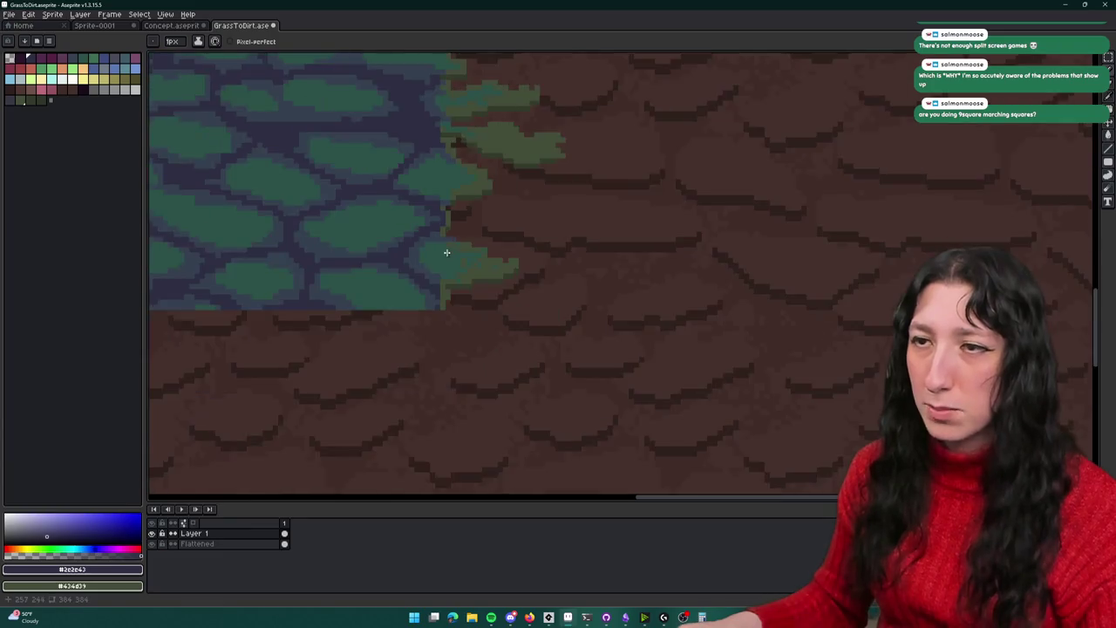
{"action": "scroll", "coordinate": [430, 348], "scroll_direction": "up", "scroll_amount": 4}
{"action": "scroll", "coordinate": [426, 359], "scroll_direction": "down", "scroll_amount": 3}
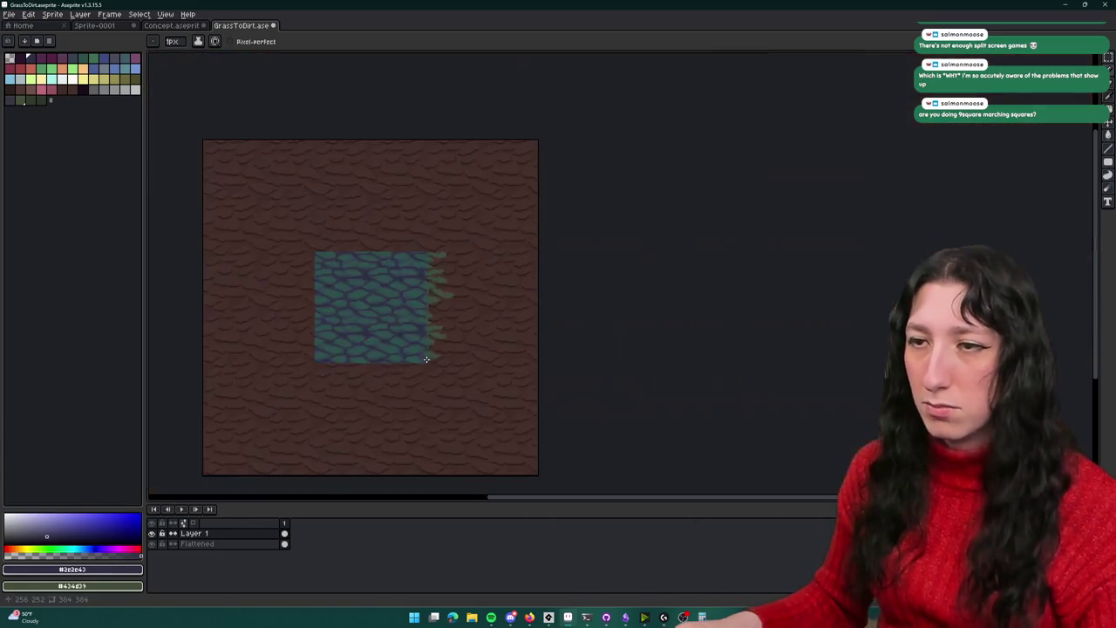
{"action": "scroll", "coordinate": [436, 299], "scroll_direction": "up", "scroll_amount": 3}
{"action": "scroll", "coordinate": [481, 317], "scroll_direction": "up", "scroll_amount": 2}
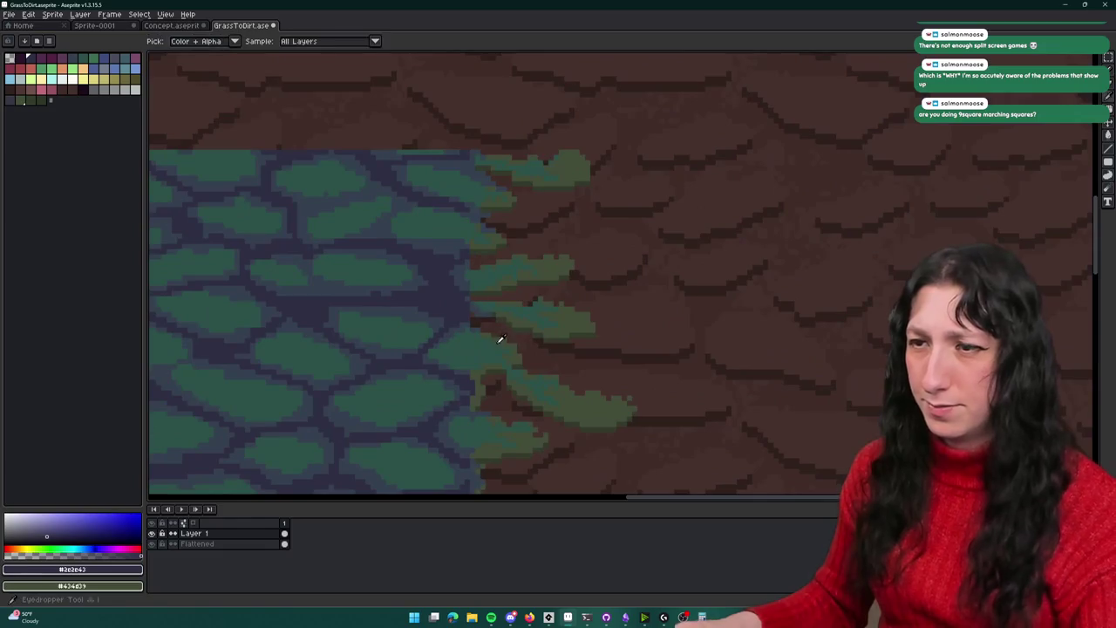
{"action": "scroll", "coordinate": [497, 331], "scroll_direction": "up", "scroll_amount": 2}
{"action": "left_click", "coordinate": [473, 393], "text": "alt"}
{"action": "right_click", "coordinate": [456, 407]}
{"action": "scroll", "coordinate": [428, 268], "scroll_direction": "up", "scroll_amount": 2}
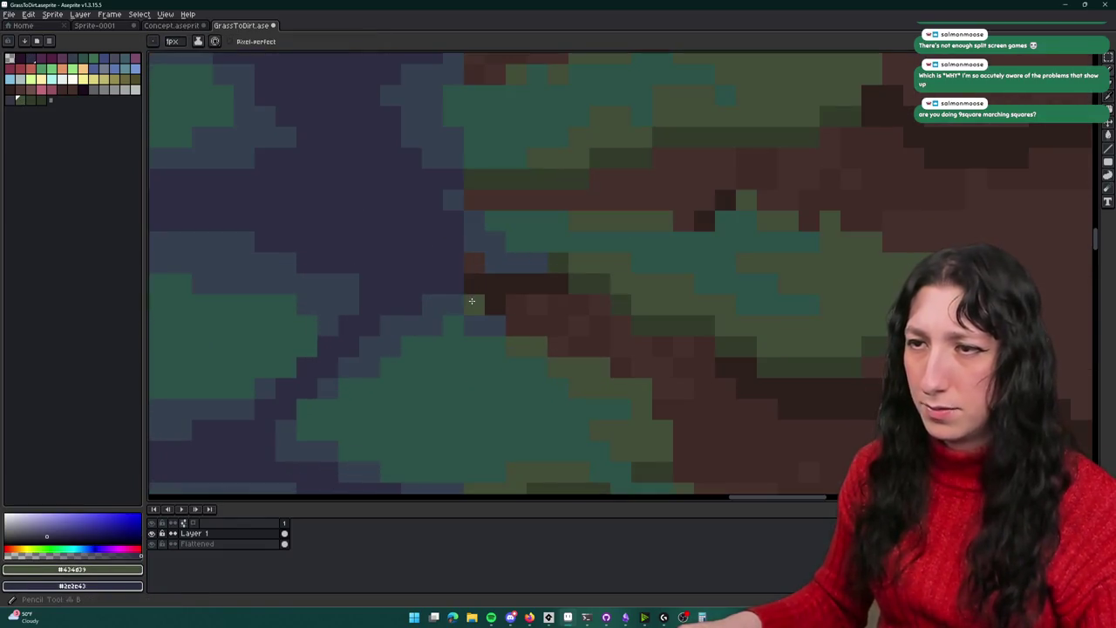
{"action": "left_click_drag", "start_coordinate": [473, 285], "coordinate": [492, 297]}
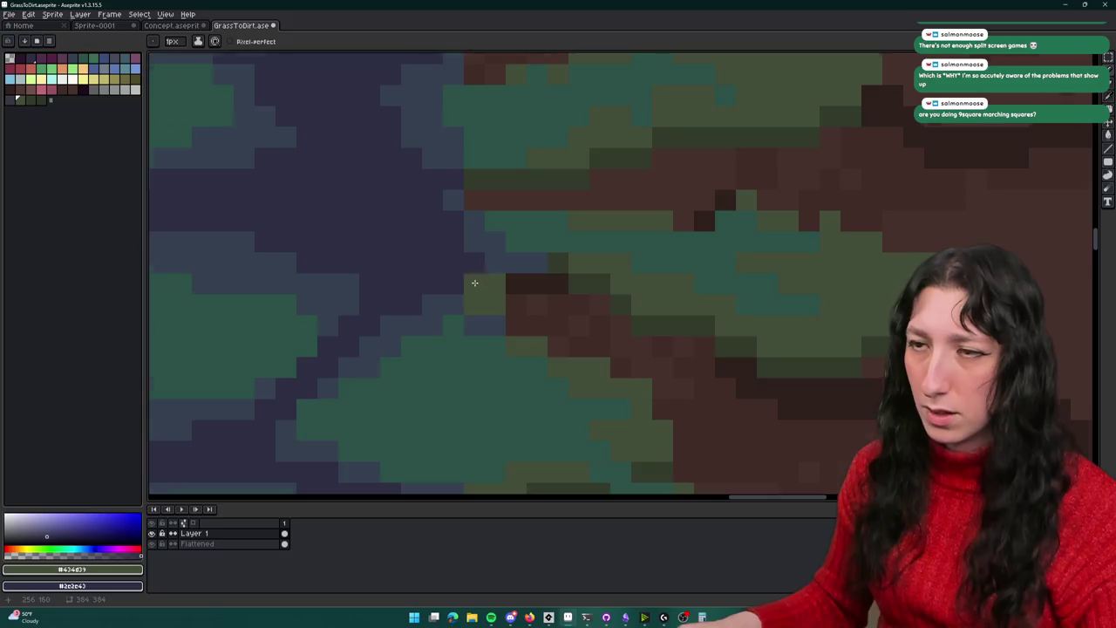
Sample the olive and darker #333b2b greens from the fringe for touch-ups
{"action": "scroll", "coordinate": [476, 284], "scroll_direction": "down", "scroll_amount": 3}
{"action": "scroll", "coordinate": [483, 292], "scroll_direction": "up", "scroll_amount": 3}
{"action": "scroll", "coordinate": [523, 340], "scroll_direction": "down", "scroll_amount": 3}
{"action": "scroll", "coordinate": [501, 331], "scroll_direction": "up", "scroll_amount": 3}
{"action": "left_click", "coordinate": [502, 331], "text": "alt"}
{"action": "left_click", "coordinate": [481, 279], "text": "alt"}
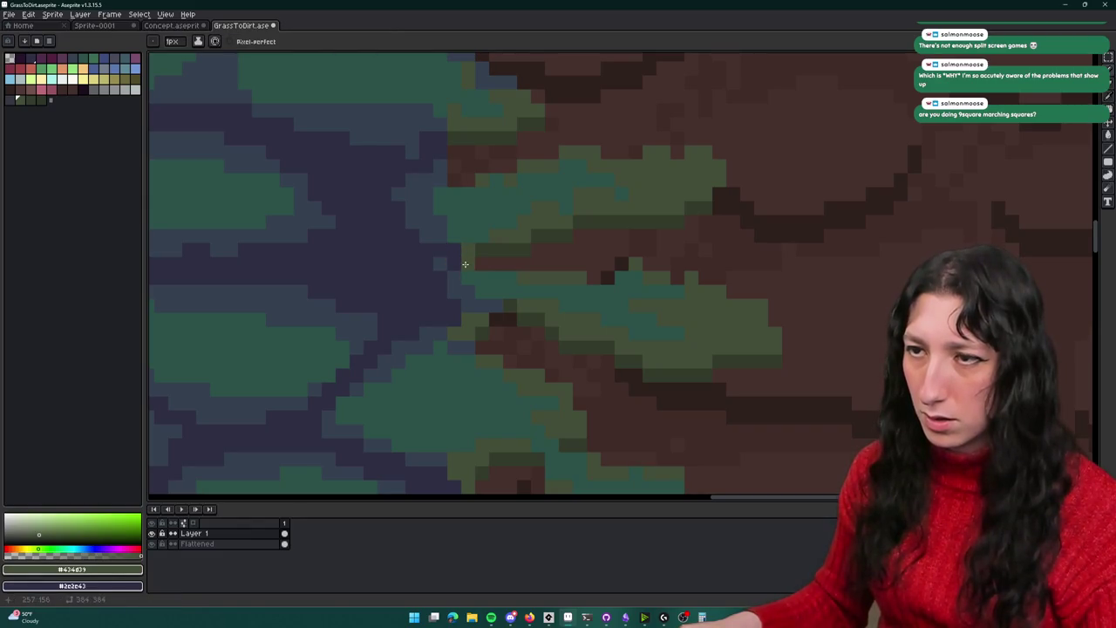
{"action": "scroll", "coordinate": [488, 218], "scroll_direction": "down", "scroll_amount": 2}
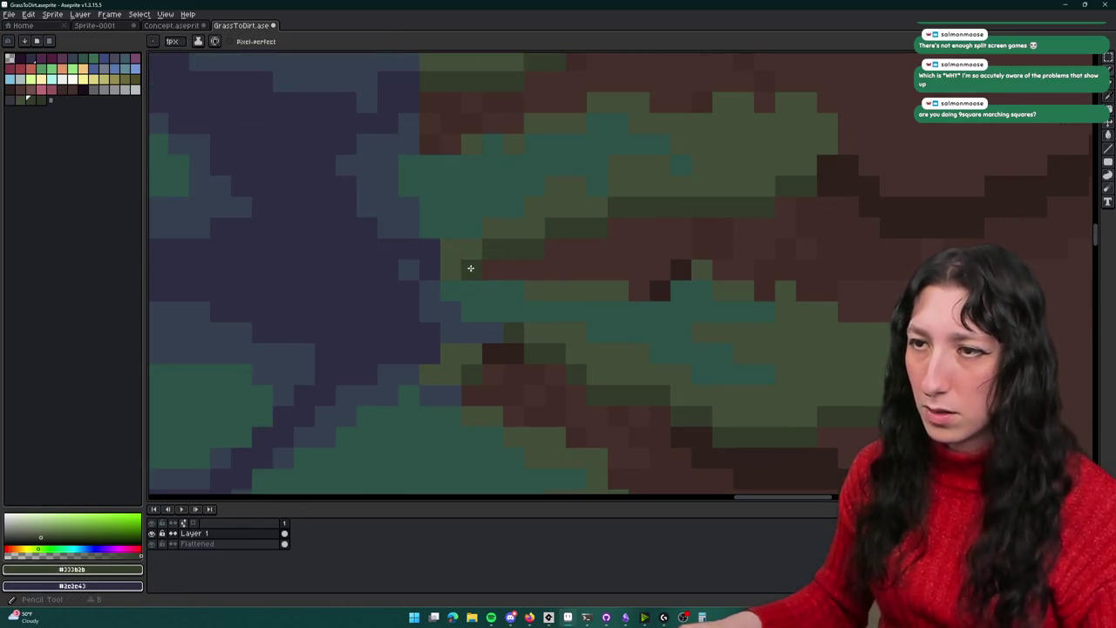
{"action": "scroll", "coordinate": [467, 214], "scroll_direction": "up", "scroll_amount": 3}
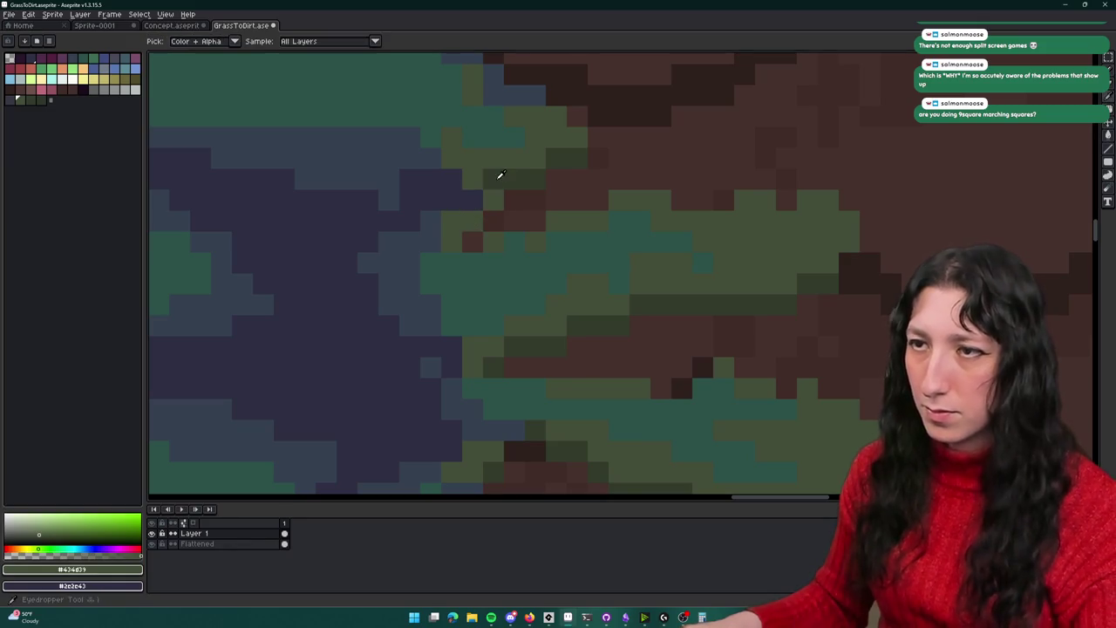
{"action": "left_click", "coordinate": [493, 176], "text": "alt"}
{"action": "scroll", "coordinate": [468, 247], "scroll_direction": "down", "scroll_amount": 3}
{"action": "scroll", "coordinate": [471, 253], "scroll_direction": "up", "scroll_amount": 1}
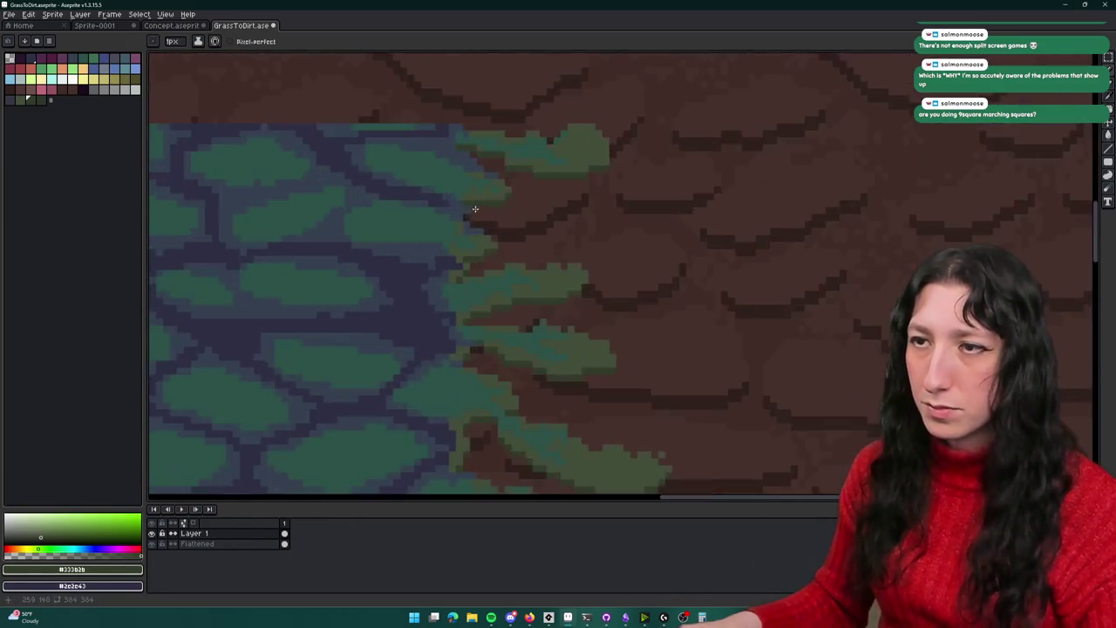
{"action": "scroll", "coordinate": [475, 226], "scroll_direction": "up", "scroll_amount": 1}
{"action": "scroll", "coordinate": [471, 279], "scroll_direction": "up", "scroll_amount": 1}
{"action": "scroll", "coordinate": [471, 279], "scroll_direction": "down", "scroll_amount": 3}
{"action": "scroll", "coordinate": [494, 269], "scroll_direction": "up", "scroll_amount": 1}
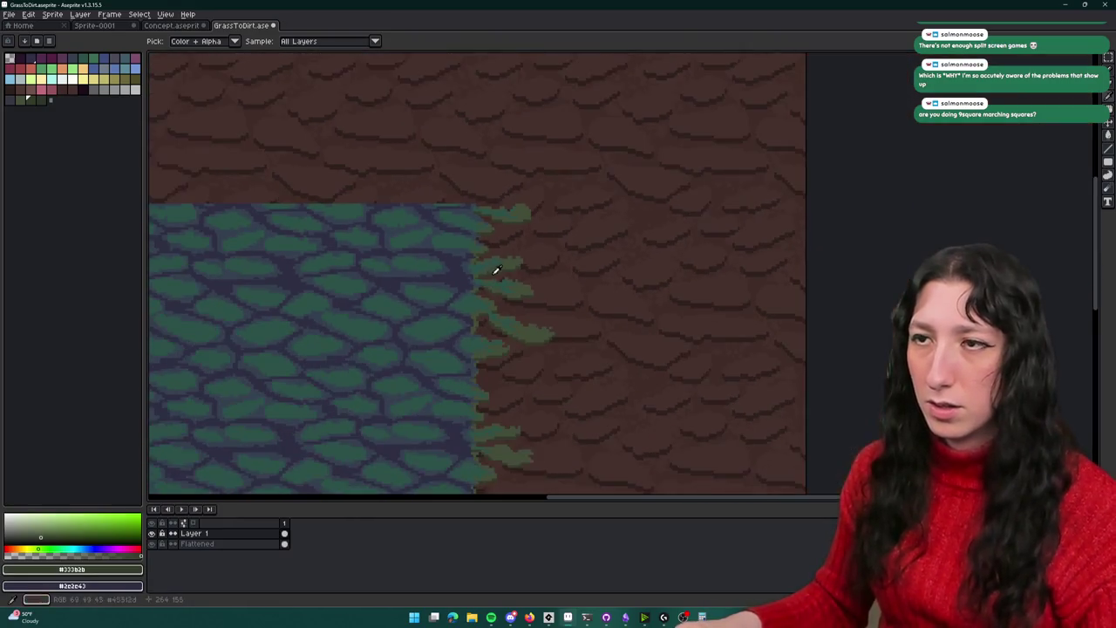
{"action": "scroll", "coordinate": [483, 204], "scroll_direction": "up", "scroll_amount": 1}
{"action": "scroll", "coordinate": [516, 209], "scroll_direction": "up", "scroll_amount": 2}
{"action": "key", "text": "b"}
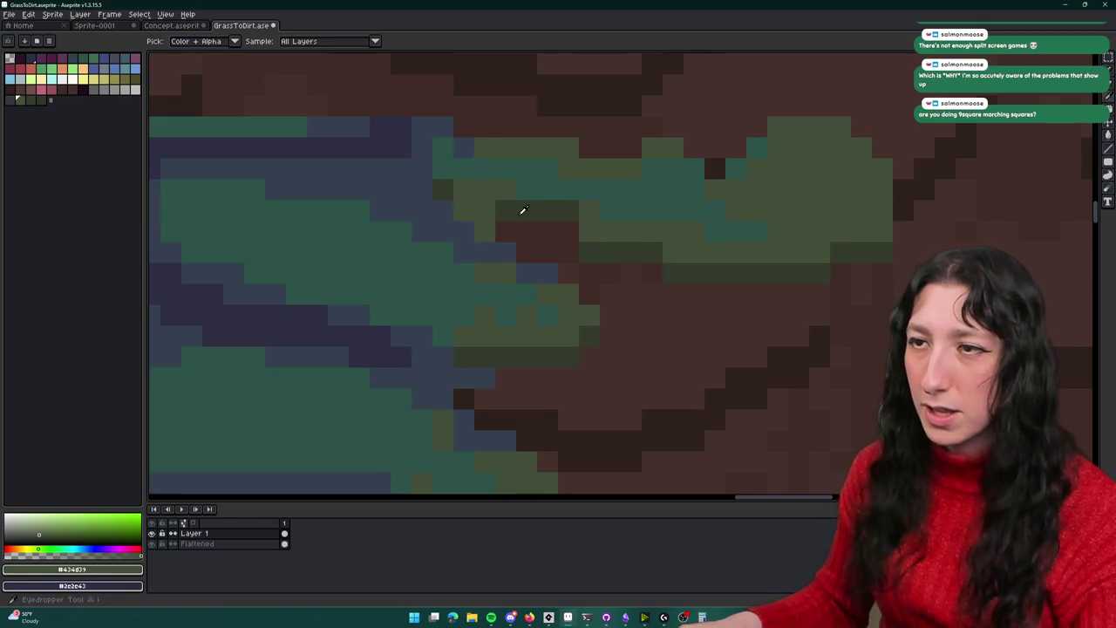
{"action": "left_click", "coordinate": [521, 211], "text": "alt"}
{"action": "scroll", "coordinate": [455, 224], "scroll_direction": "down", "scroll_amount": 3}
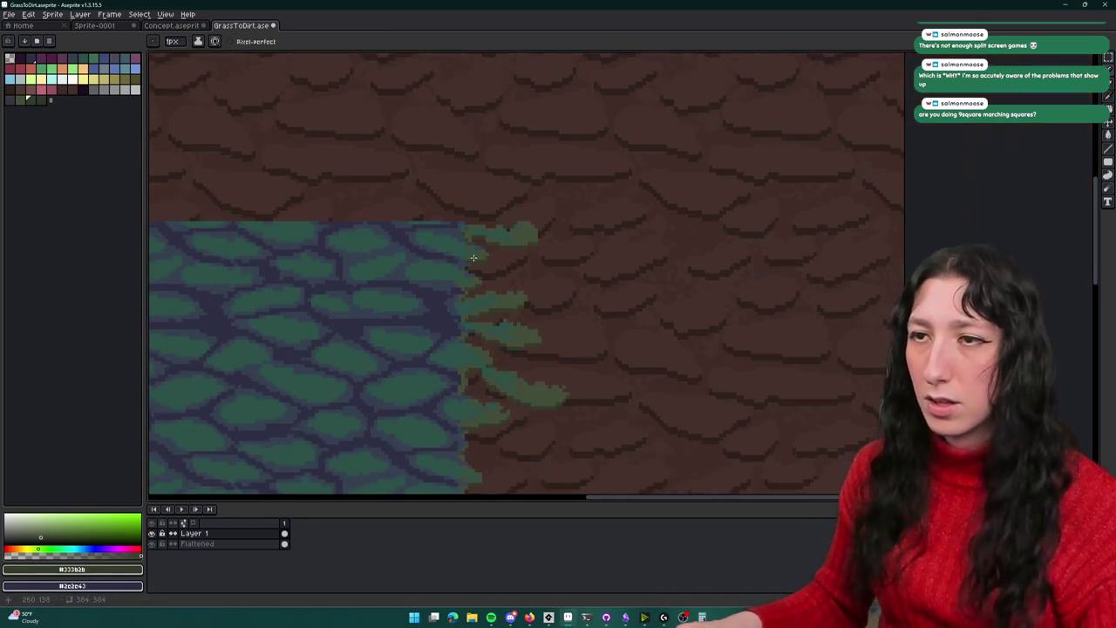
{"action": "scroll", "coordinate": [473, 257], "scroll_direction": "down", "scroll_amount": 2}
Select the grass tile area and paint edge pixels olive #434d39 and dark navy
{"action": "key", "text": "m"}
{"action": "left_click_drag", "start_coordinate": [149, 187], "coordinate": [473, 471]}
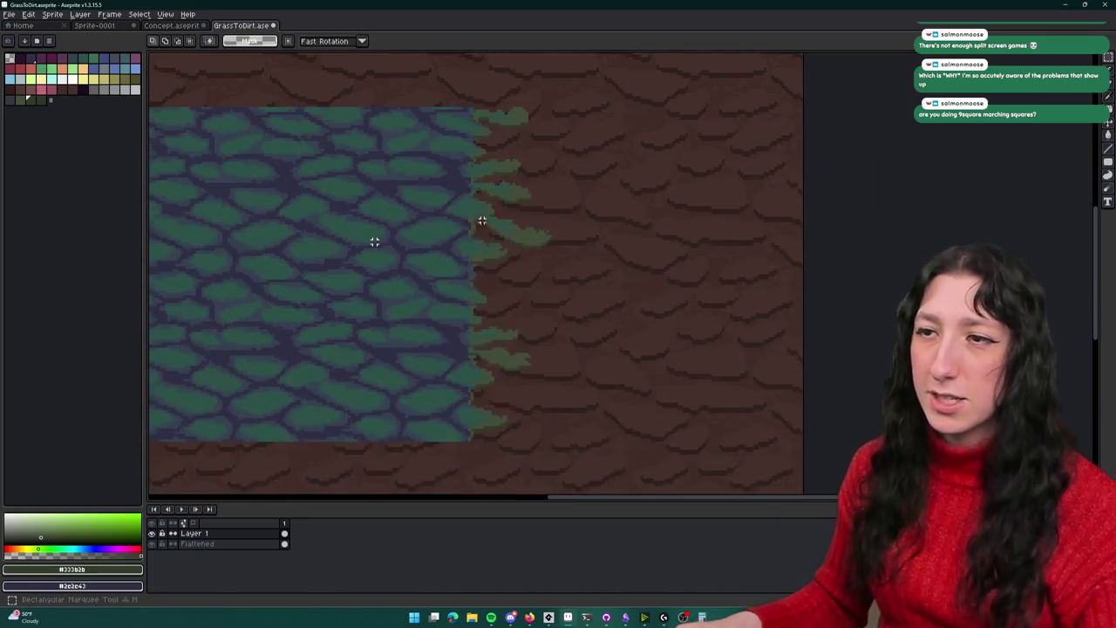
{"action": "scroll", "coordinate": [474, 331], "scroll_direction": "up", "scroll_amount": 3}
{"action": "left_click", "coordinate": [474, 331], "text": "alt"}
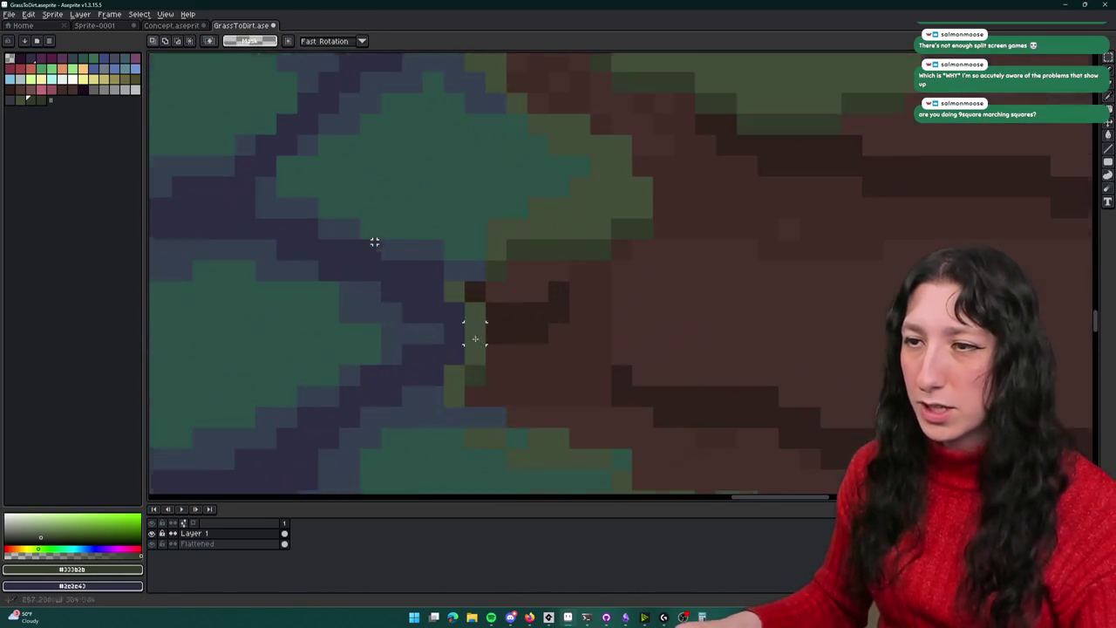
{"action": "scroll", "coordinate": [462, 241], "scroll_direction": "up", "scroll_amount": 1}
{"action": "left_click", "coordinate": [470, 214]}
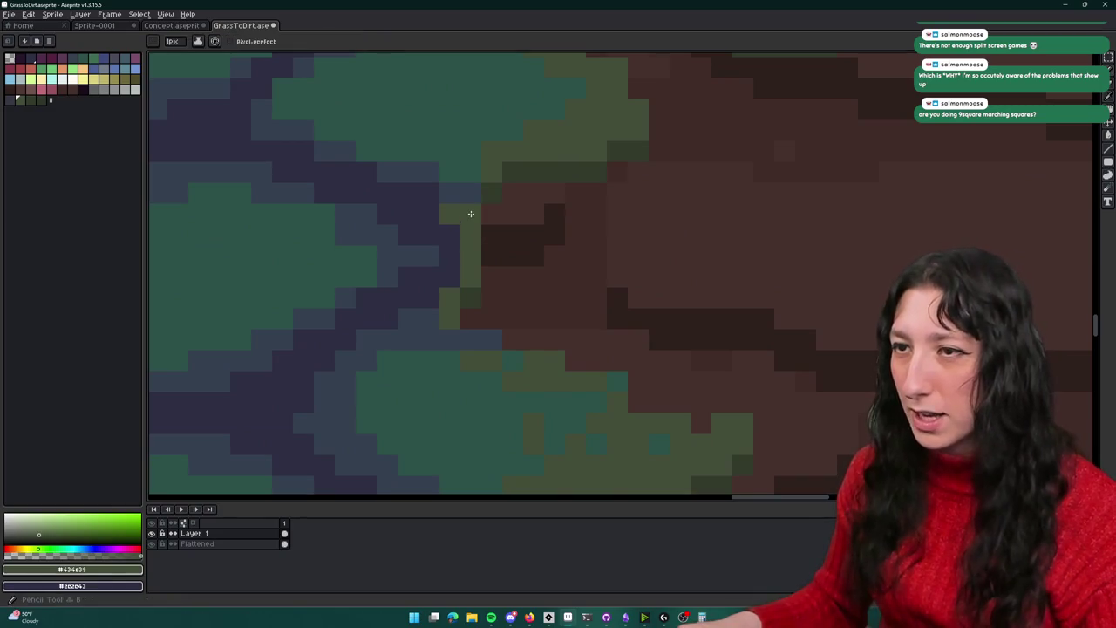
{"action": "right_click", "coordinate": [491, 277]}
{"action": "left_click", "coordinate": [472, 317]}
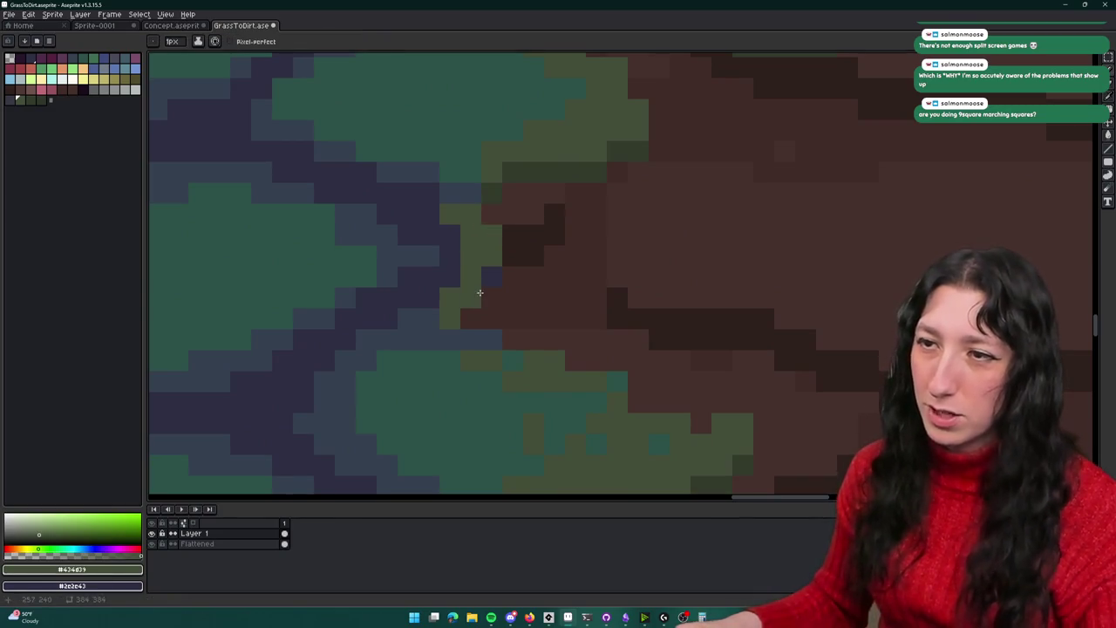
{"action": "right_click", "coordinate": [489, 274], "text": "alt"}
{"action": "scroll", "coordinate": [463, 315], "scroll_direction": "down", "scroll_amount": 2}
{"action": "scroll", "coordinate": [463, 315], "scroll_direction": "down", "scroll_amount": 2}
{"action": "scroll", "coordinate": [460, 341], "scroll_direction": "up", "scroll_amount": 2}
{"action": "scroll", "coordinate": [463, 361], "scroll_direction": "up", "scroll_amount": 3}
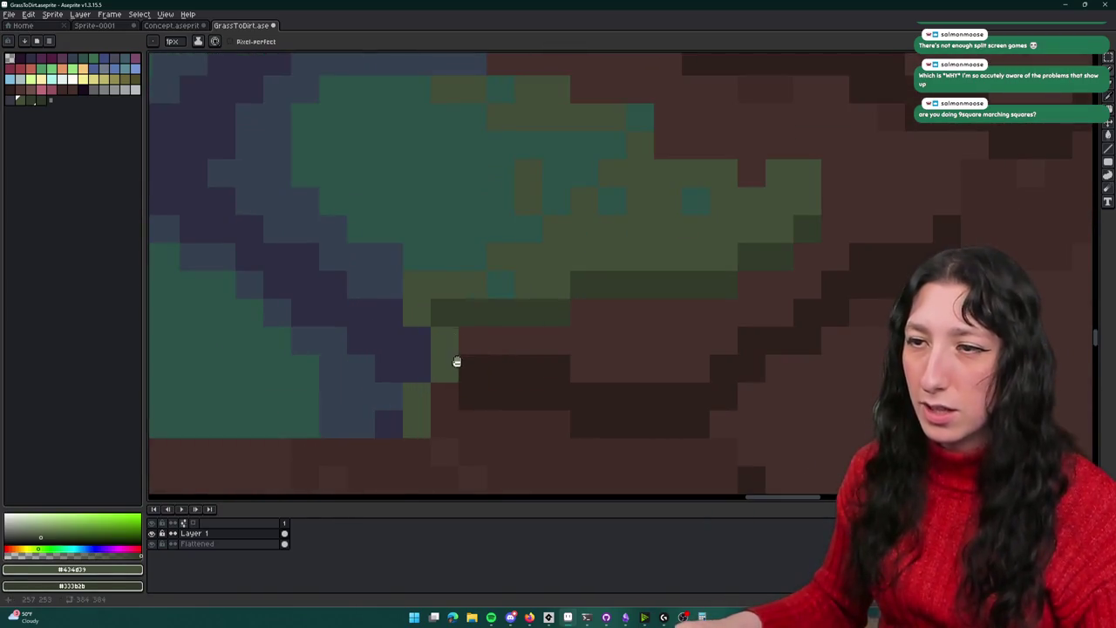
Pan down along the grass edge to review the lower part of the fringe
{"action": "left_click_drag", "start_coordinate": [457, 361], "coordinate": [449, 295]}
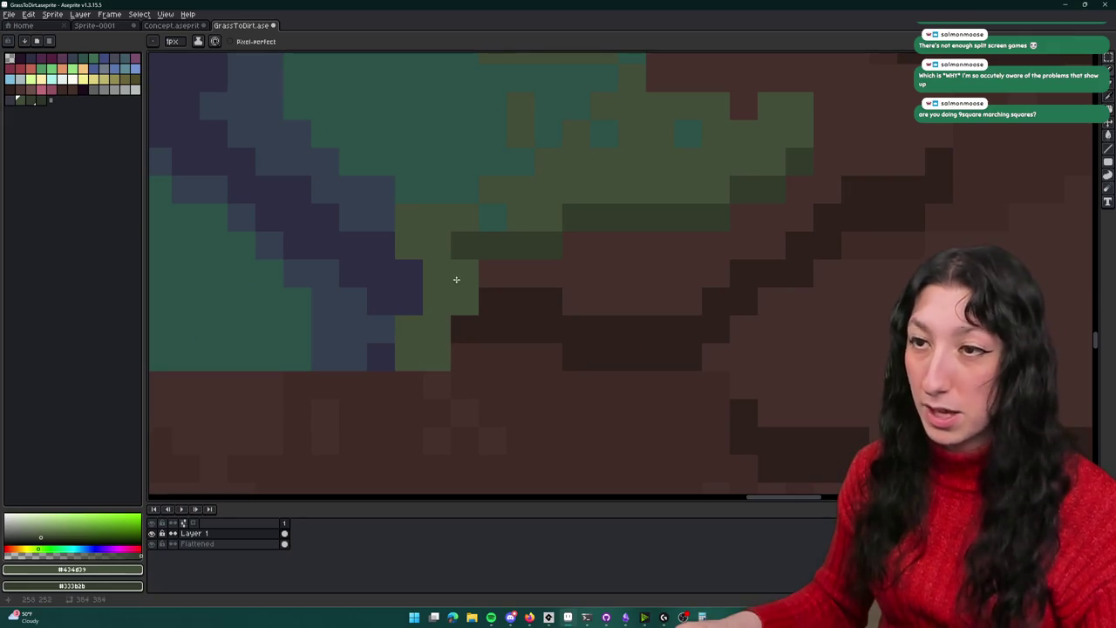
{"action": "scroll", "coordinate": [464, 318], "scroll_direction": "down", "scroll_amount": 3}
{"action": "scroll", "coordinate": [491, 270], "scroll_direction": "down", "scroll_amount": 1}
{"action": "scroll", "coordinate": [497, 257], "scroll_direction": "up", "scroll_amount": 1}
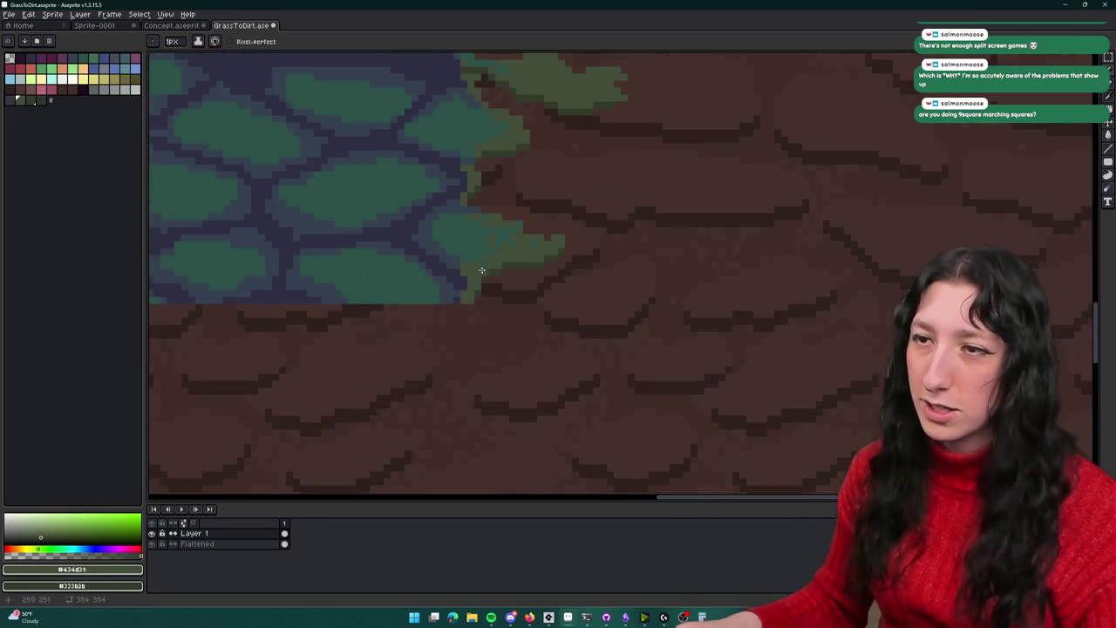
{"action": "scroll", "coordinate": [486, 256], "scroll_direction": "down", "scroll_amount": 1}
{"action": "scroll", "coordinate": [480, 251], "scroll_direction": "down", "scroll_amount": 1}
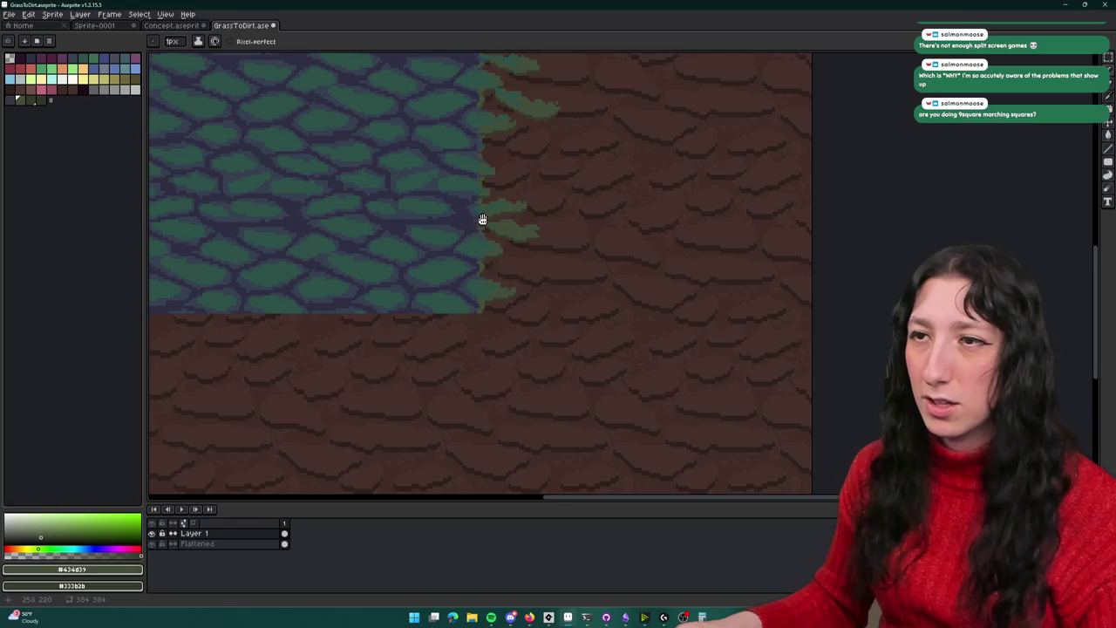
{"action": "left_click_drag", "start_coordinate": [482, 219], "coordinate": [481, 316]}
{"action": "scroll", "coordinate": [479, 285], "scroll_direction": "down", "scroll_amount": 3}
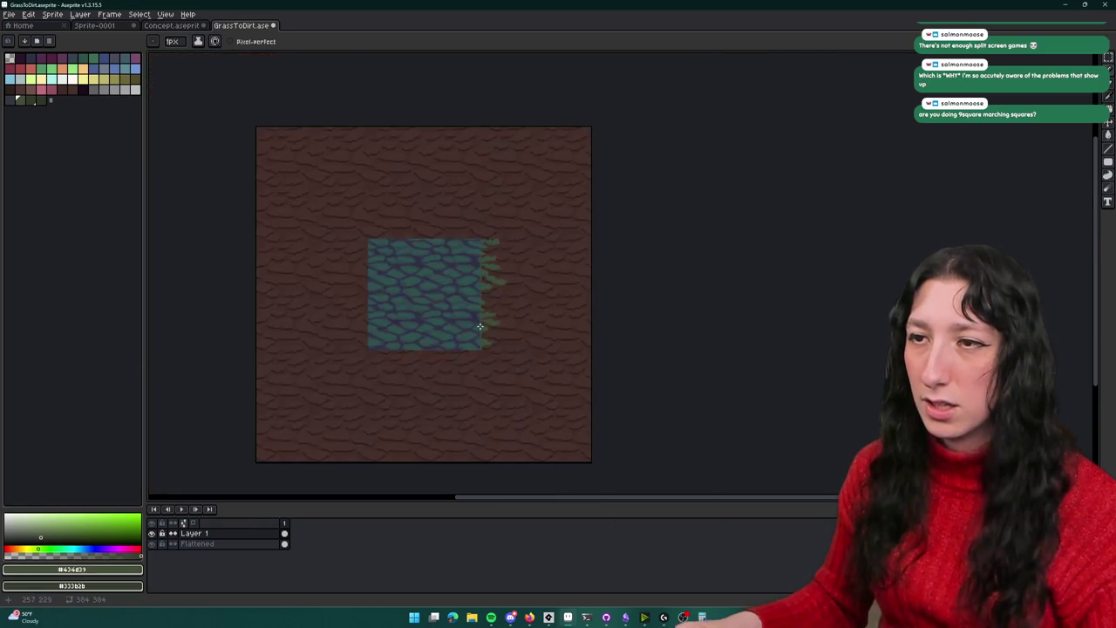
Copy the right fringe strip, flip it horizontally, and commit it on the patch's left edge
{"action": "key", "text": "m"}
{"action": "scroll", "coordinate": [480, 270], "scroll_direction": "up", "scroll_amount": 2}
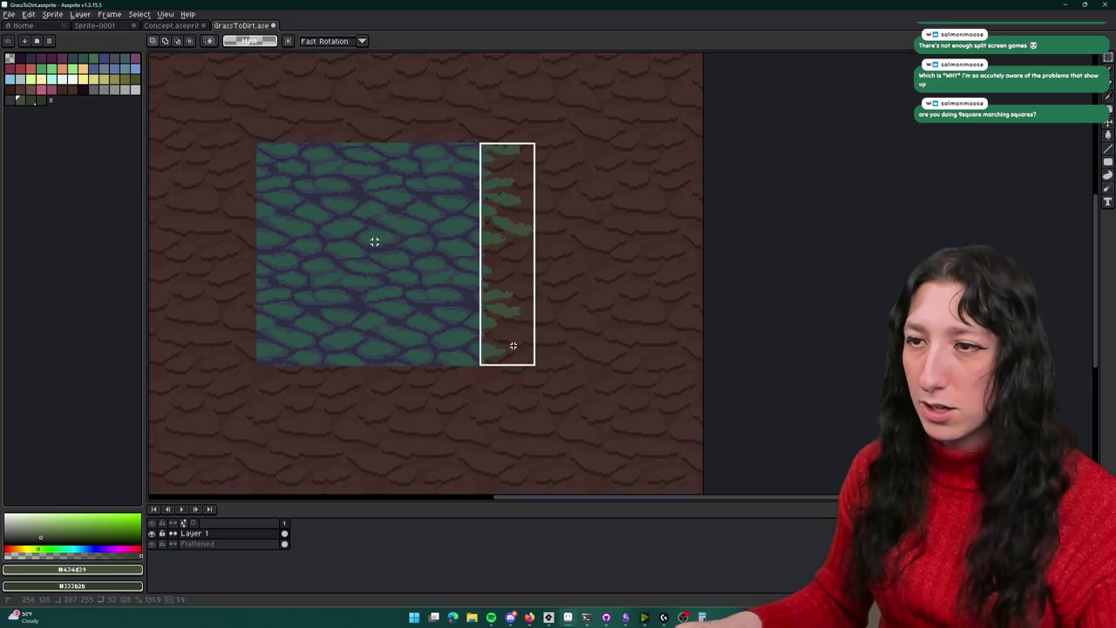
{"action": "left_click_drag", "start_coordinate": [513, 345], "coordinate": [514, 345]}
{"action": "key", "text": "ctrl+c"}
{"action": "key", "text": "ctrl+v"}
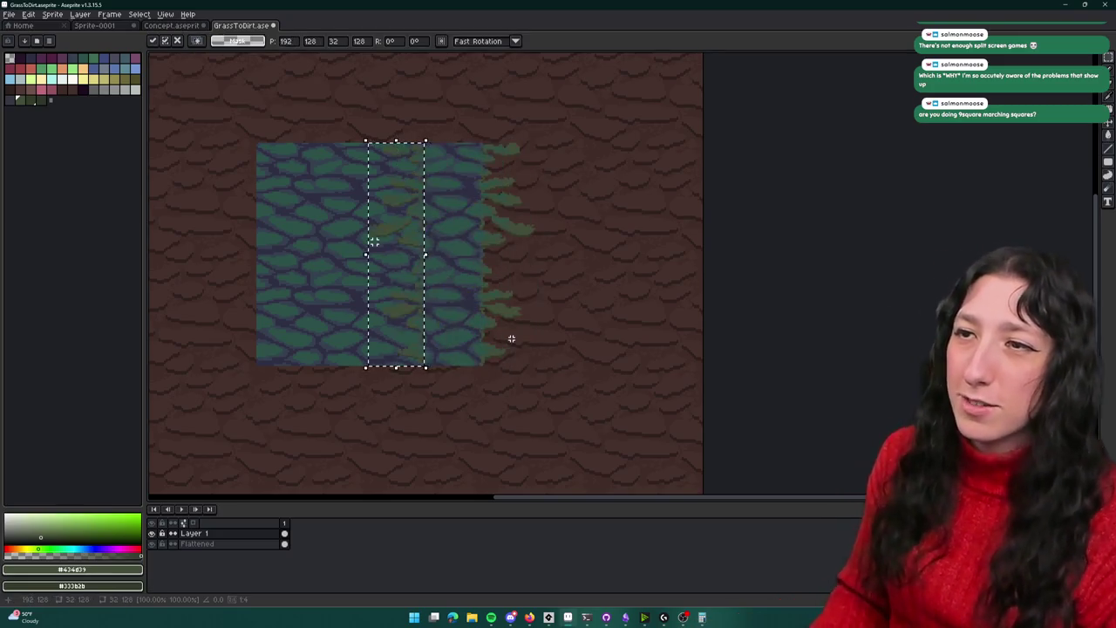
{"action": "key", "text": "shift+h"}
{"action": "key", "text": "shift+Left"}
{"action": "key", "text": "shift+Left"}
{"action": "key", "text": "shift+Left"}
{"action": "key", "text": "shift+Left"}
{"action": "key", "text": "shift+Left"}
{"action": "key", "text": "shift+Left"}
{"action": "key", "text": "Return"}
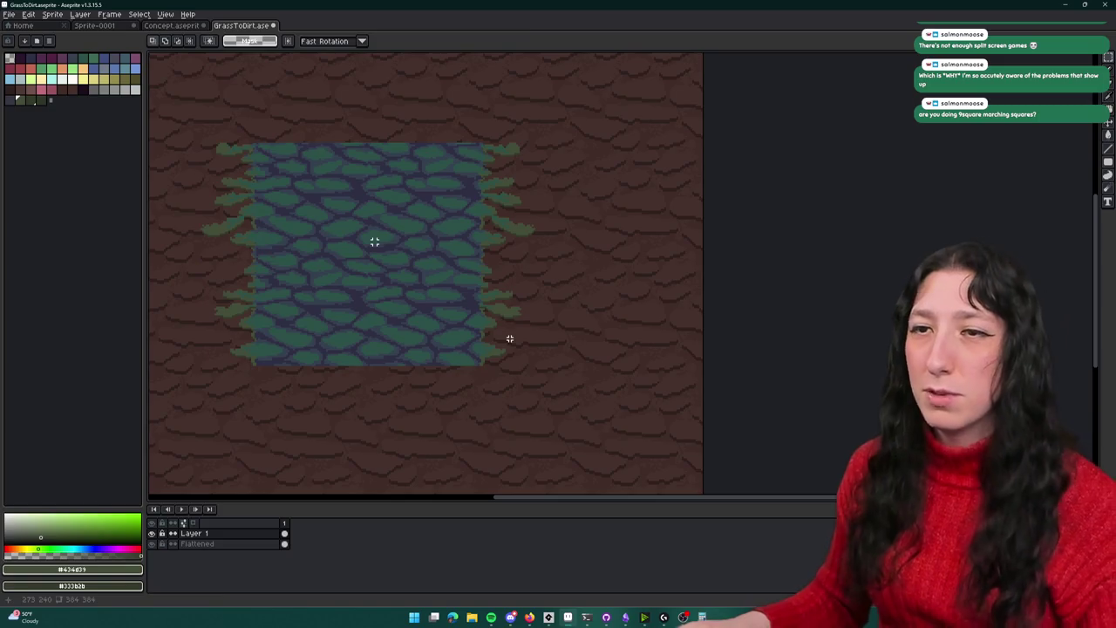
{"action": "scroll", "coordinate": [561, 316], "scroll_direction": "down", "scroll_amount": 1}
{"action": "scroll", "coordinate": [560, 315], "scroll_direction": "up", "scroll_amount": 1}
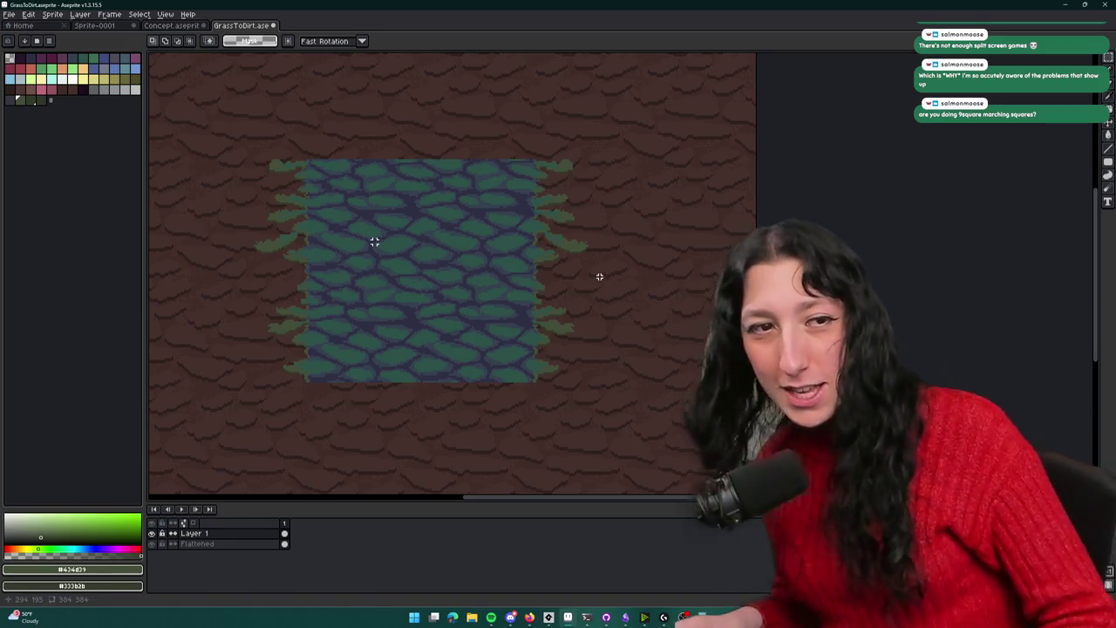
{"action": "scroll", "coordinate": [614, 274], "scroll_direction": "left", "scroll_amount": 2}
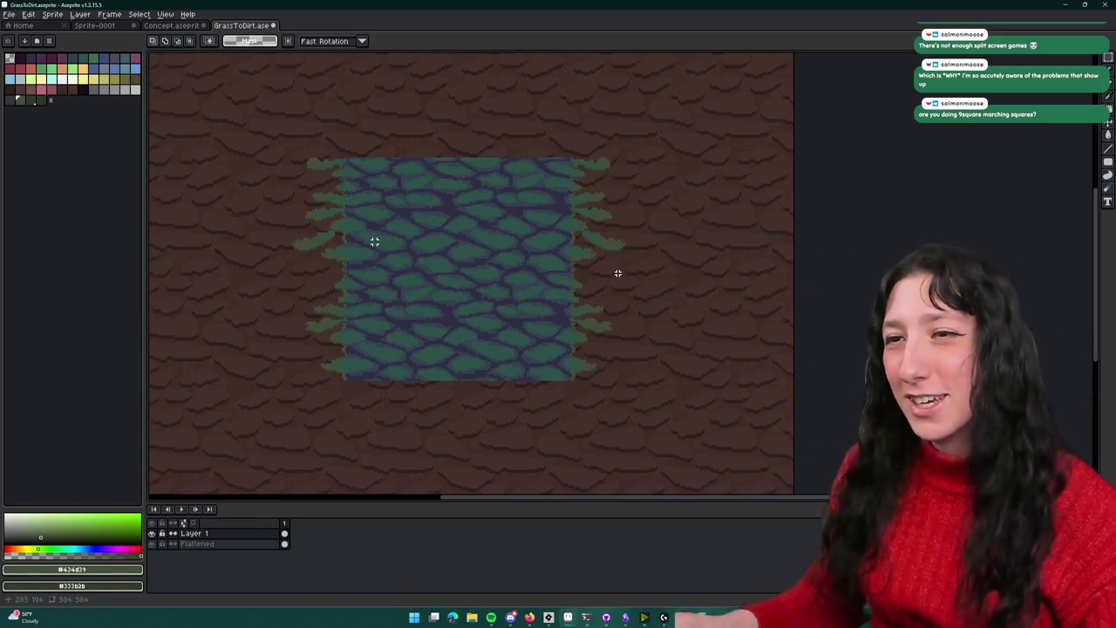
{"action": "scroll", "coordinate": [374, 241], "scroll_direction": "up", "scroll_amount": 3}
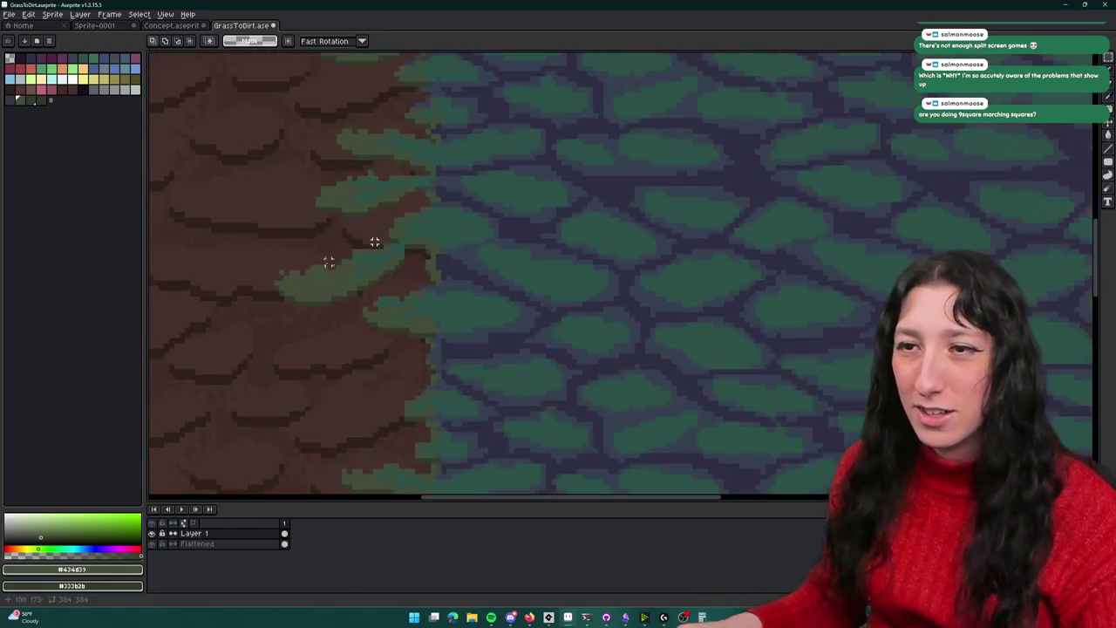
Undo and re-paste the mirrored left fringe to compare the two versions
{"action": "key", "text": "Return"}
{"action": "key", "text": "ctrl+z"}
{"action": "key", "text": "ctrl+v"}
{"action": "scroll", "coordinate": [767, 302], "scroll_direction": "right", "scroll_amount": 3}
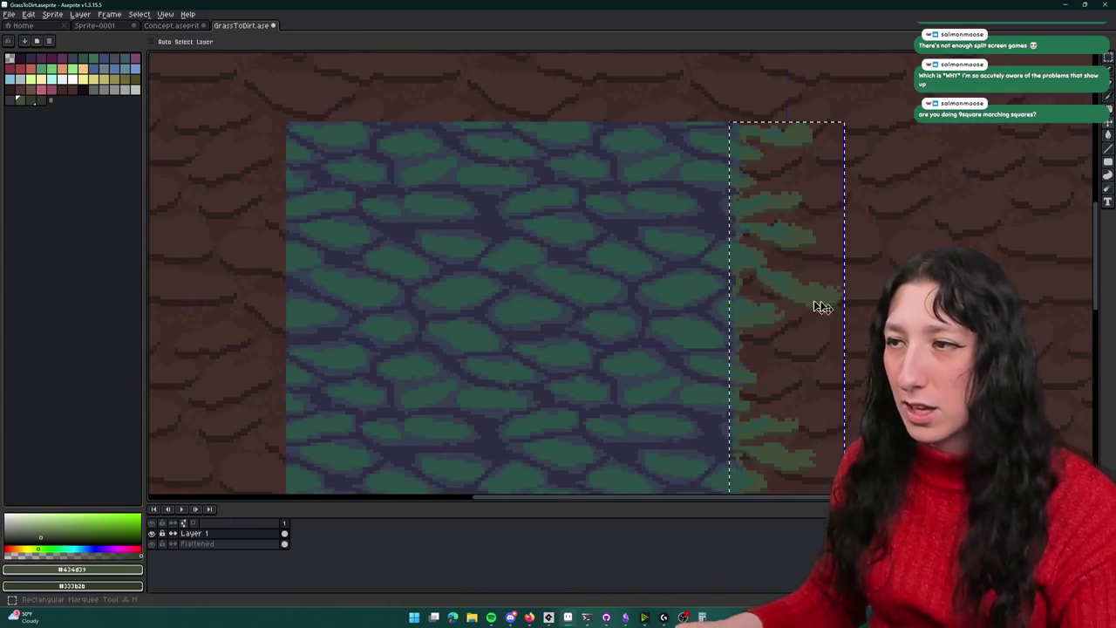
{"action": "scroll", "coordinate": [787, 299], "scroll_direction": "right", "scroll_amount": 2}
Erase a grass tuft's tip back to dirt and darken one pixel at the grass edge
{"action": "key", "text": "e"}
{"action": "scroll", "coordinate": [667, 264], "scroll_direction": "up", "scroll_amount": 1}
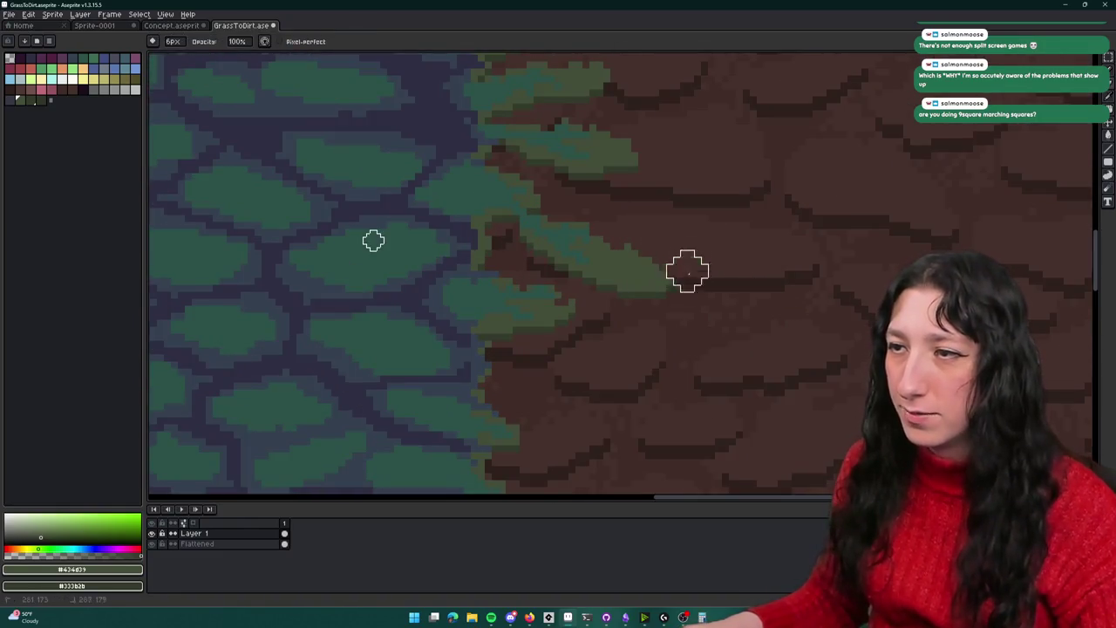
{"action": "left_click_drag", "start_coordinate": [642, 247], "coordinate": [638, 264]}
{"action": "scroll", "coordinate": [625, 264], "scroll_direction": "up", "scroll_amount": 3}
{"action": "key", "text": "b"}
{"action": "left_click", "coordinate": [585, 302]}
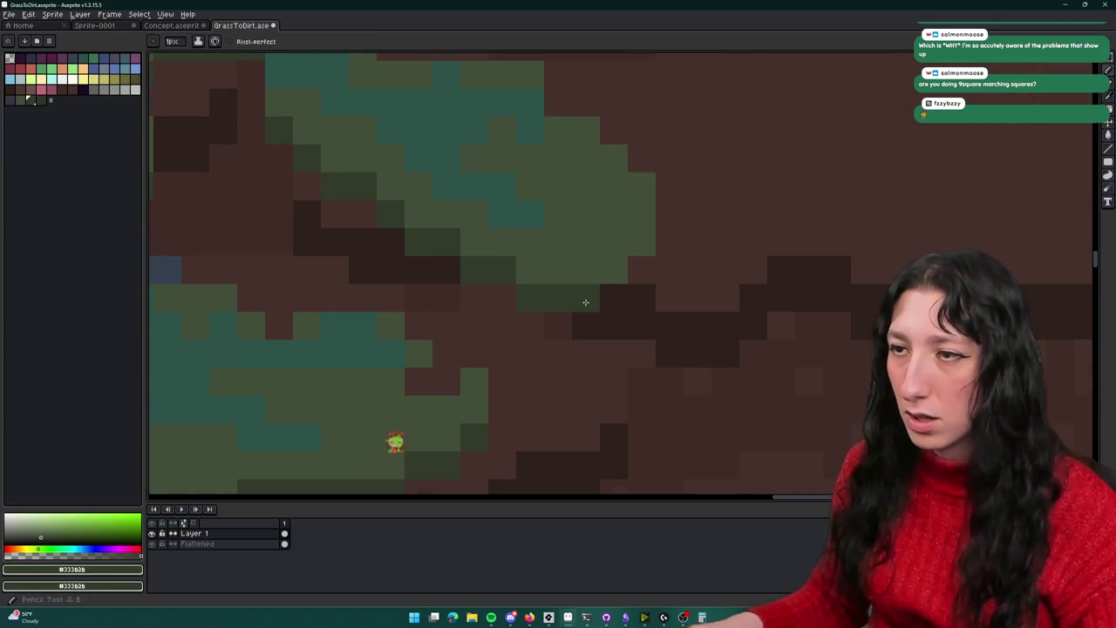
Pick the darker grass green from the canvas and paint grass pixels over the dirt
{"action": "scroll", "coordinate": [662, 257], "scroll_direction": "down", "scroll_amount": 2}
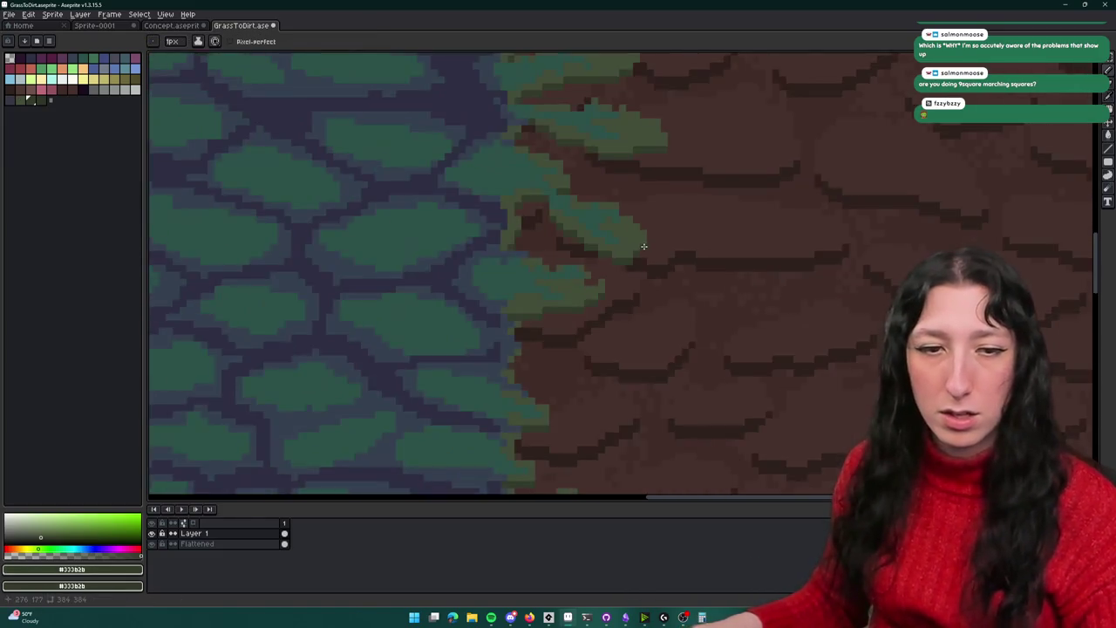
{"action": "scroll", "coordinate": [689, 270], "scroll_direction": "down", "scroll_amount": 1}
{"action": "scroll", "coordinate": [683, 269], "scroll_direction": "up", "scroll_amount": 1}
{"action": "scroll", "coordinate": [671, 265], "scroll_direction": "down", "scroll_amount": 1}
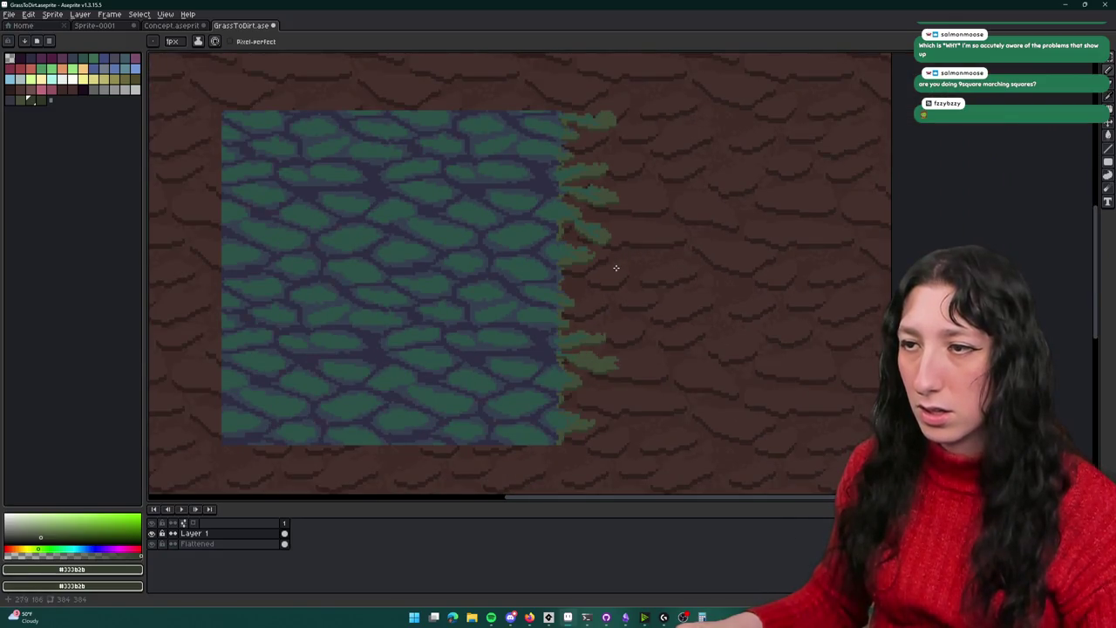
{"action": "scroll", "coordinate": [615, 268], "scroll_direction": "down", "scroll_amount": 1}
{"action": "scroll", "coordinate": [601, 253], "scroll_direction": "up", "scroll_amount": 2}
{"action": "scroll", "coordinate": [610, 220], "scroll_direction": "up", "scroll_amount": 1}
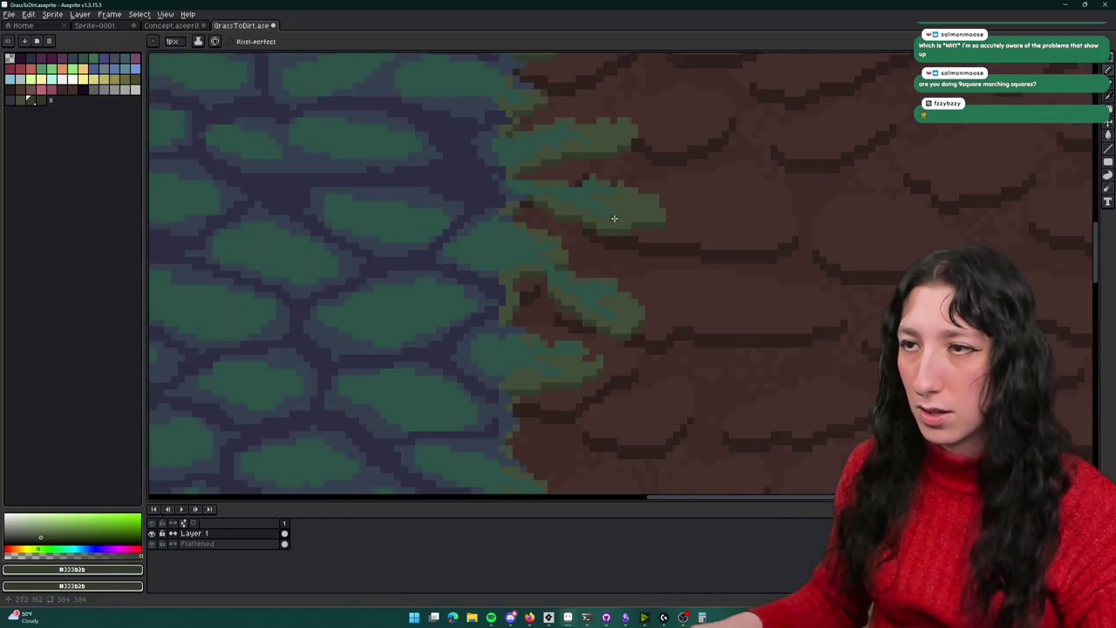
{"action": "scroll", "coordinate": [569, 223], "scroll_direction": "up", "scroll_amount": 1}
{"action": "scroll", "coordinate": [568, 200], "scroll_direction": "up", "scroll_amount": 1}
{"action": "left_click", "coordinate": [548, 201], "text": "alt"}
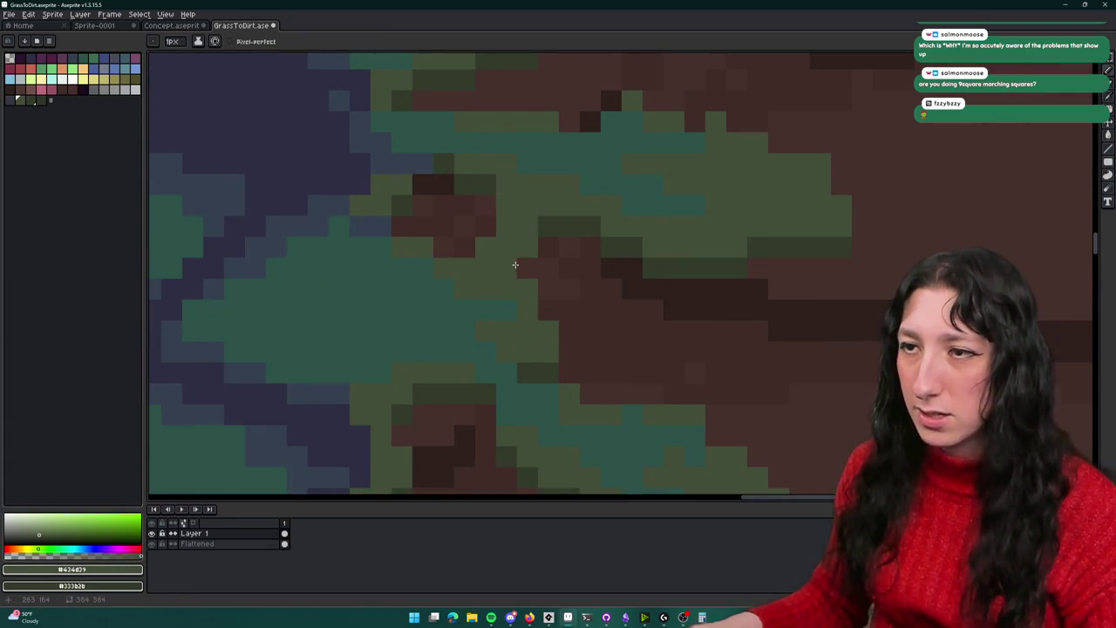
{"action": "scroll", "coordinate": [527, 268], "scroll_direction": "down", "scroll_amount": 5}
{"action": "scroll", "coordinate": [527, 267], "scroll_direction": "up", "scroll_amount": 3}
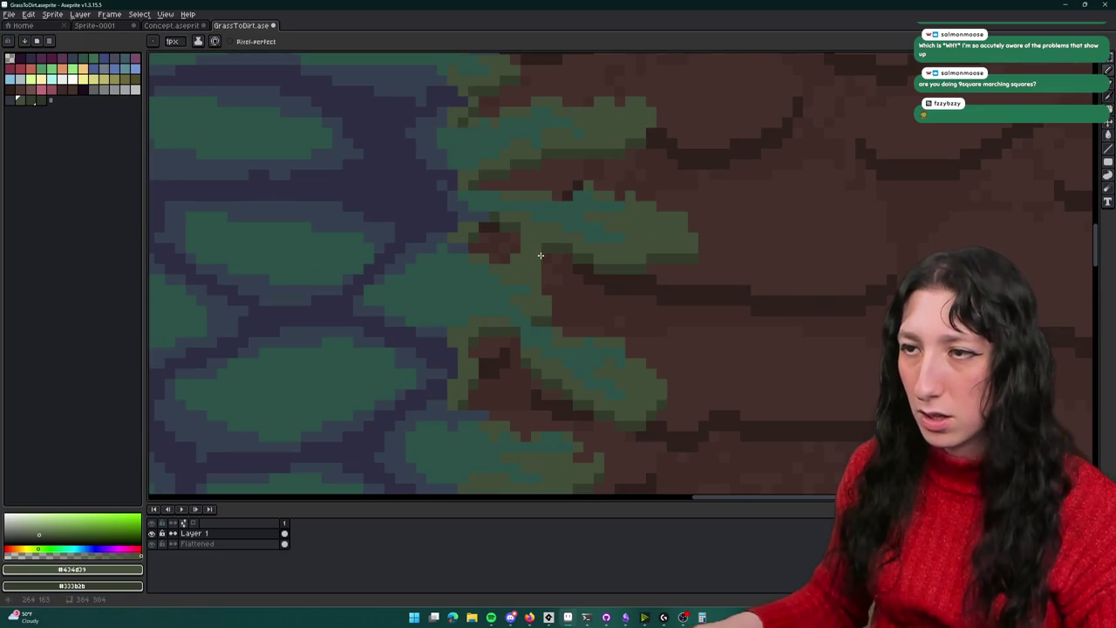
{"action": "scroll", "coordinate": [554, 271], "scroll_direction": "down", "scroll_amount": 3}
{"action": "scroll", "coordinate": [538, 249], "scroll_direction": "up", "scroll_amount": 1}
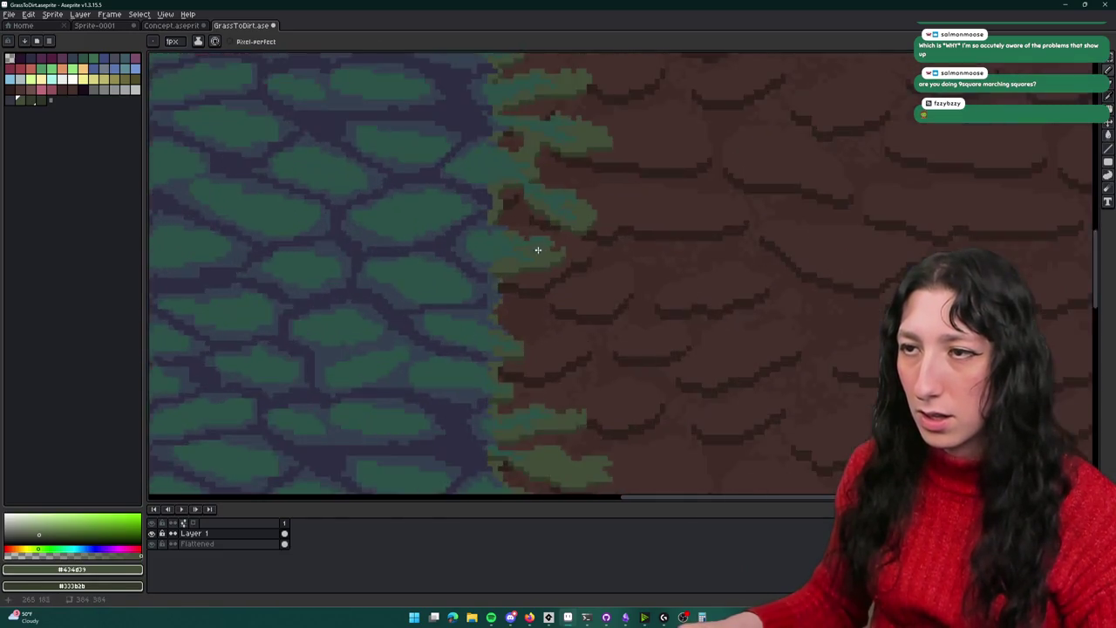
{"action": "scroll", "coordinate": [537, 186], "scroll_direction": "up", "scroll_amount": 2}
{"action": "left_click_drag", "start_coordinate": [528, 223], "coordinate": [506, 259]}
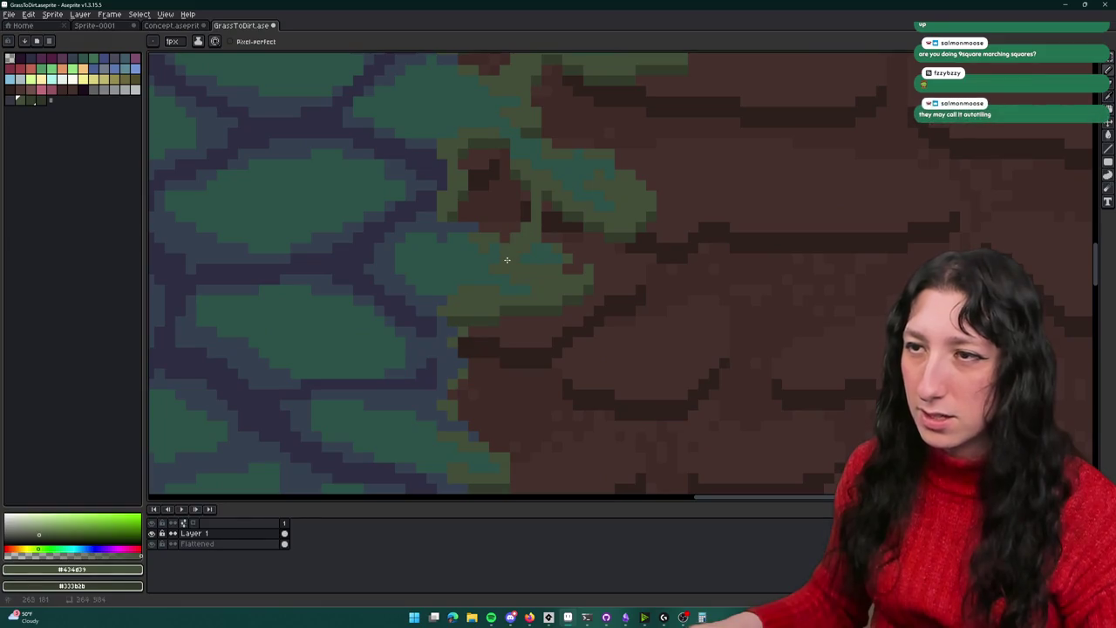
Zoom in and out repeatedly to inspect the reshaped right-edge tufts, switching to the Eraser
{"action": "scroll", "coordinate": [527, 216], "scroll_direction": "down", "scroll_amount": 1}
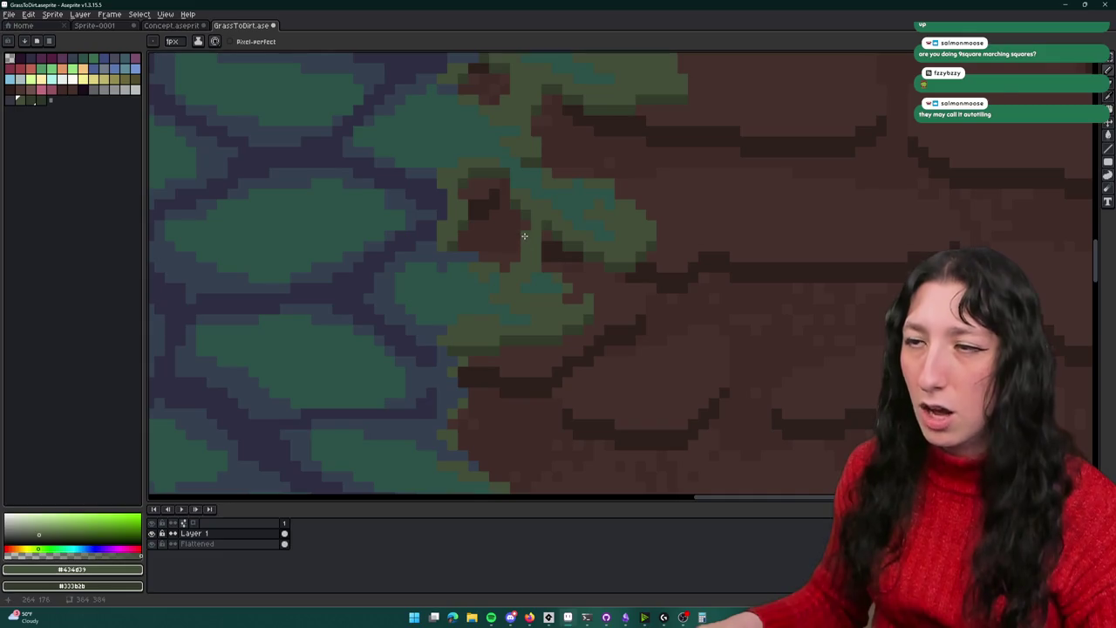
{"action": "scroll", "coordinate": [524, 235], "scroll_direction": "down", "scroll_amount": 1}
{"action": "scroll", "coordinate": [523, 253], "scroll_direction": "down", "scroll_amount": 1}
{"action": "scroll", "coordinate": [492, 217], "scroll_direction": "down", "scroll_amount": 1}
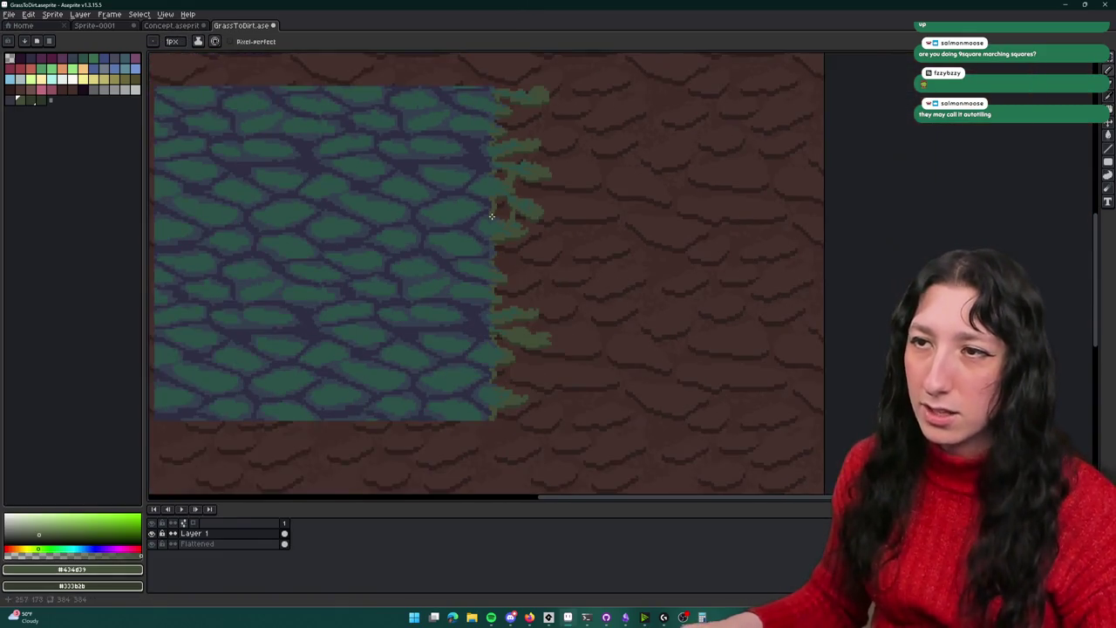
{"action": "scroll", "coordinate": [505, 205], "scroll_direction": "up", "scroll_amount": 1}
{"action": "scroll", "coordinate": [527, 192], "scroll_direction": "up", "scroll_amount": 2}
{"action": "scroll", "coordinate": [542, 262], "scroll_direction": "down", "scroll_amount": 2}
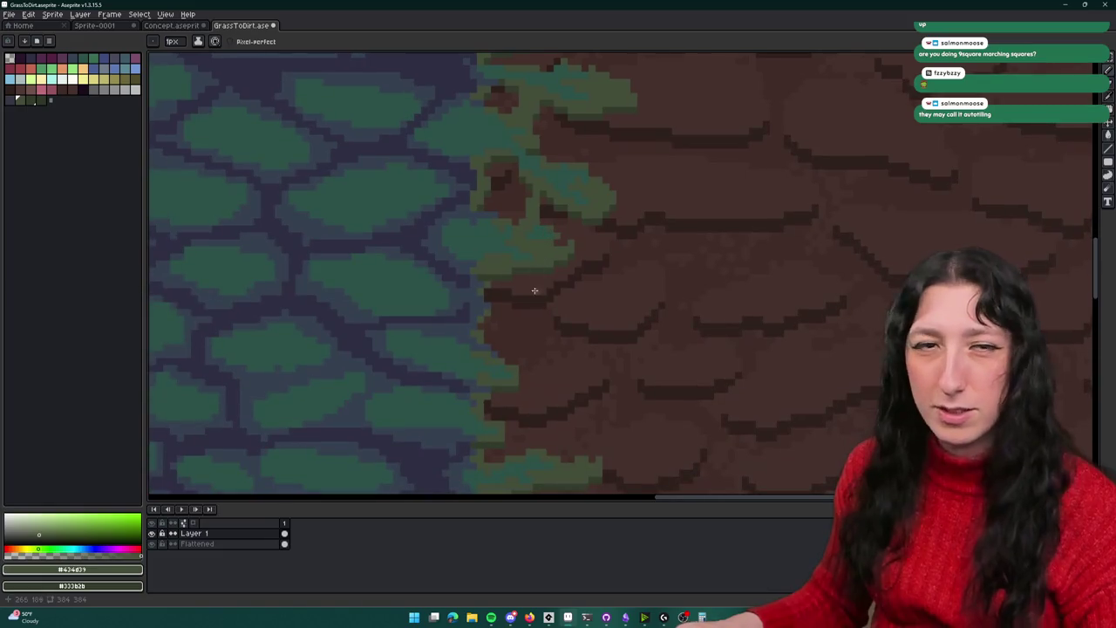
{"action": "scroll", "coordinate": [511, 249], "scroll_direction": "up", "scroll_amount": 1}
{"action": "scroll", "coordinate": [578, 233], "scroll_direction": "up", "scroll_amount": 1}
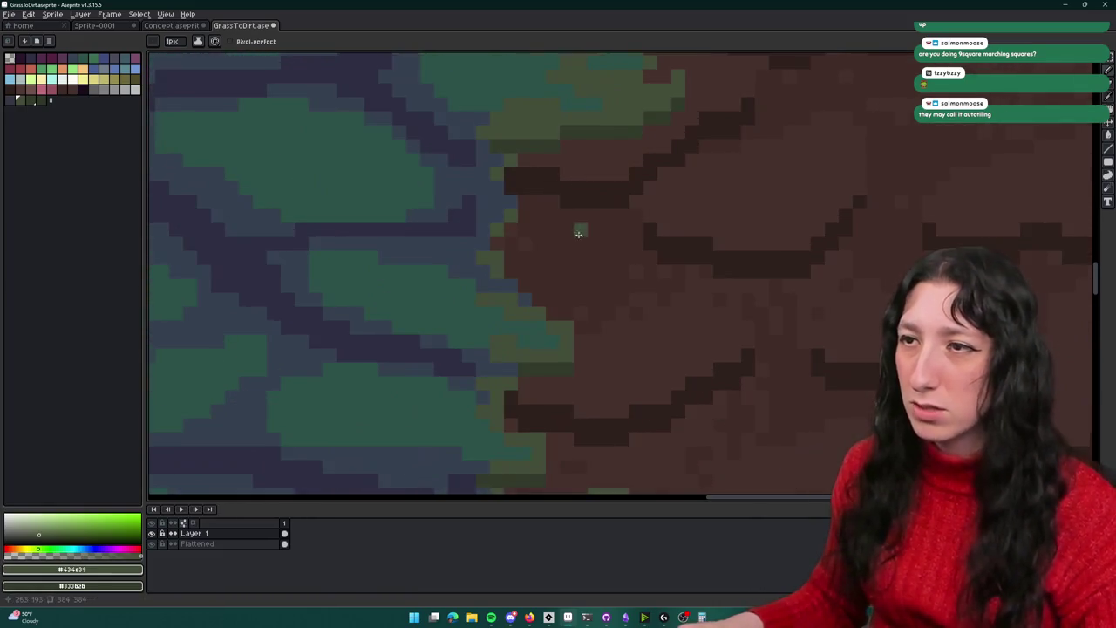
{"action": "scroll", "coordinate": [571, 192], "scroll_direction": "down", "scroll_amount": 1}
{"action": "scroll", "coordinate": [567, 174], "scroll_direction": "up", "scroll_amount": 1}
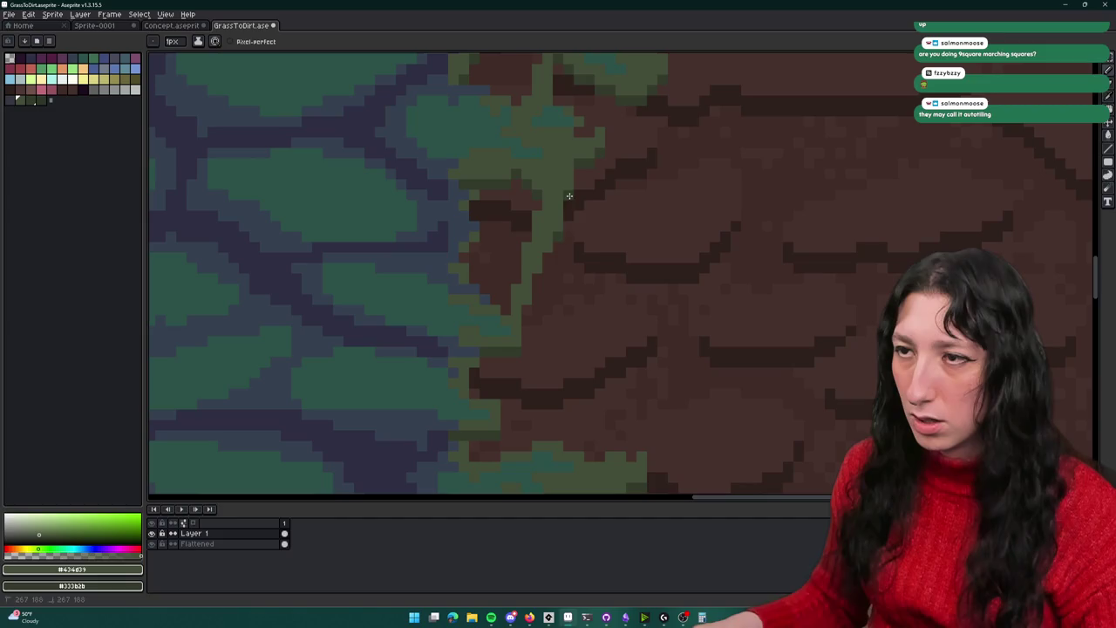
{"action": "scroll", "coordinate": [540, 314], "scroll_direction": "down", "scroll_amount": 2}
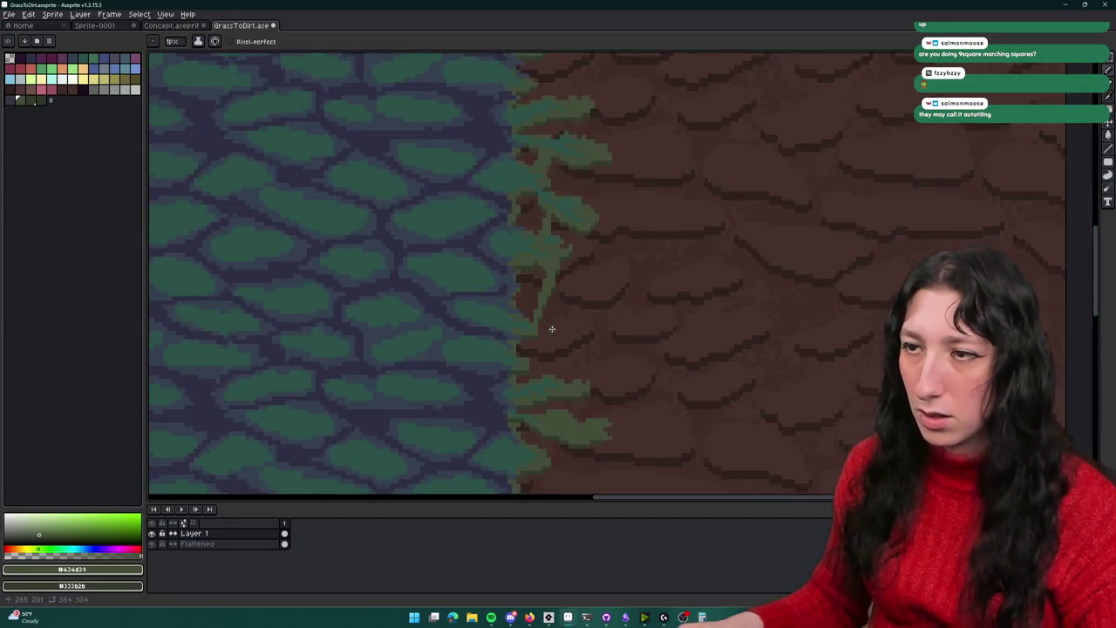
{"action": "scroll", "coordinate": [548, 319], "scroll_direction": "down", "scroll_amount": 1}
{"action": "scroll", "coordinate": [532, 261], "scroll_direction": "up", "scroll_amount": 3}
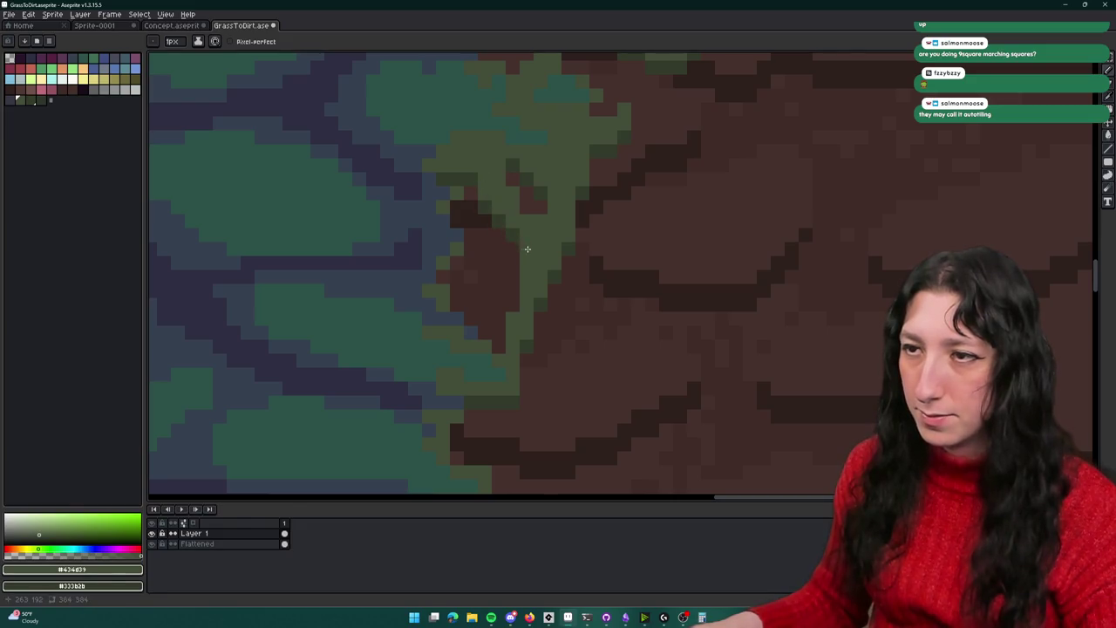
{"action": "key", "text": "e"}
{"action": "scroll", "coordinate": [526, 278], "scroll_direction": "down", "scroll_amount": 1}
{"action": "scroll", "coordinate": [528, 288], "scroll_direction": "down", "scroll_amount": 2}
{"action": "scroll", "coordinate": [530, 298], "scroll_direction": "up", "scroll_amount": 4}
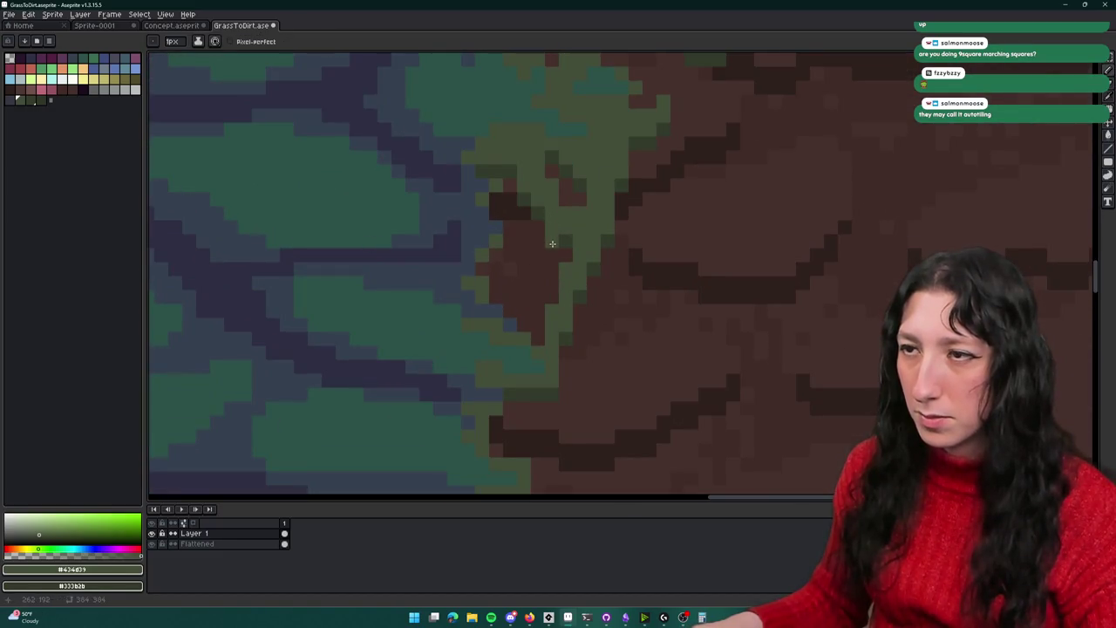
{"action": "scroll", "coordinate": [554, 254], "scroll_direction": "down", "scroll_amount": 2}
{"action": "scroll", "coordinate": [558, 294], "scroll_direction": "down", "scroll_amount": 1}
{"action": "scroll", "coordinate": [563, 299], "scroll_direction": "up", "scroll_amount": 1}
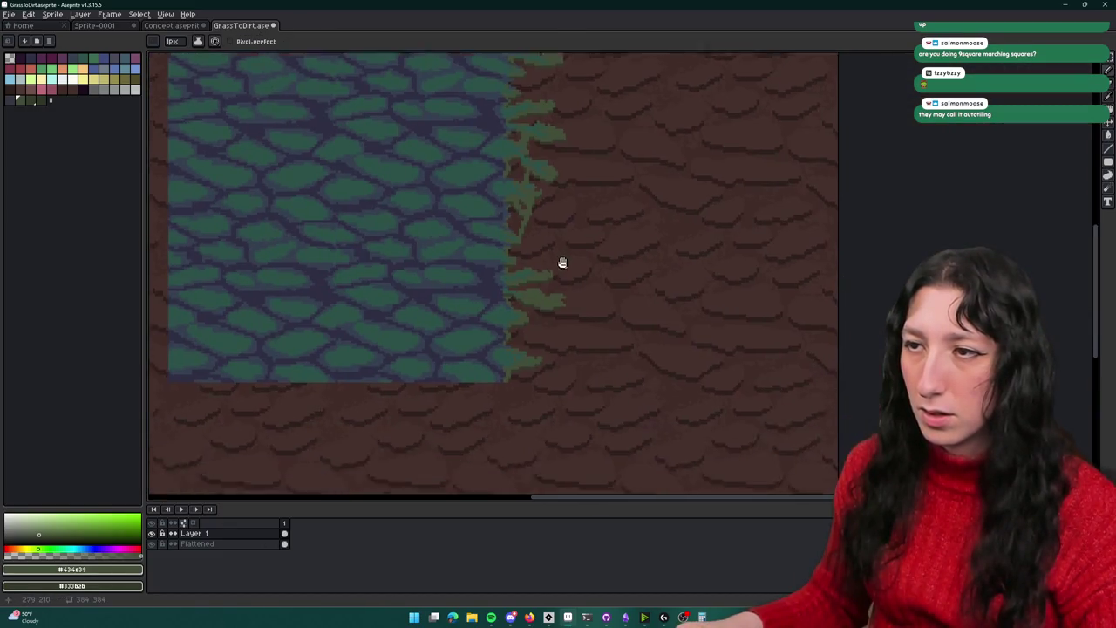
{"action": "scroll", "coordinate": [568, 267], "scroll_direction": "up", "scroll_amount": 1}
{"action": "scroll", "coordinate": [503, 224], "scroll_direction": "up", "scroll_amount": 1}
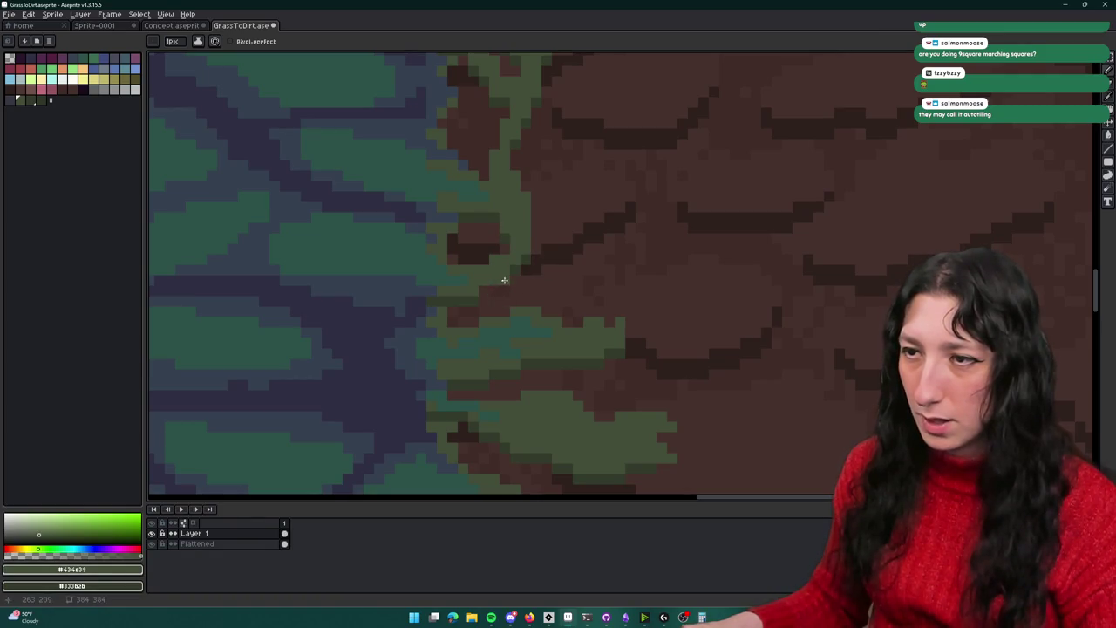
{"action": "scroll", "coordinate": [487, 290], "scroll_direction": "down", "scroll_amount": 1}
{"action": "scroll", "coordinate": [488, 306], "scroll_direction": "down", "scroll_amount": 1}
{"action": "scroll", "coordinate": [484, 310], "scroll_direction": "up", "scroll_amount": 1}
{"action": "scroll", "coordinate": [480, 319], "scroll_direction": "up", "scroll_amount": 1}
{"action": "scroll", "coordinate": [505, 288], "scroll_direction": "up", "scroll_amount": 1}
{"action": "scroll", "coordinate": [504, 231], "scroll_direction": "up", "scroll_amount": 1}
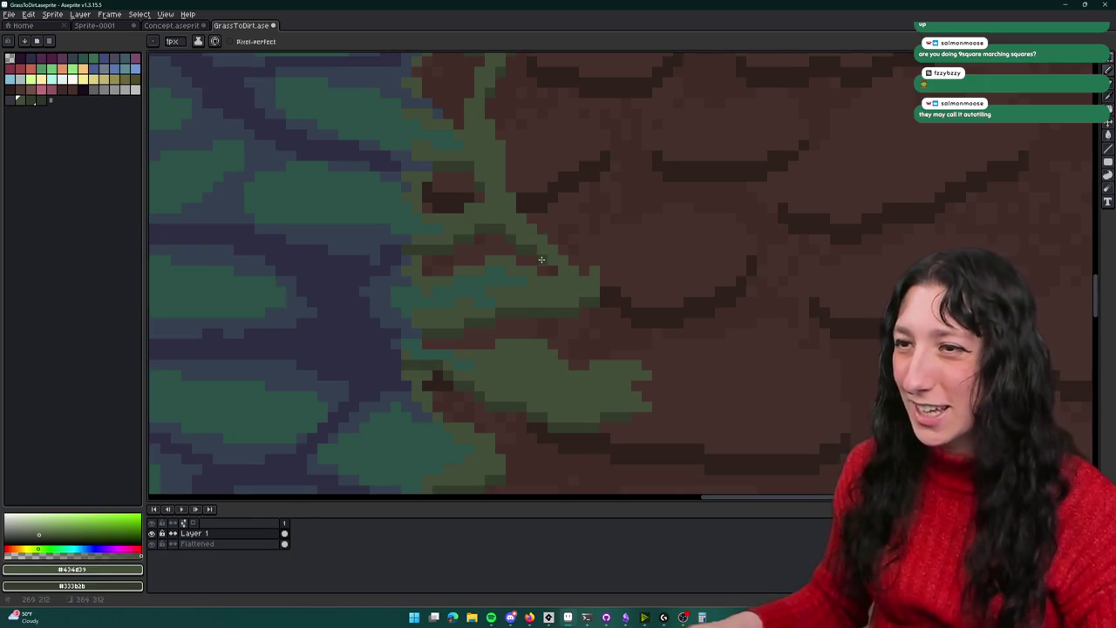
{"action": "scroll", "coordinate": [553, 289], "scroll_direction": "down", "scroll_amount": 1}
{"action": "scroll", "coordinate": [548, 300], "scroll_direction": "down", "scroll_amount": 1}
{"action": "scroll", "coordinate": [558, 311], "scroll_direction": "up", "scroll_amount": 1}
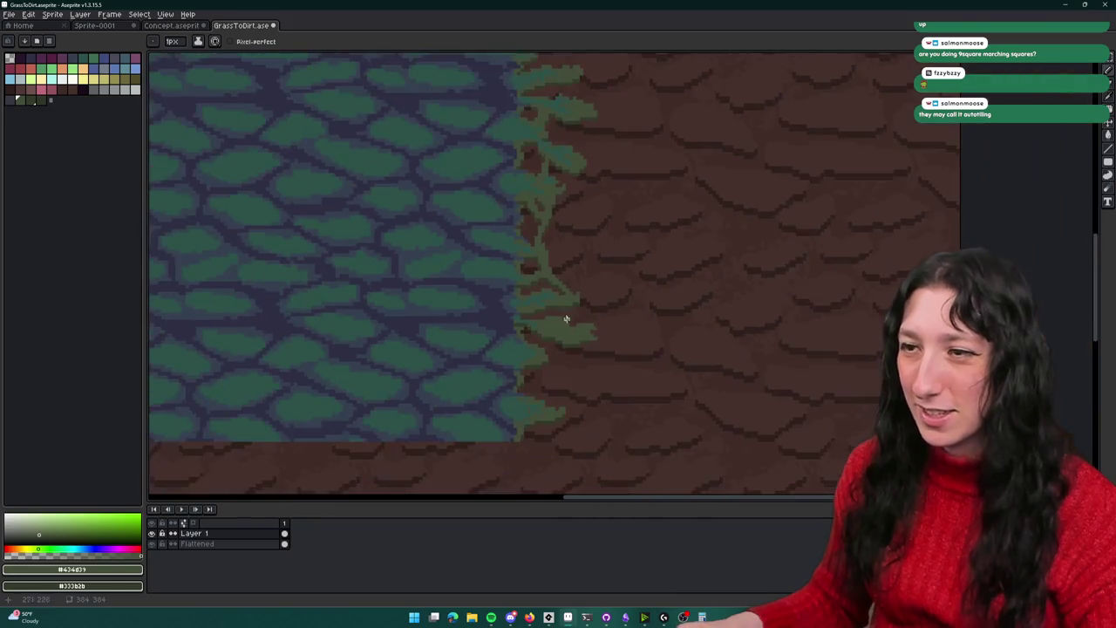
{"action": "scroll", "coordinate": [558, 279], "scroll_direction": "up", "scroll_amount": 1}
{"action": "scroll", "coordinate": [575, 236], "scroll_direction": "up", "scroll_amount": 2}
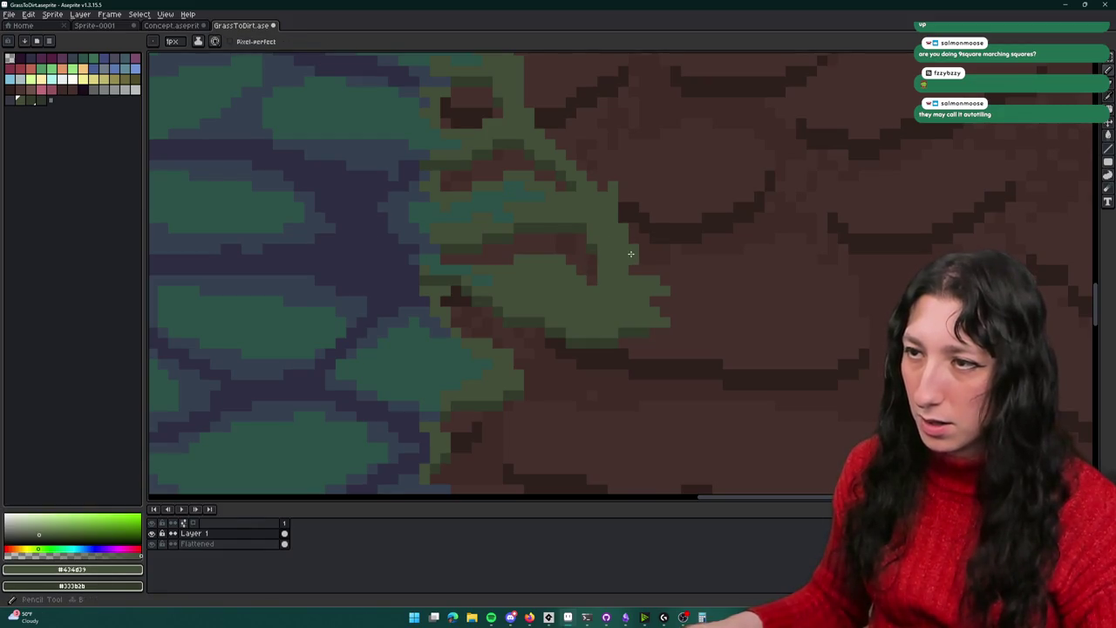
With the Eraser active, zoom and pan across the tile to examine the right-edge fringe
{"action": "key", "text": "e"}
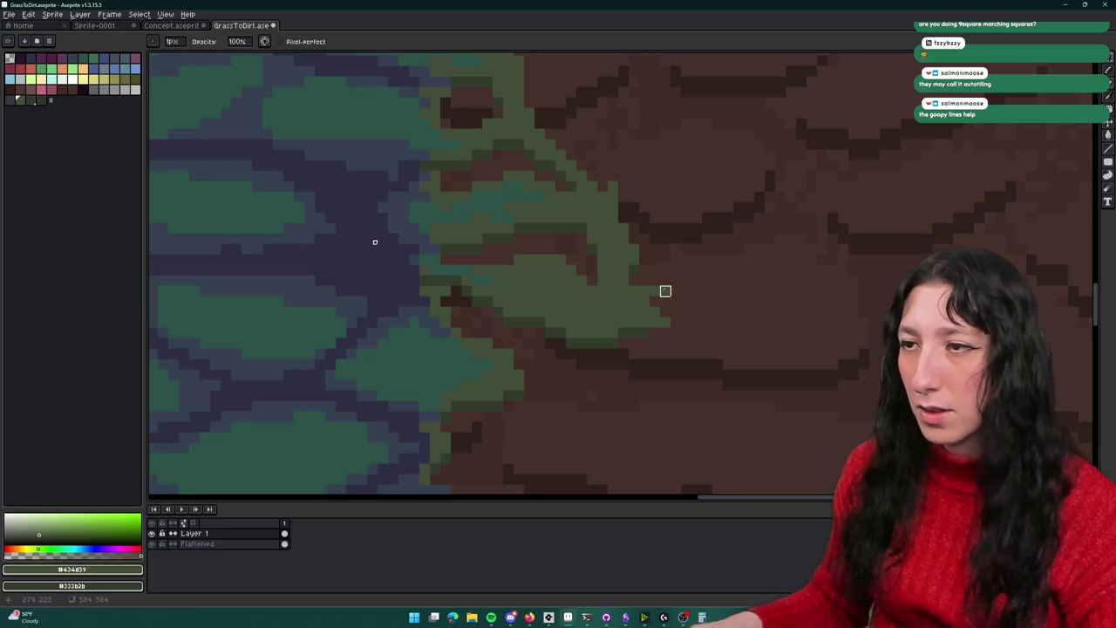
{"action": "scroll", "coordinate": [655, 291], "scroll_direction": "down", "scroll_amount": 2}
{"action": "scroll", "coordinate": [660, 327], "scroll_direction": "down", "scroll_amount": 2}
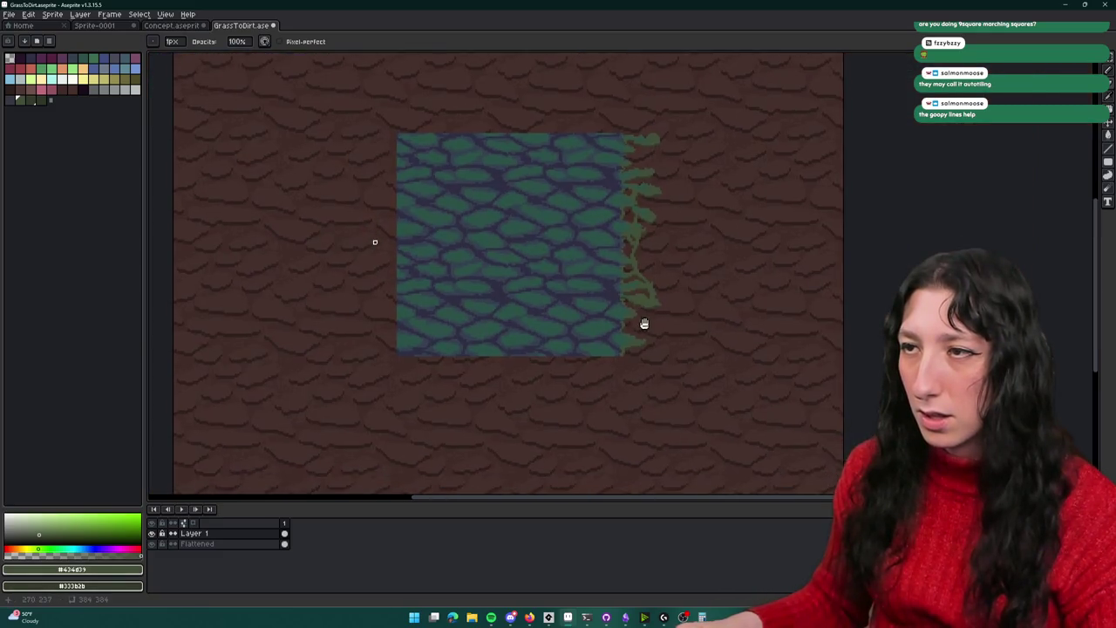
{"action": "scroll", "coordinate": [626, 222], "scroll_direction": "up", "scroll_amount": 2}
{"action": "scroll", "coordinate": [621, 200], "scroll_direction": "up", "scroll_amount": 2}
{"action": "scroll", "coordinate": [618, 195], "scroll_direction": "up", "scroll_amount": 1}
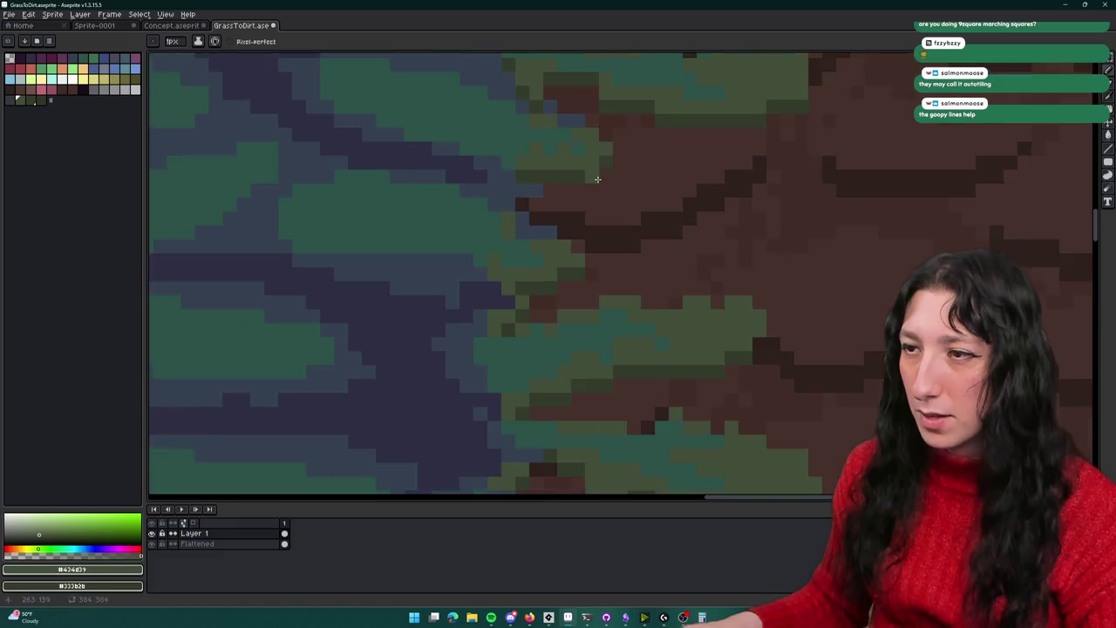
{"action": "scroll", "coordinate": [601, 187], "scroll_direction": "down", "scroll_amount": 2}
{"action": "scroll", "coordinate": [601, 214], "scroll_direction": "down", "scroll_amount": 1}
{"action": "scroll", "coordinate": [597, 229], "scroll_direction": "up", "scroll_amount": 3}
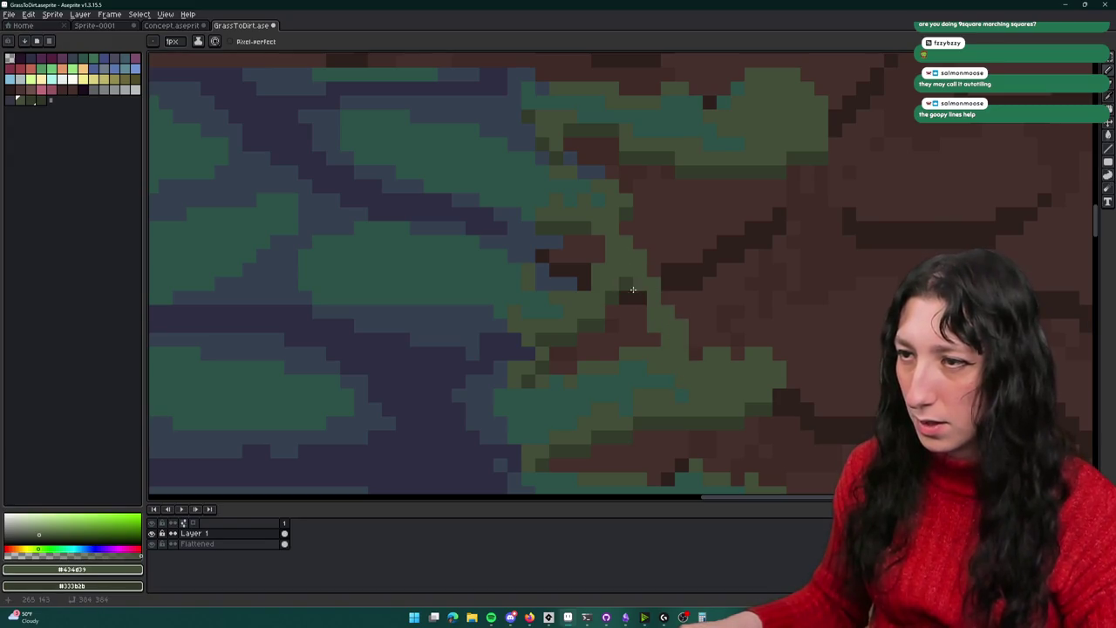
{"action": "scroll", "coordinate": [626, 353], "scroll_direction": "down", "scroll_amount": 2}
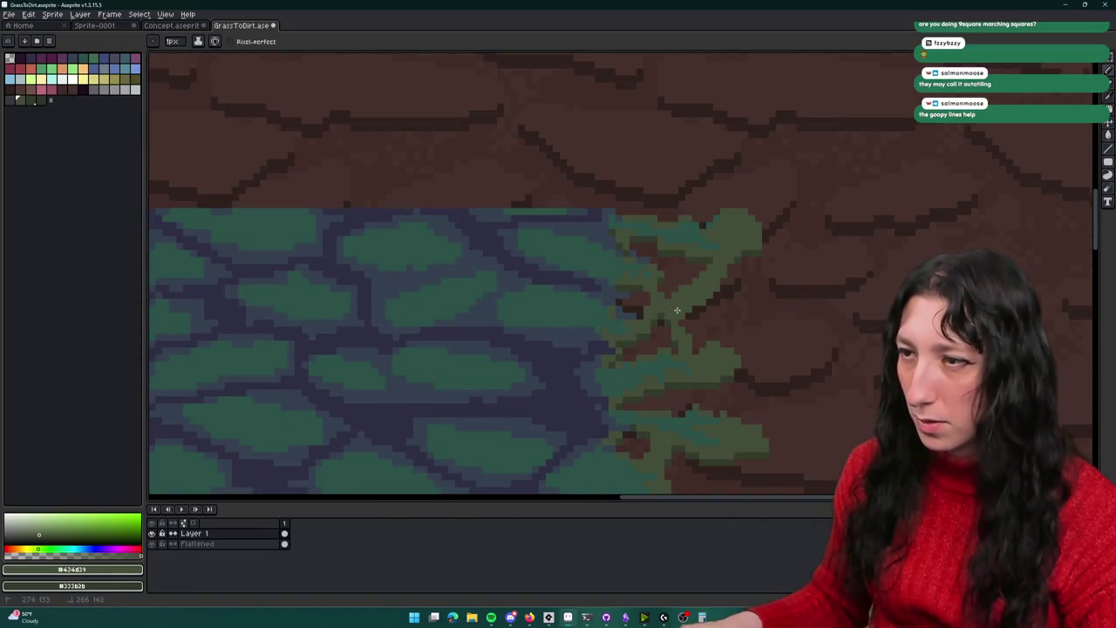
{"action": "scroll", "coordinate": [726, 276], "scroll_direction": "up", "scroll_amount": 2}
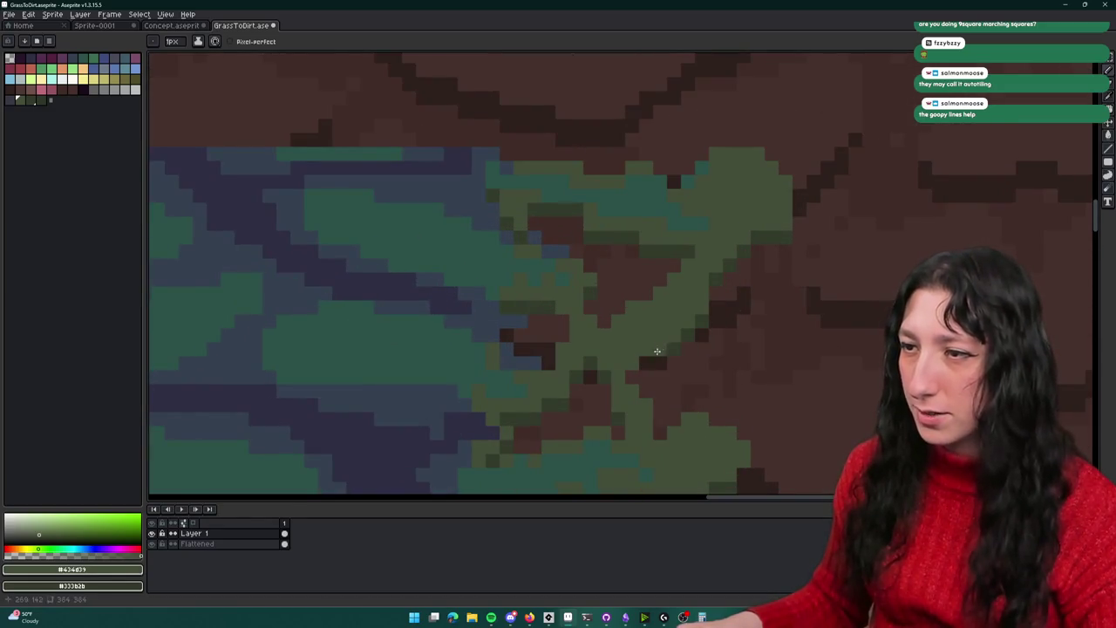
{"action": "scroll", "coordinate": [640, 379], "scroll_direction": "down", "scroll_amount": 1}
{"action": "scroll", "coordinate": [646, 401], "scroll_direction": "down", "scroll_amount": 2}
{"action": "scroll", "coordinate": [650, 422], "scroll_direction": "down", "scroll_amount": 1}
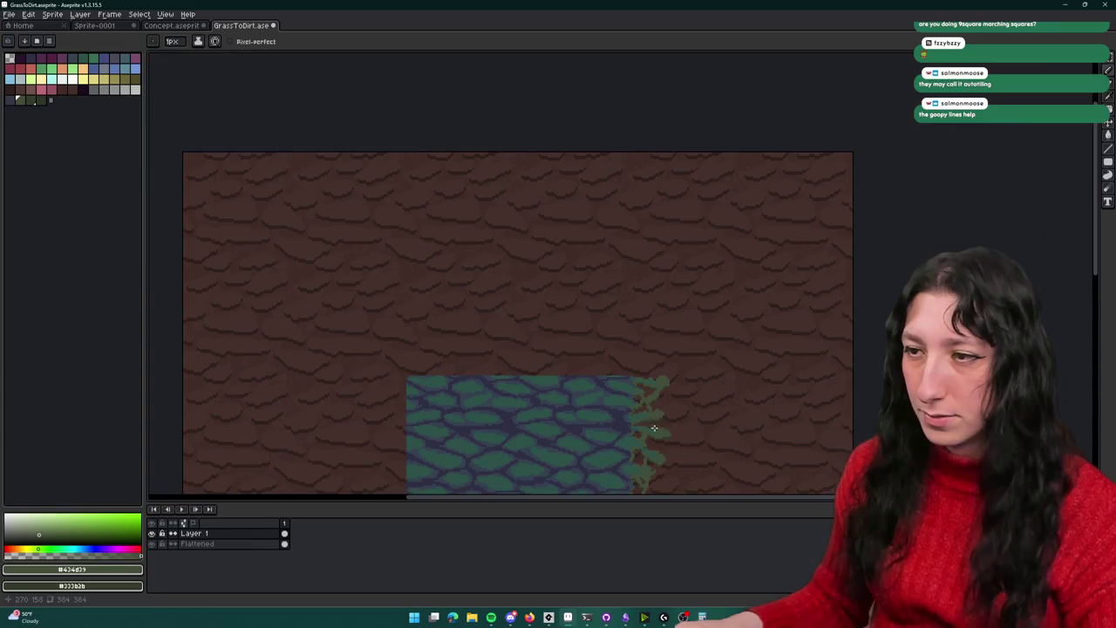
{"action": "scroll", "coordinate": [658, 401], "scroll_direction": "up", "scroll_amount": 1}
{"action": "scroll", "coordinate": [637, 366], "scroll_direction": "up", "scroll_amount": 2}
{"action": "scroll", "coordinate": [623, 350], "scroll_direction": "up", "scroll_amount": 1}
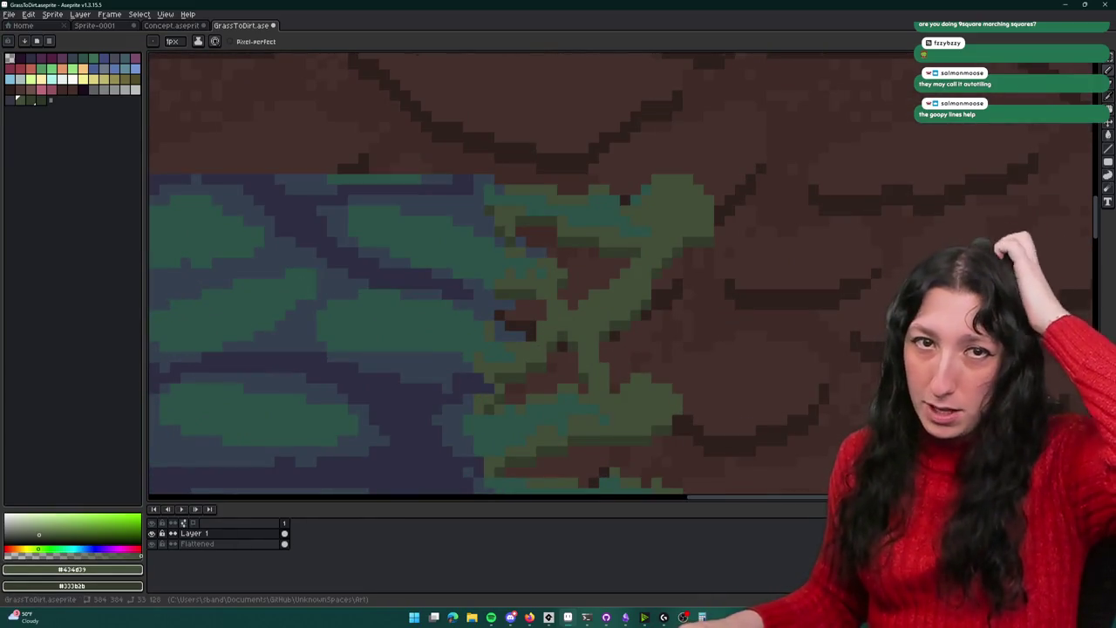
{"action": "scroll", "coordinate": [418, 209], "scroll_direction": "down", "scroll_amount": 2}
{"action": "left_click_drag", "start_coordinate": [496, 246], "coordinate": [535, 162]}
{"action": "scroll", "coordinate": [536, 163], "scroll_direction": "down", "scroll_amount": 1}
{"action": "scroll", "coordinate": [506, 200], "scroll_direction": "up", "scroll_amount": 1}
{"action": "scroll", "coordinate": [496, 274], "scroll_direction": "up", "scroll_amount": 2}
{"action": "scroll", "coordinate": [496, 288], "scroll_direction": "up", "scroll_amount": 1}
{"action": "scroll", "coordinate": [515, 247], "scroll_direction": "up", "scroll_amount": 1}
{"action": "scroll", "coordinate": [516, 247], "scroll_direction": "up", "scroll_amount": 1}
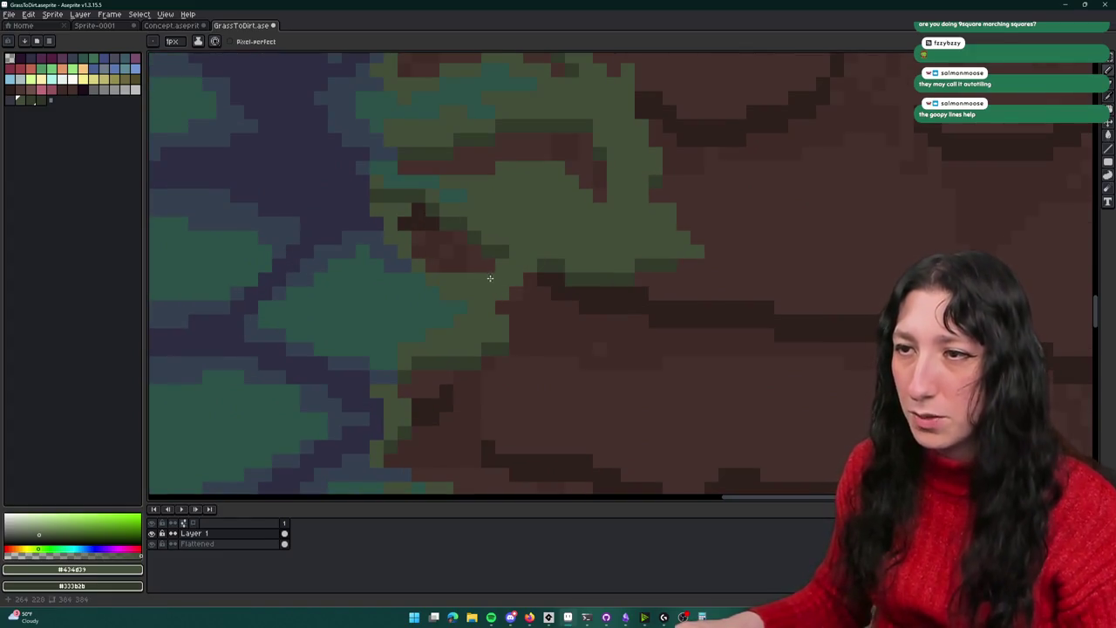
{"action": "scroll", "coordinate": [504, 349], "scroll_direction": "down", "scroll_amount": 3}
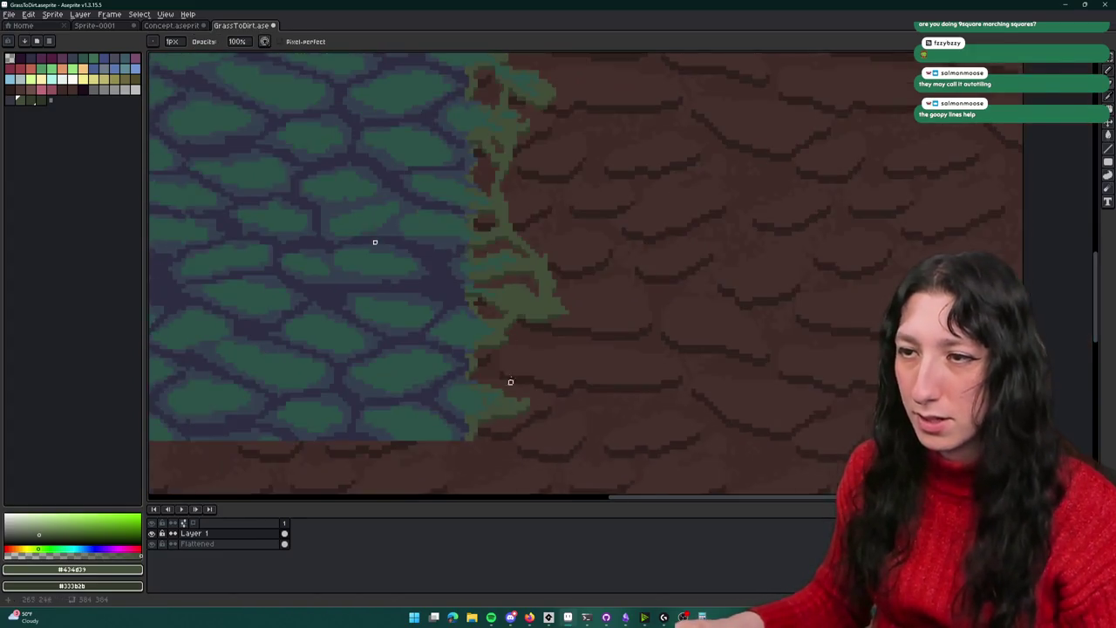
{"action": "scroll", "coordinate": [510, 349], "scroll_direction": "up", "scroll_amount": 1}
{"action": "scroll", "coordinate": [519, 262], "scroll_direction": "up", "scroll_amount": 2}
Draw green strokes running down the fringe into the dirt edge
{"action": "left_click_drag", "start_coordinate": [550, 258], "coordinate": [578, 344]}
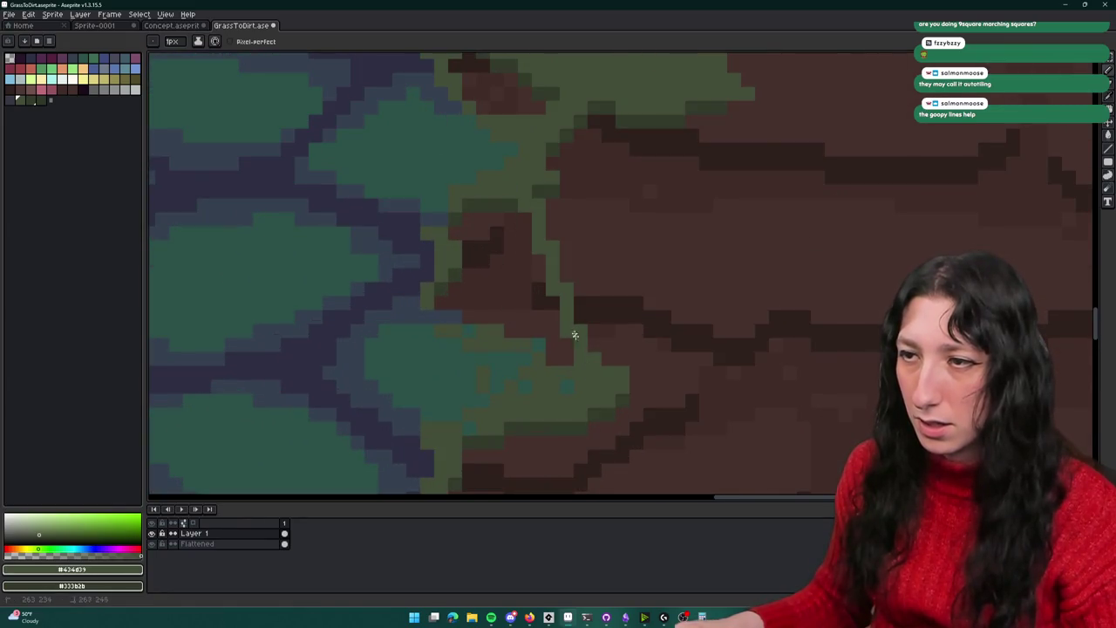
{"action": "left_click_drag", "start_coordinate": [519, 206], "coordinate": [574, 371]}
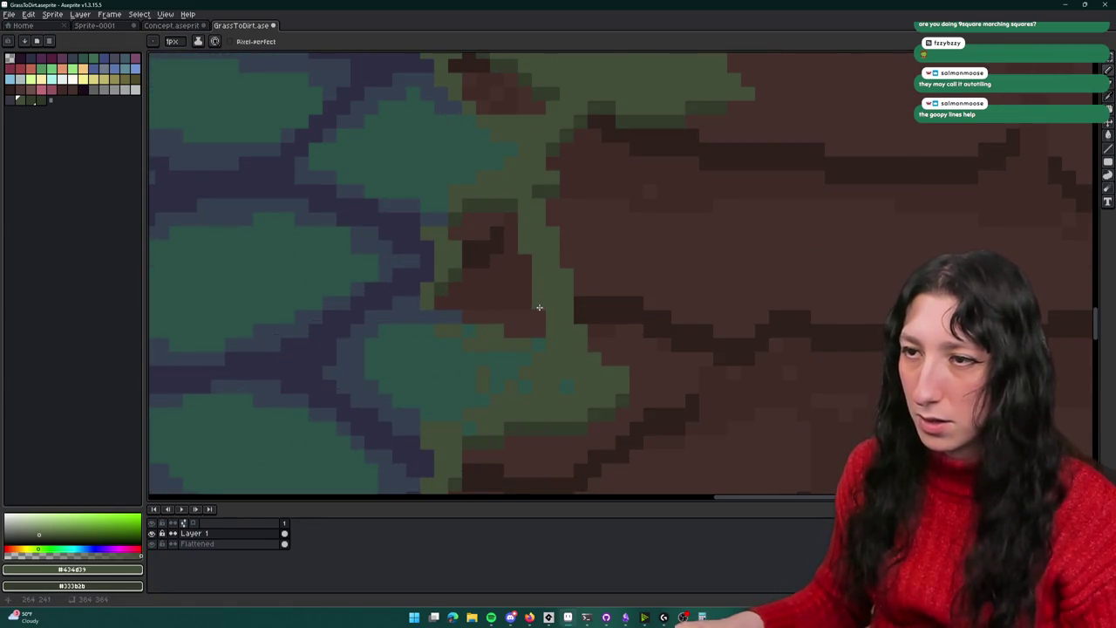
{"action": "scroll", "coordinate": [630, 303], "scroll_direction": "down", "scroll_amount": 2}
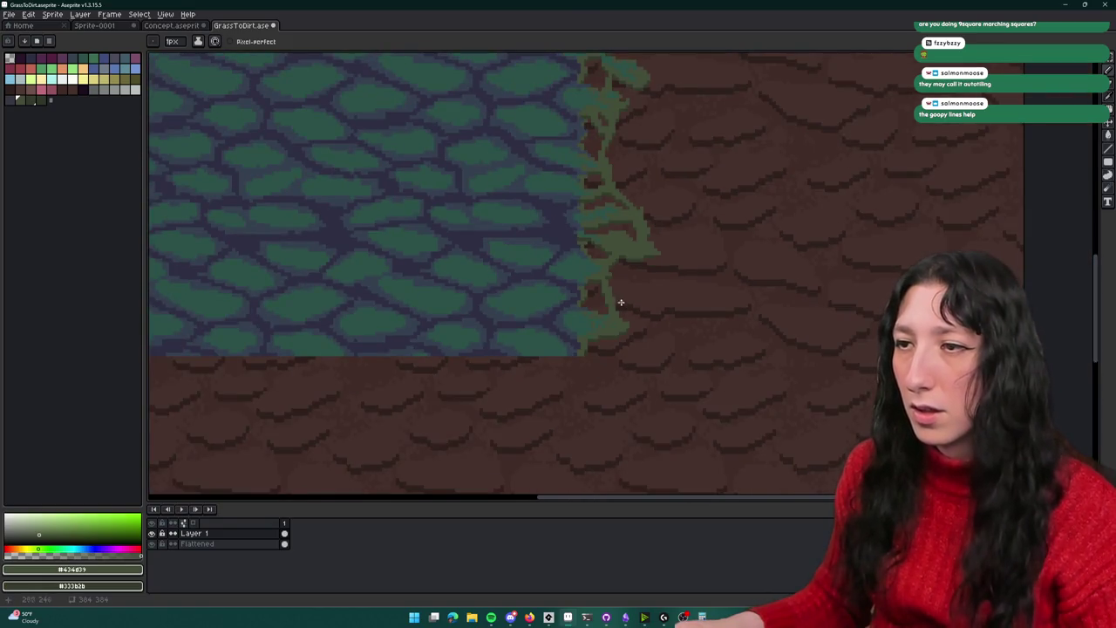
{"action": "scroll", "coordinate": [623, 303], "scroll_direction": "down", "scroll_amount": 2}
{"action": "scroll", "coordinate": [581, 284], "scroll_direction": "up", "scroll_amount": 4}
{"action": "scroll", "coordinate": [575, 289], "scroll_direction": "down", "scroll_amount": 2}
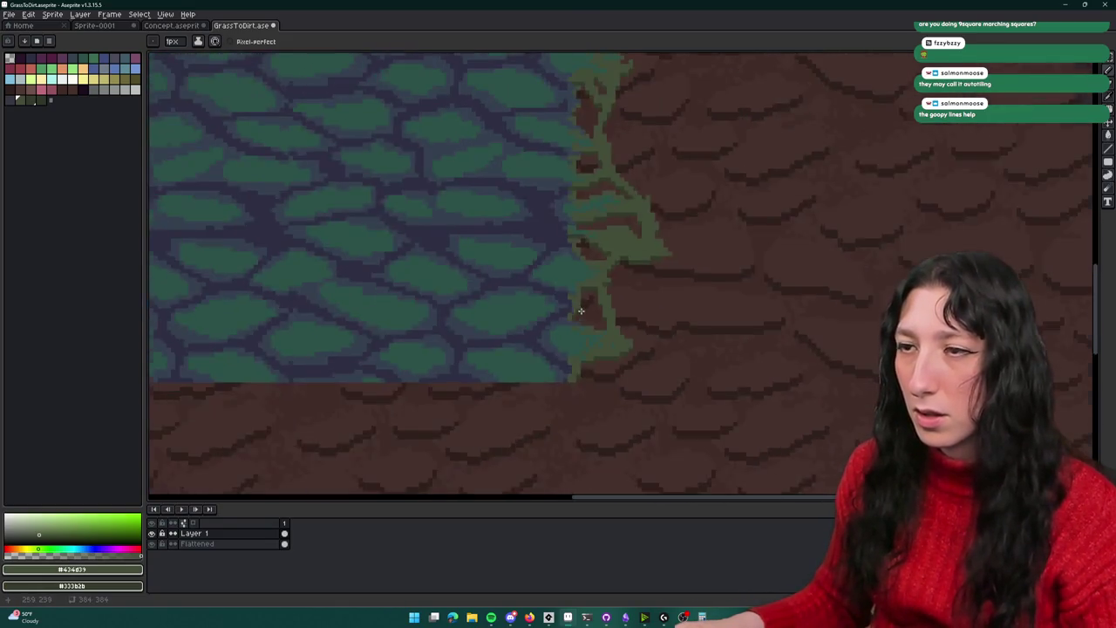
{"action": "scroll", "coordinate": [580, 305], "scroll_direction": "down", "scroll_amount": 1}
{"action": "key", "text": "m"}
{"action": "scroll", "coordinate": [585, 299], "scroll_direction": "up", "scroll_amount": 2}
{"action": "scroll", "coordinate": [585, 331], "scroll_direction": "up", "scroll_amount": 2}
{"action": "key", "text": "b"}
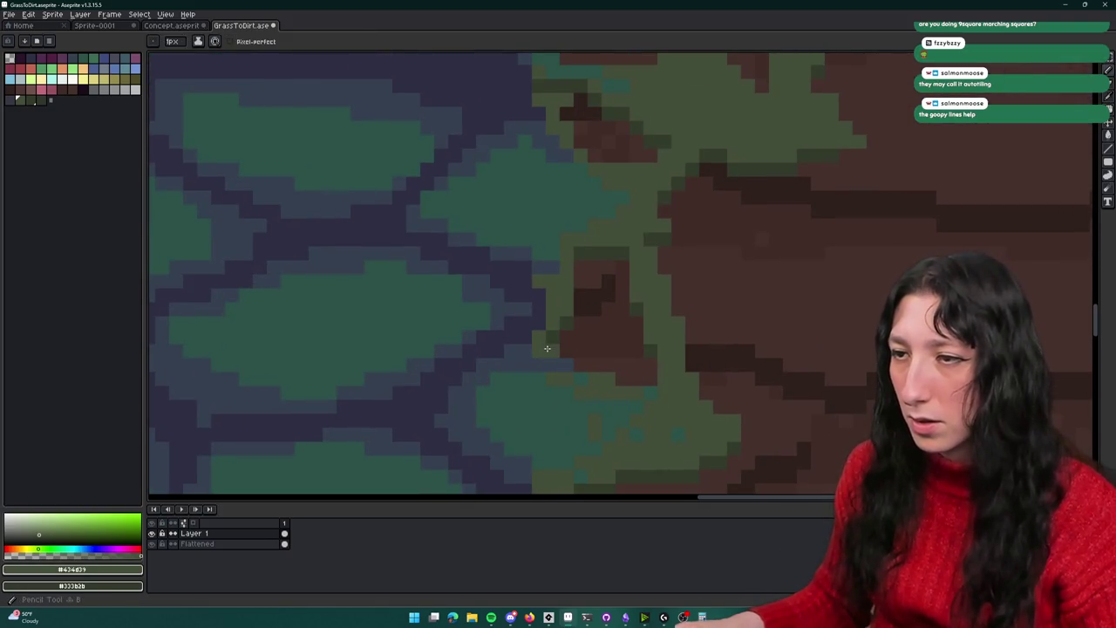
{"action": "scroll", "coordinate": [642, 384], "scroll_direction": "down", "scroll_amount": 3}
{"action": "key", "text": "m"}
{"action": "scroll", "coordinate": [646, 387], "scroll_direction": "down", "scroll_amount": 1}
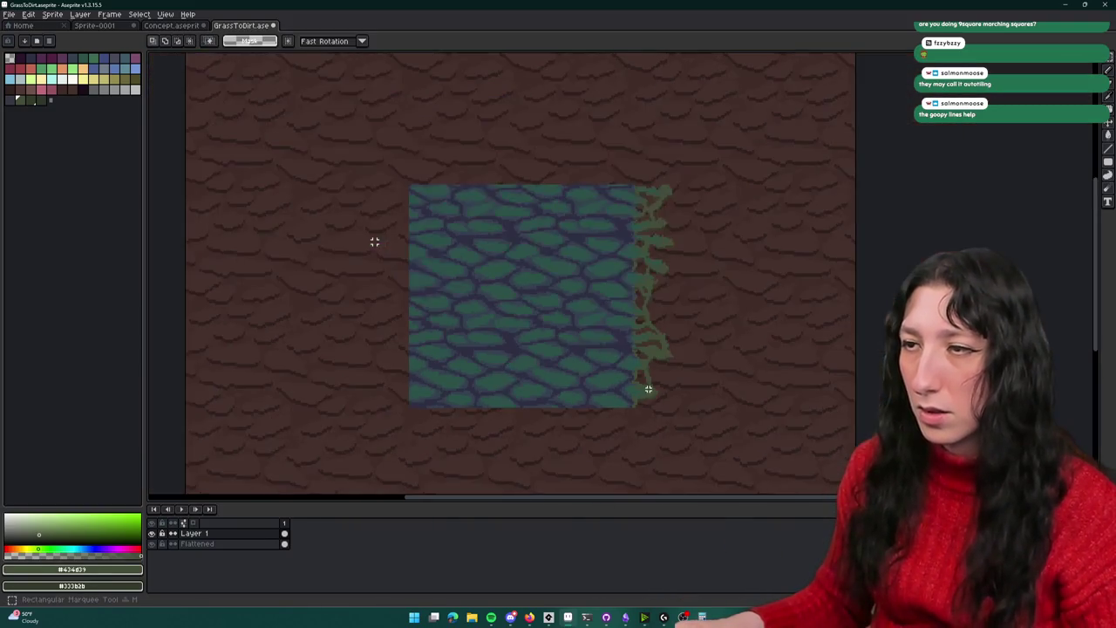
Flip the right-edge fringe strip horizontally and nudge it onto the patch's left edge
{"action": "left_click_drag", "start_coordinate": [630, 421], "coordinate": [600, 222]}
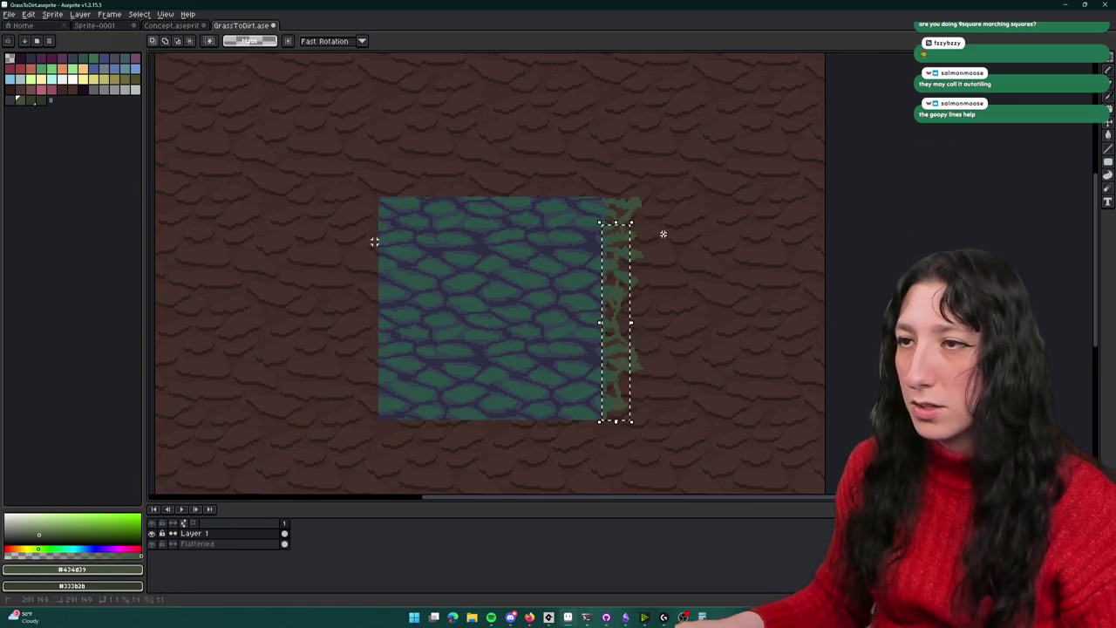
{"action": "key", "text": "shift+h"}
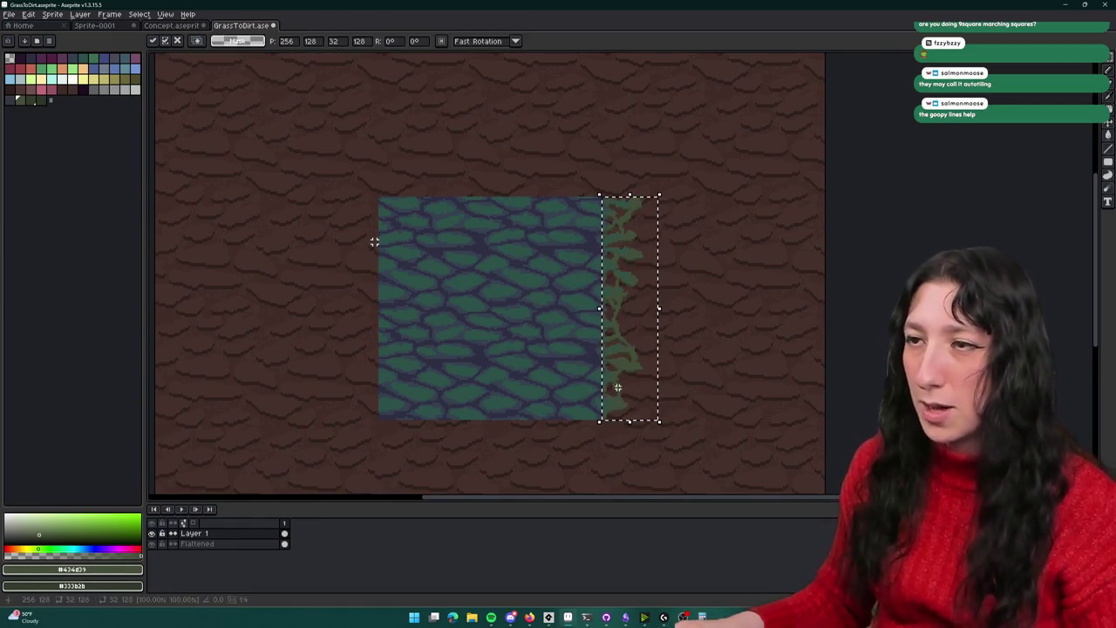
{"action": "key", "text": "shift+Left"}
{"action": "key", "text": "shift+Left"}
{"action": "key", "text": "shift+Left"}
{"action": "key", "text": "shift+Left"}
{"action": "key", "text": "shift+Left"}
{"action": "key", "text": "shift+Left"}
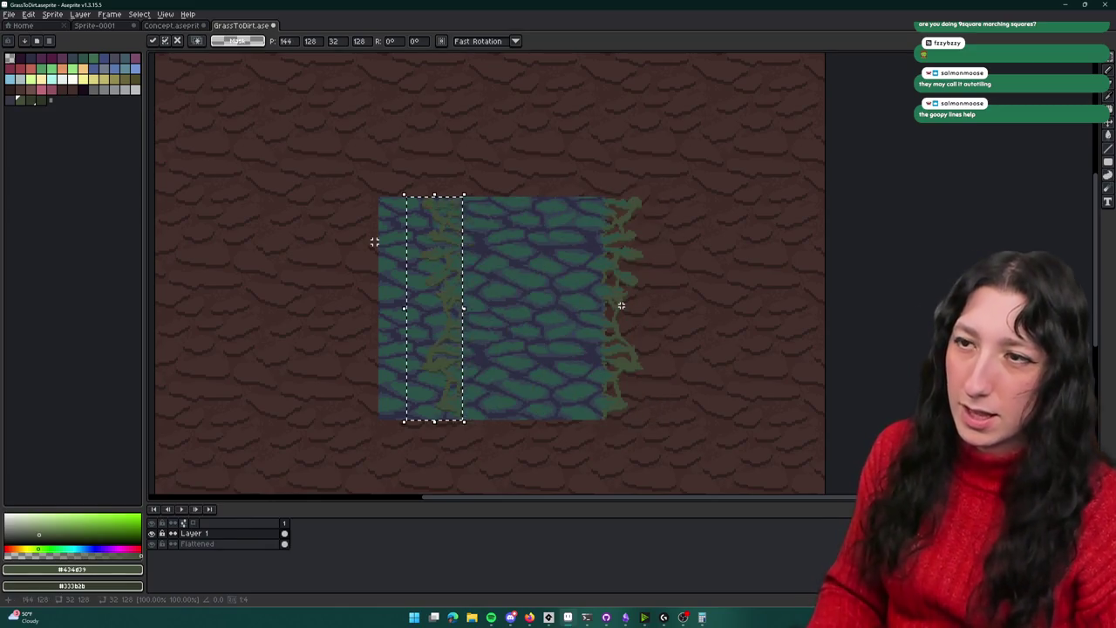
{"action": "key", "text": "shift+Left"}
{"action": "key", "text": "shift+Left"}
{"action": "key", "text": "shift+Left"}
{"action": "key", "text": "Return"}
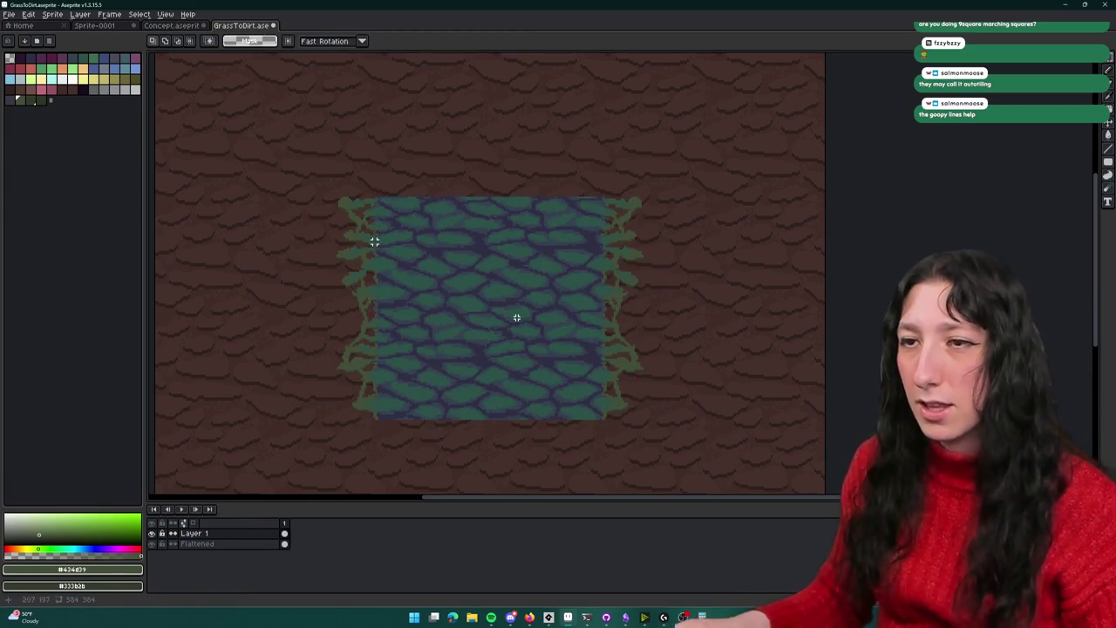
{"action": "scroll", "coordinate": [485, 301], "scroll_direction": "down", "scroll_amount": 1}
{"action": "scroll", "coordinate": [409, 239], "scroll_direction": "up", "scroll_amount": 2}
{"action": "scroll", "coordinate": [409, 239], "scroll_direction": "down", "scroll_amount": 1}
Rotate the whole fringed patch 90 degrees to add top and bottom tufts, then deselect
{"action": "left_click_drag", "start_coordinate": [346, 180], "coordinate": [674, 395]}
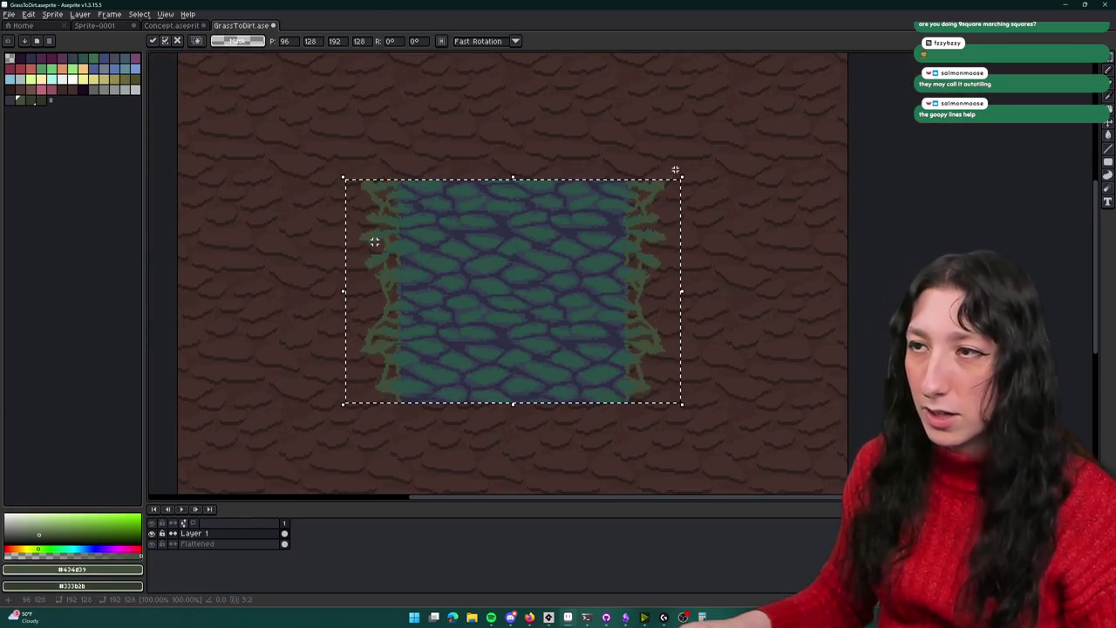
{"action": "left_click_drag", "start_coordinate": [684, 176], "coordinate": [640, 430]}
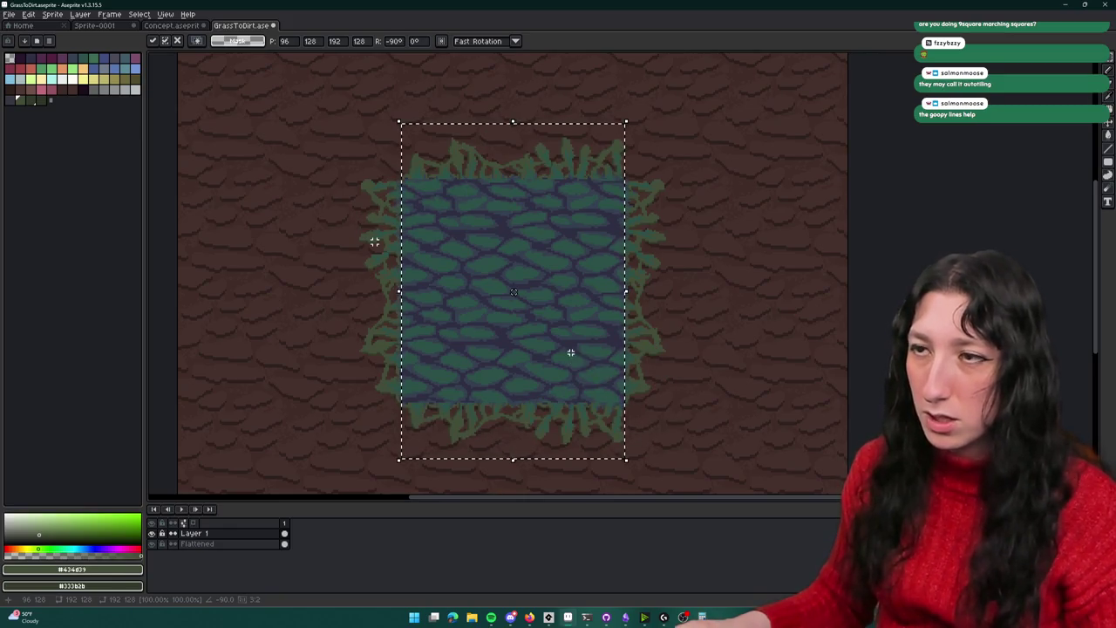
{"action": "key", "text": "Return"}
{"action": "left_click_drag", "start_coordinate": [401, 152], "coordinate": [619, 425]}
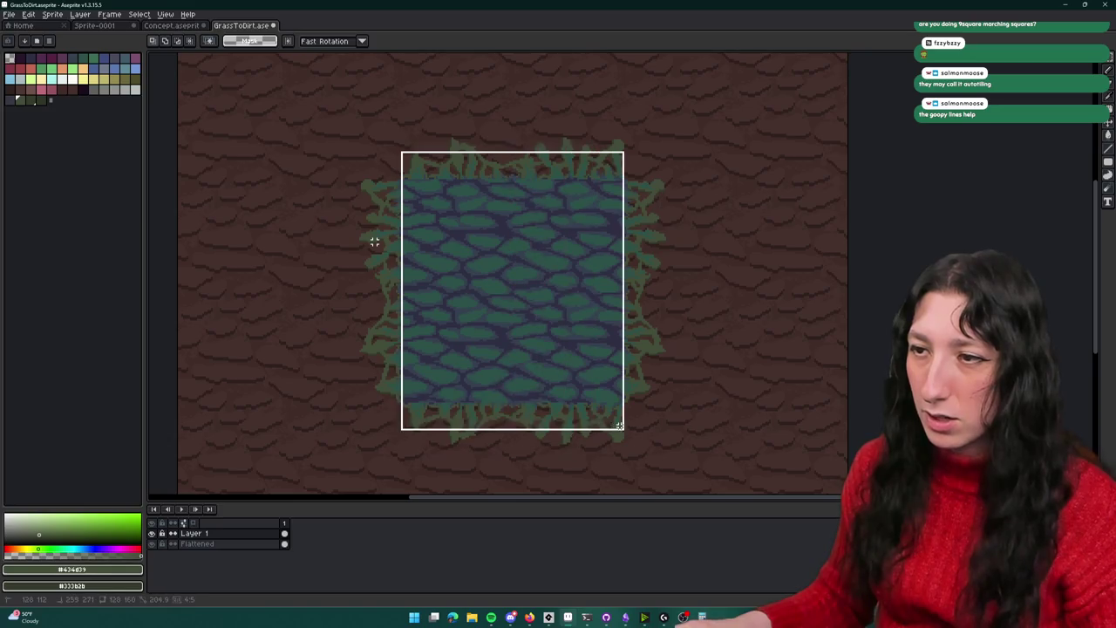
{"action": "left_click_drag", "start_coordinate": [402, 97], "coordinate": [616, 440]}
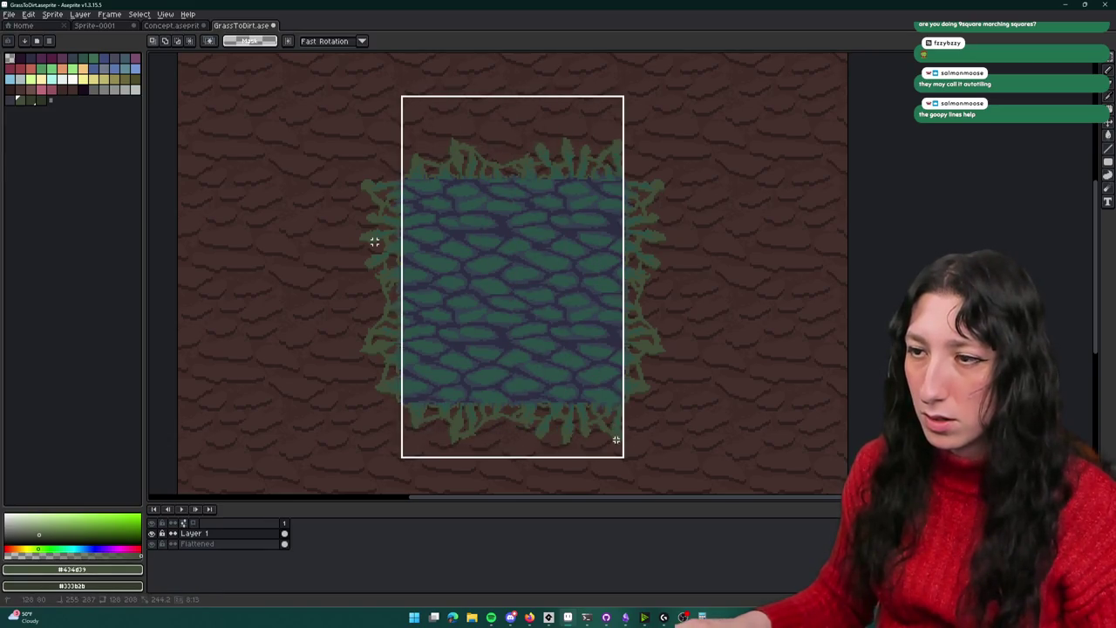
{"action": "key", "text": "ctrl+d"}
{"action": "scroll", "coordinate": [705, 431], "scroll_direction": "down", "scroll_amount": 2}
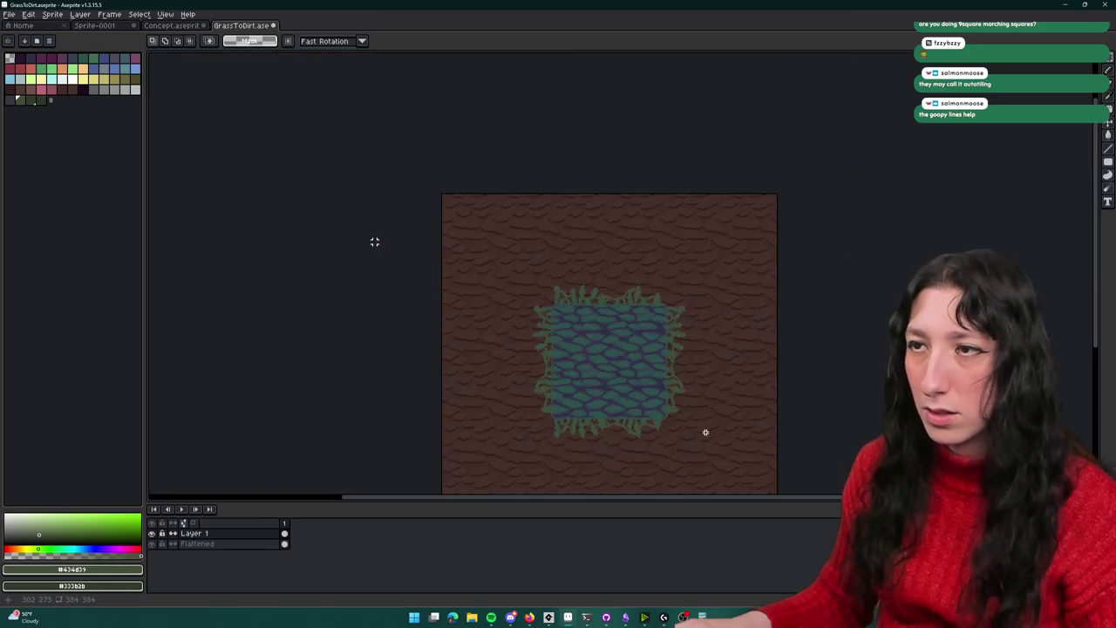
Zoom in and out and pan across the GrassToDirt tile to check the fringe on all sides
{"action": "scroll", "coordinate": [705, 431], "scroll_direction": "up", "scroll_amount": 2}
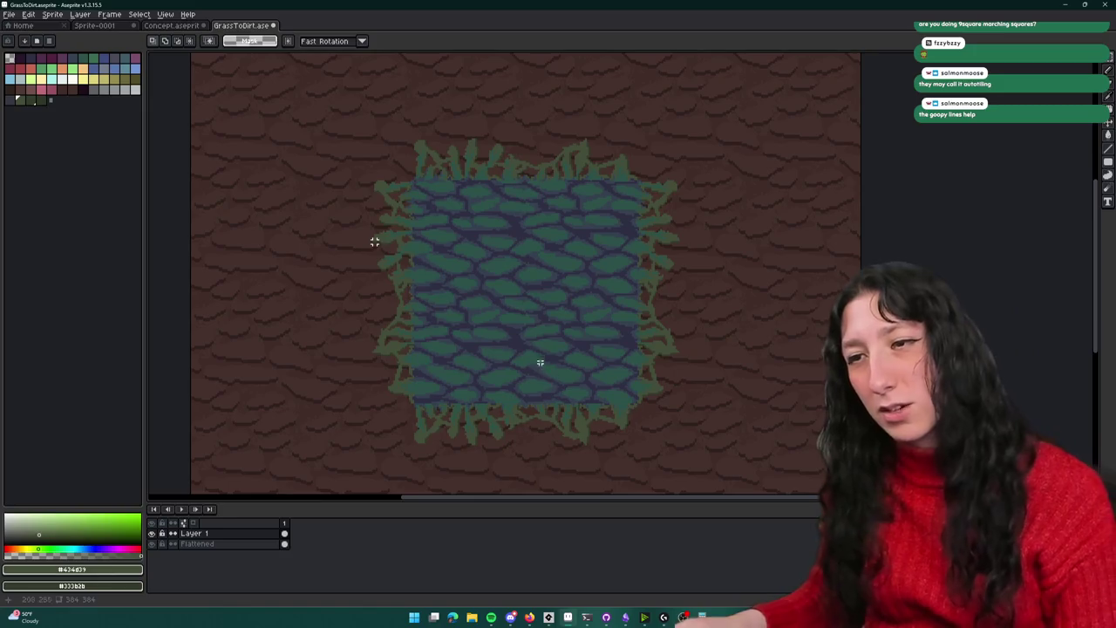
{"action": "scroll", "coordinate": [833, 299], "scroll_direction": "down", "scroll_amount": 2}
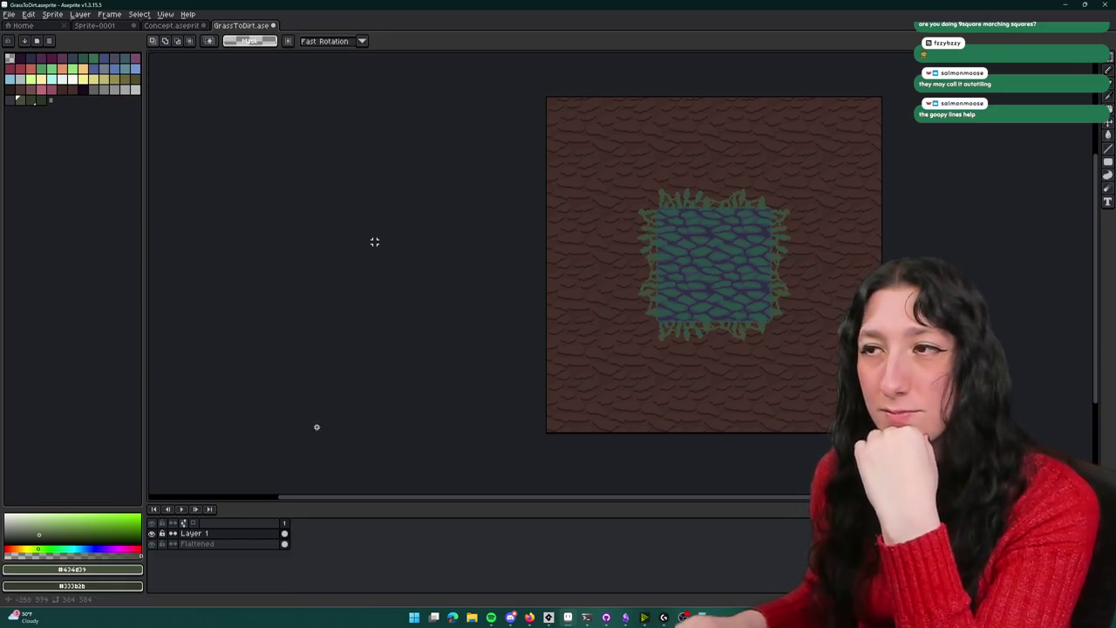
{"action": "scroll", "coordinate": [563, 192], "scroll_direction": "up", "scroll_amount": 3}
{"action": "scroll", "coordinate": [590, 234], "scroll_direction": "down", "scroll_amount": 4}
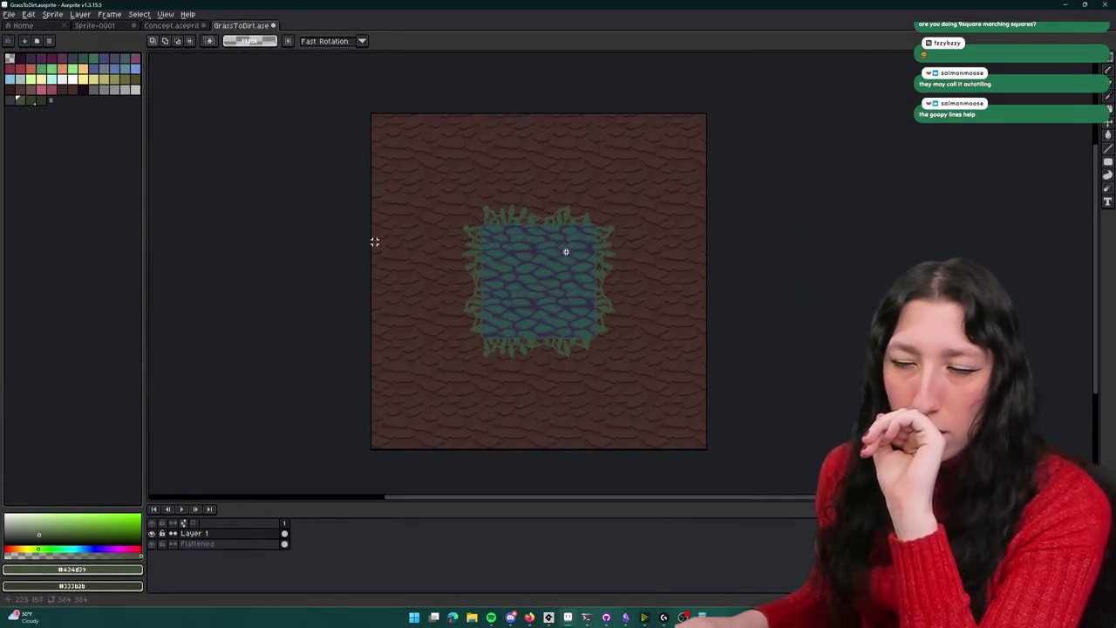
{"action": "scroll", "coordinate": [476, 313], "scroll_direction": "up", "scroll_amount": 2}
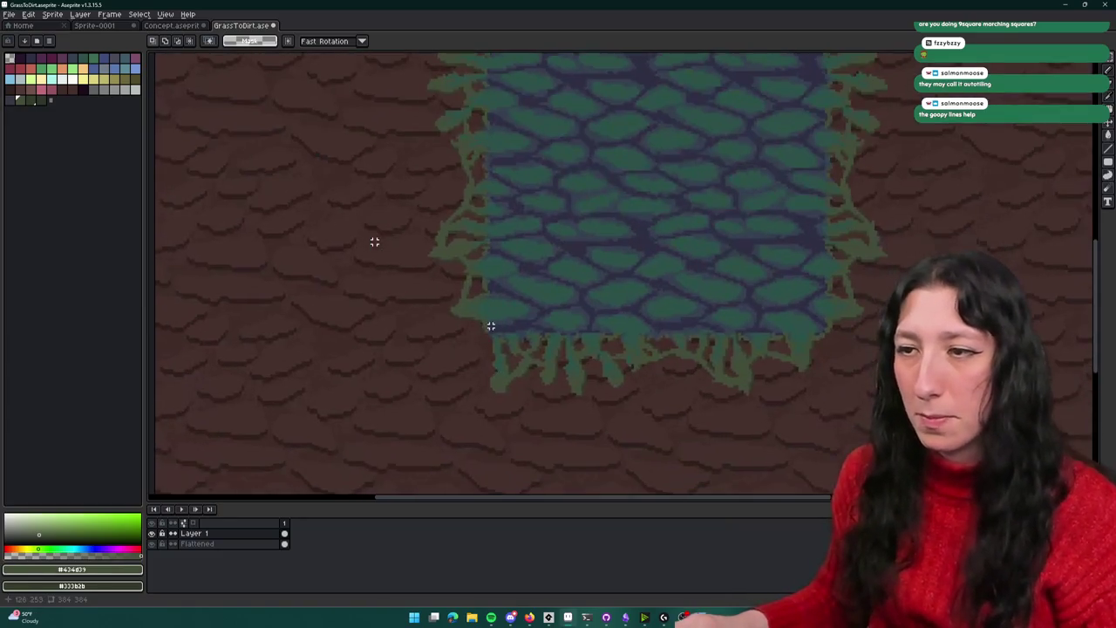
{"action": "scroll", "coordinate": [509, 361], "scroll_direction": "down", "scroll_amount": 2}
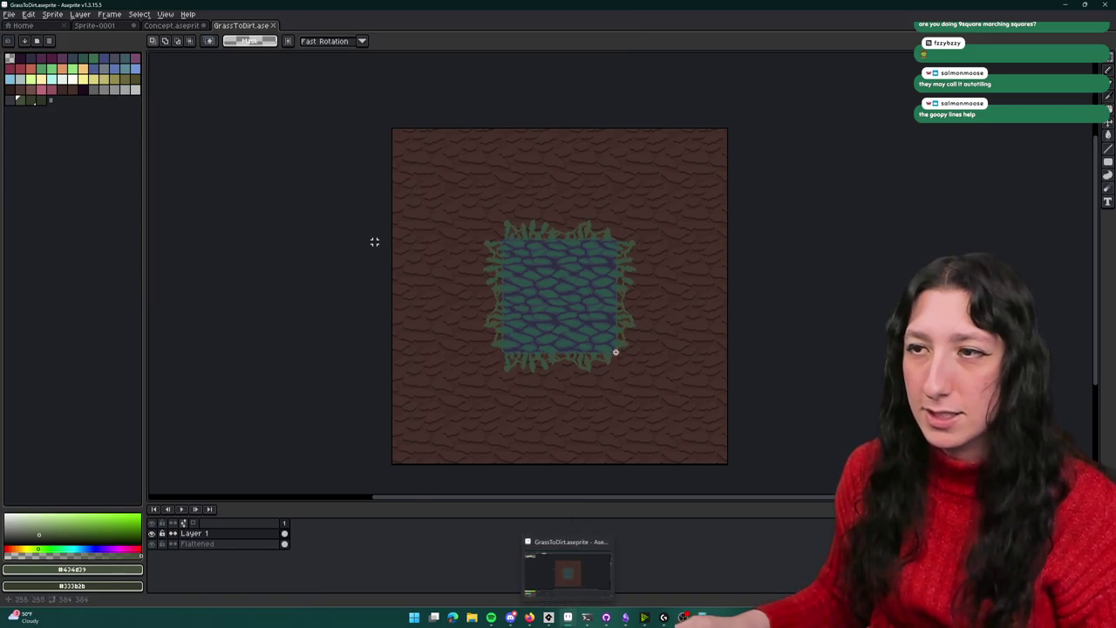
{"action": "left_click_drag", "start_coordinate": [616, 354], "coordinate": [542, 355]}
Hide the Flattened dirt background layer so only the grass fringe shows
{"action": "left_click", "coordinate": [152, 534]}
{"action": "left_click", "coordinate": [153, 534]}
{"action": "left_click", "coordinate": [151, 544]}
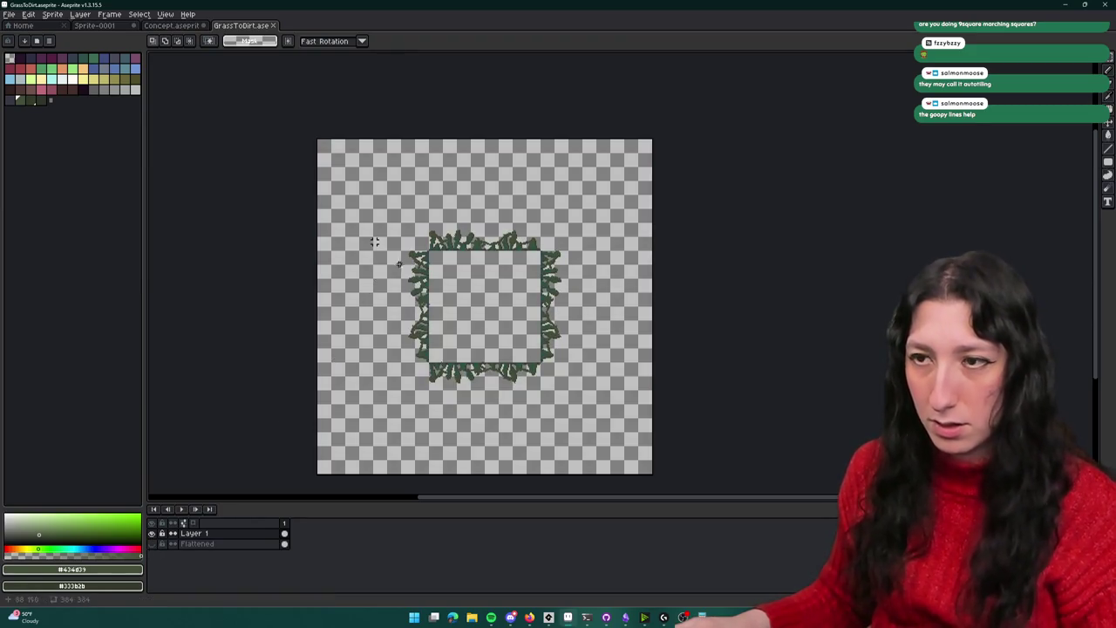
Select the fringe on the canvas and browse for a sprite from the start page
{"action": "mouse_move", "coordinate": [349, 158]}
{"action": "left_mouse_down"}
{"action": "mouse_move", "coordinate": [328, 138]}
{"action": "mouse_move", "coordinate": [626, 466]}
{"action": "mouse_move", "coordinate": [653, 474]}
{"action": "left_mouse_up"}
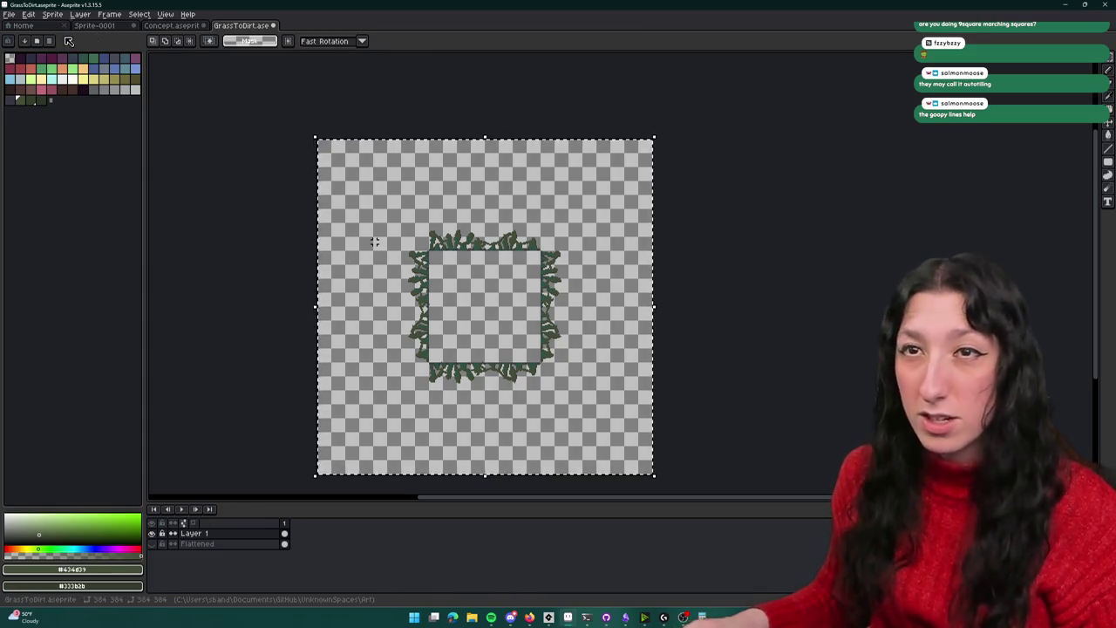
{"action": "key", "text": "ctrl+Tab"}
{"action": "key", "text": "ctrl+o"}
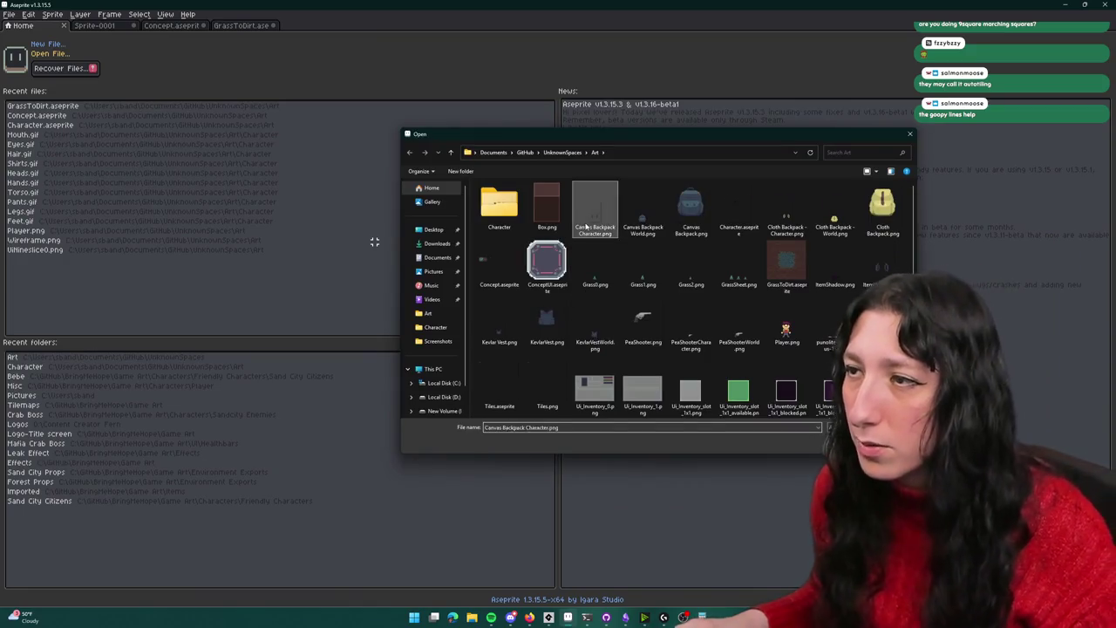
Open Tiles.aseprite and paste the copied grass fringe into the sheet
{"action": "scroll", "coordinate": [722, 307], "scroll_direction": "down", "scroll_amount": 3}
{"action": "scroll", "coordinate": [501, 210], "scroll_direction": "up", "scroll_amount": 3}
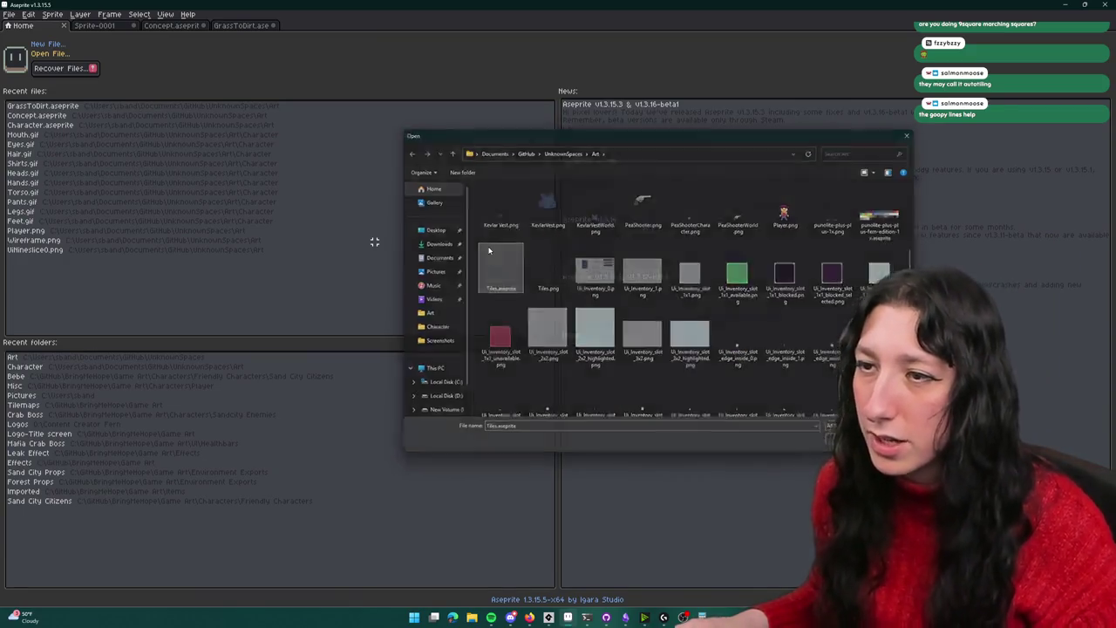
{"action": "double_click", "coordinate": [501, 254]}
{"action": "scroll", "coordinate": [403, 219], "scroll_direction": "down", "scroll_amount": 3}
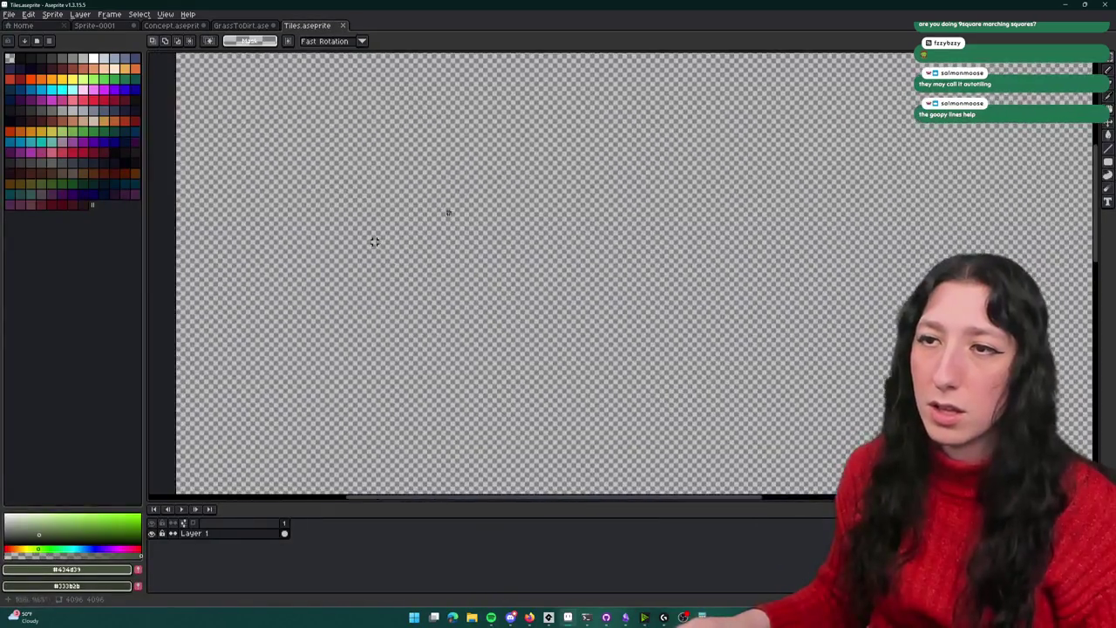
{"action": "left_click_drag", "start_coordinate": [465, 232], "coordinate": [445, 185]}
{"action": "key", "text": "ctrl+v"}
{"action": "scroll", "coordinate": [332, 104], "scroll_direction": "up", "scroll_amount": 1}
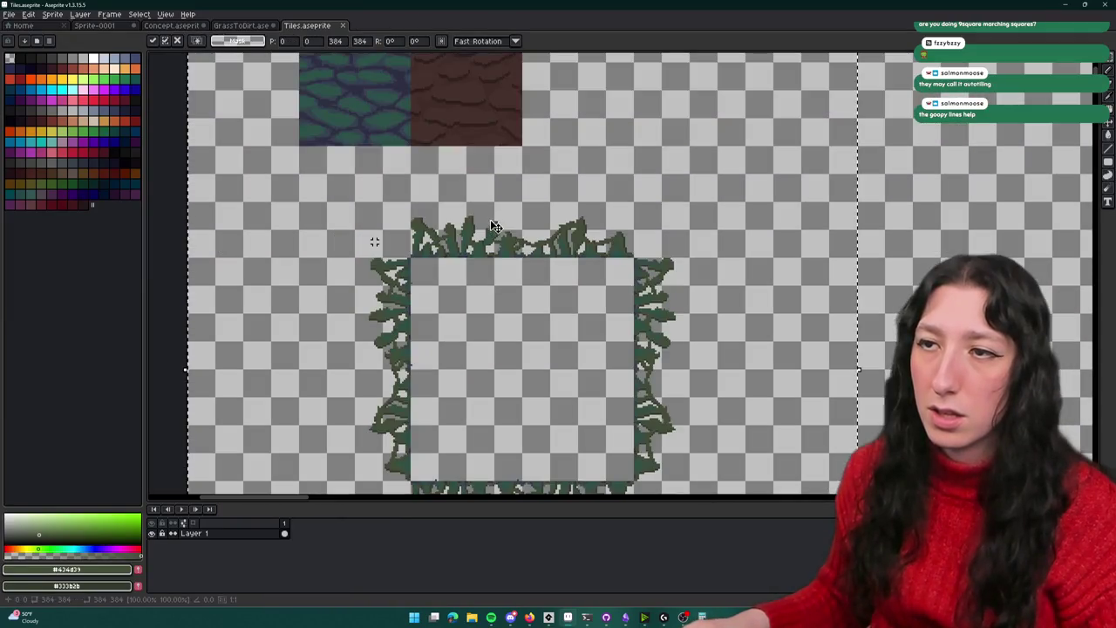
Position the pasted fringe just below the grass and dirt tiles and commit it
{"action": "left_click_drag", "start_coordinate": [482, 277], "coordinate": [454, 290]}
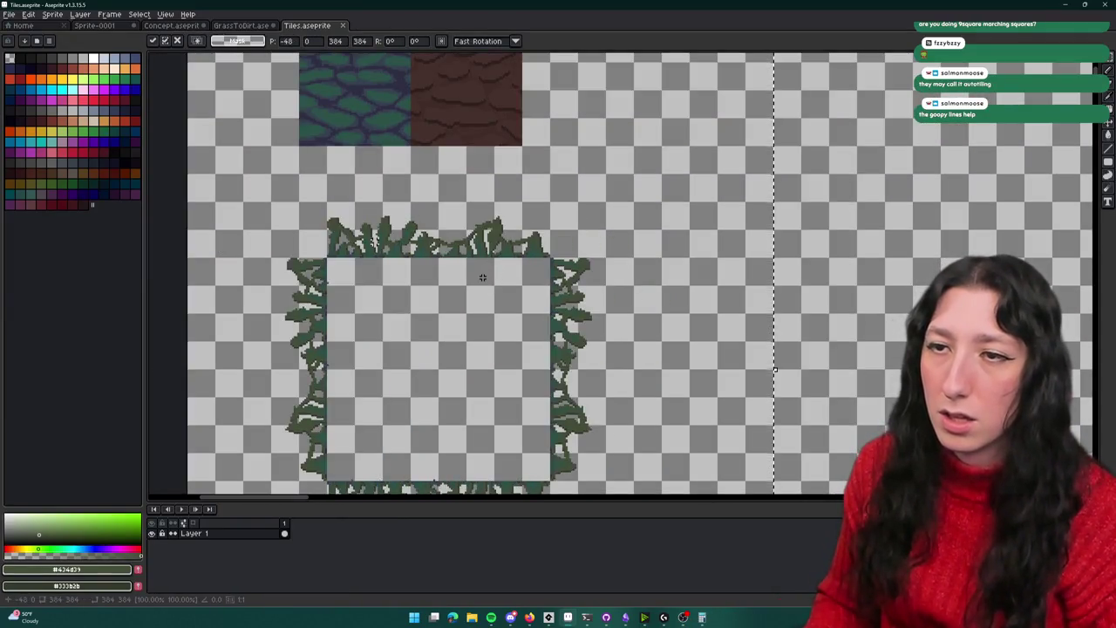
{"action": "scroll", "coordinate": [455, 290], "scroll_direction": "down", "scroll_amount": 1}
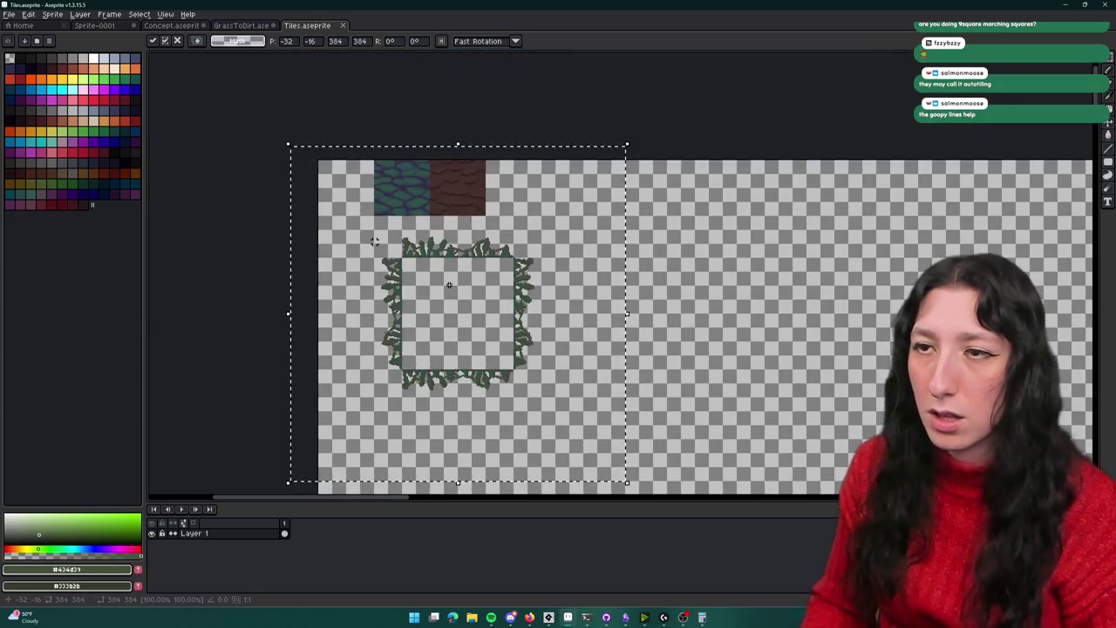
{"action": "left_click_drag", "start_coordinate": [449, 315], "coordinate": [449, 285]}
{"action": "key", "text": "shift+Left"}
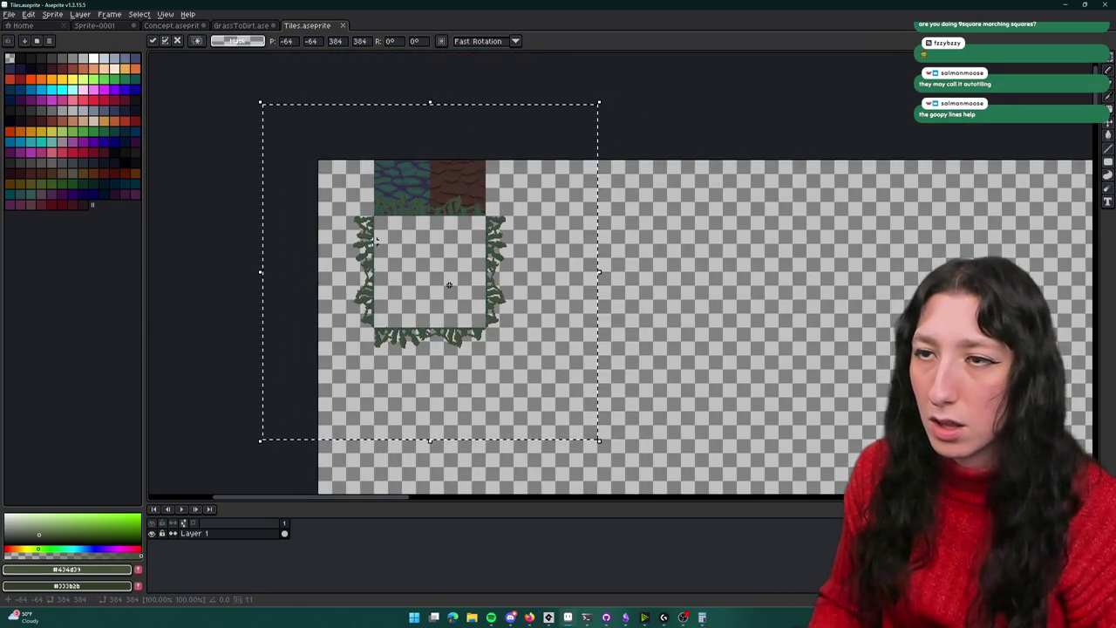
{"action": "key", "text": "shift+Up"}
{"action": "key", "text": "shift+Down"}
{"action": "key", "text": "shift+Down"}
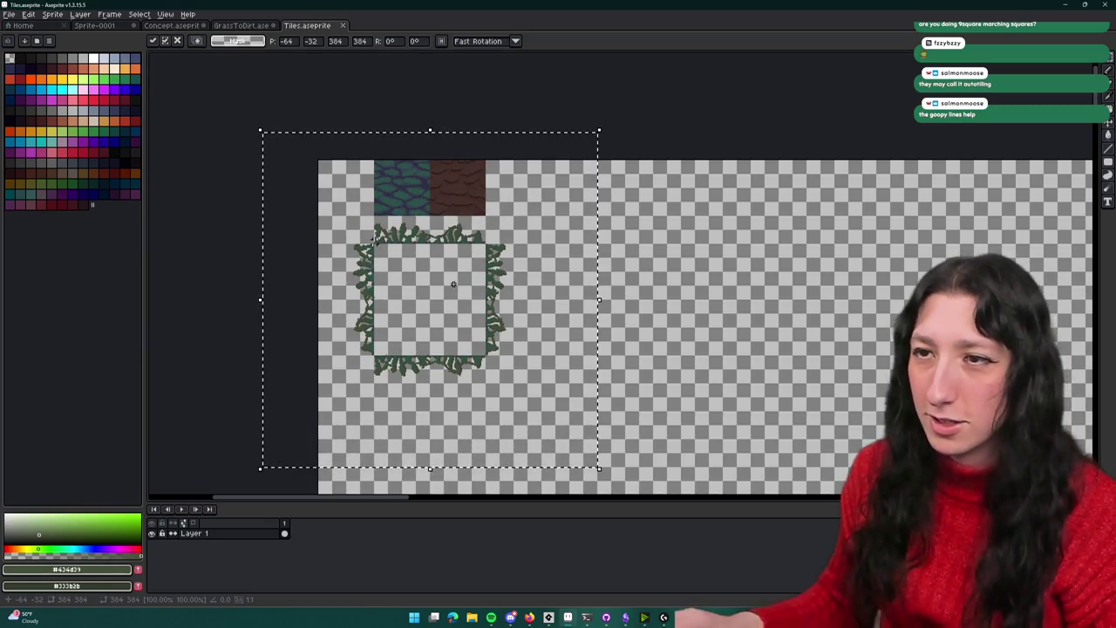
{"action": "left_click", "coordinate": [651, 246]}
Export the whole sheet as Tiles.png, then switch to GameMaker
{"action": "scroll", "coordinate": [652, 246], "scroll_direction": "down", "scroll_amount": 2}
{"action": "left_click_drag", "start_coordinate": [621, 249], "coordinate": [453, 119]}
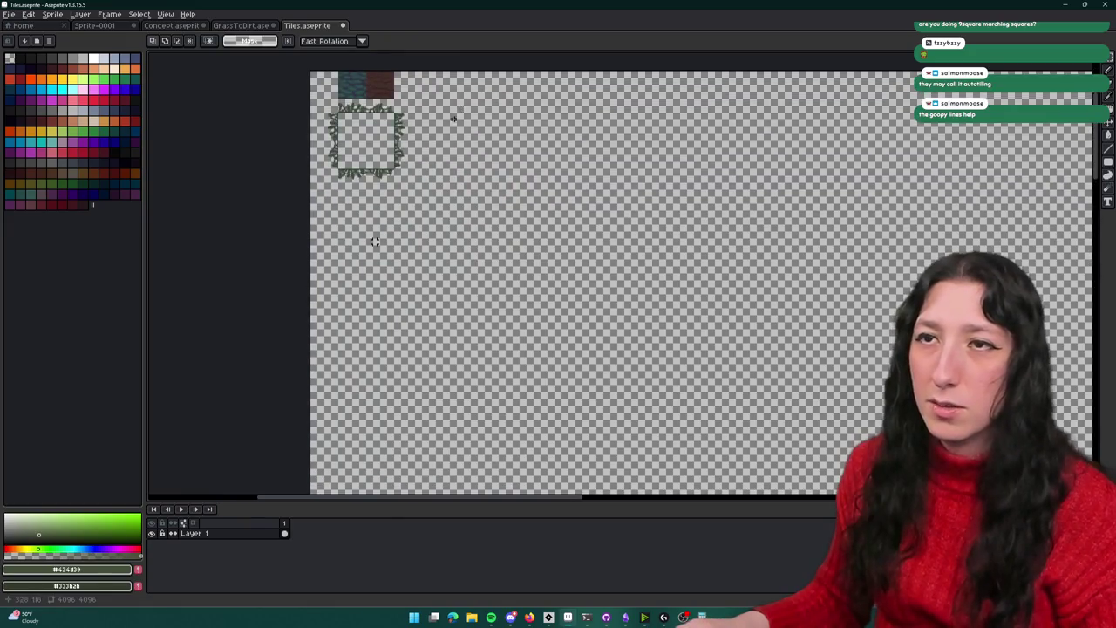
{"action": "key", "text": "ctrl+alt+shift+s"}
{"action": "left_click", "coordinate": [389, 303]}
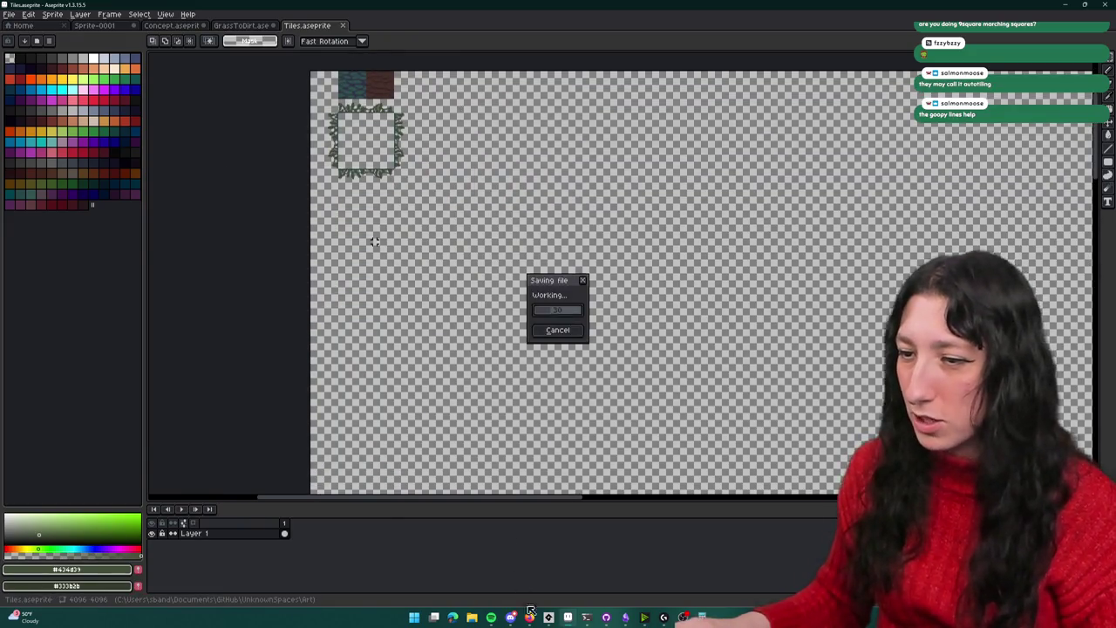
{"action": "left_click", "coordinate": [549, 617]}
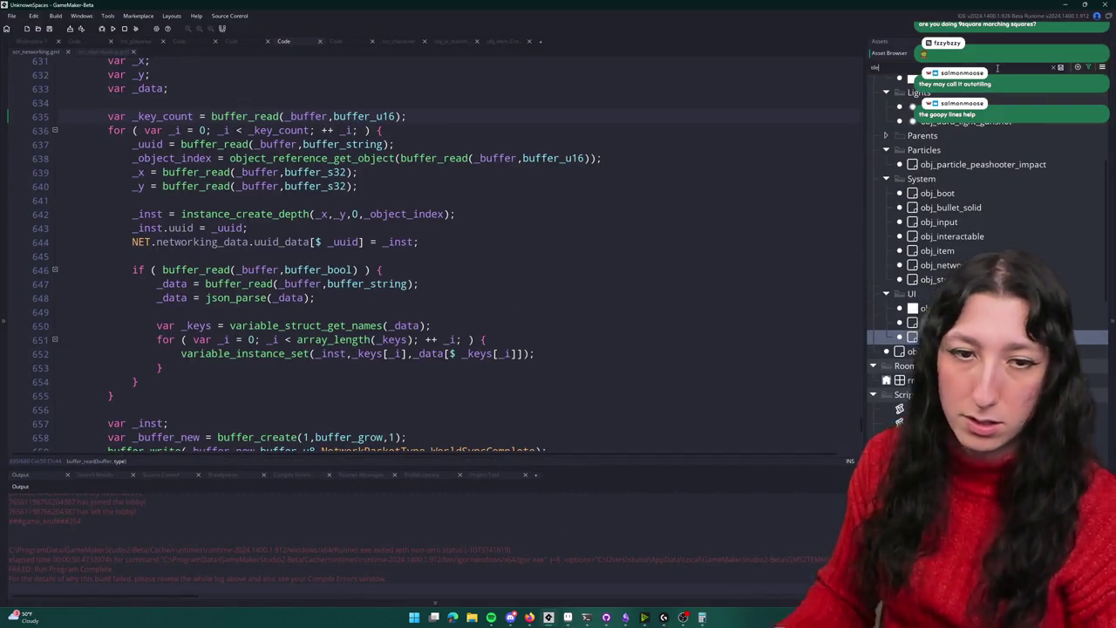
Re-import Tiles.png into the spr_tss_default sprite, accepting the non-undoable import
{"action": "type", "text": "tile"}
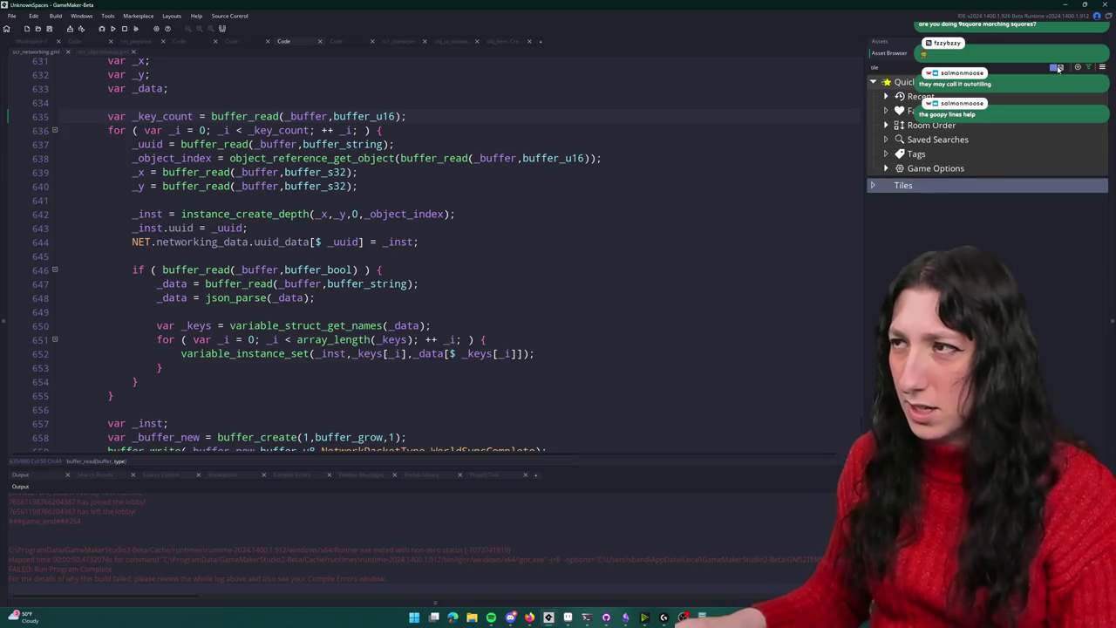
{"action": "left_click", "coordinate": [1057, 68]}
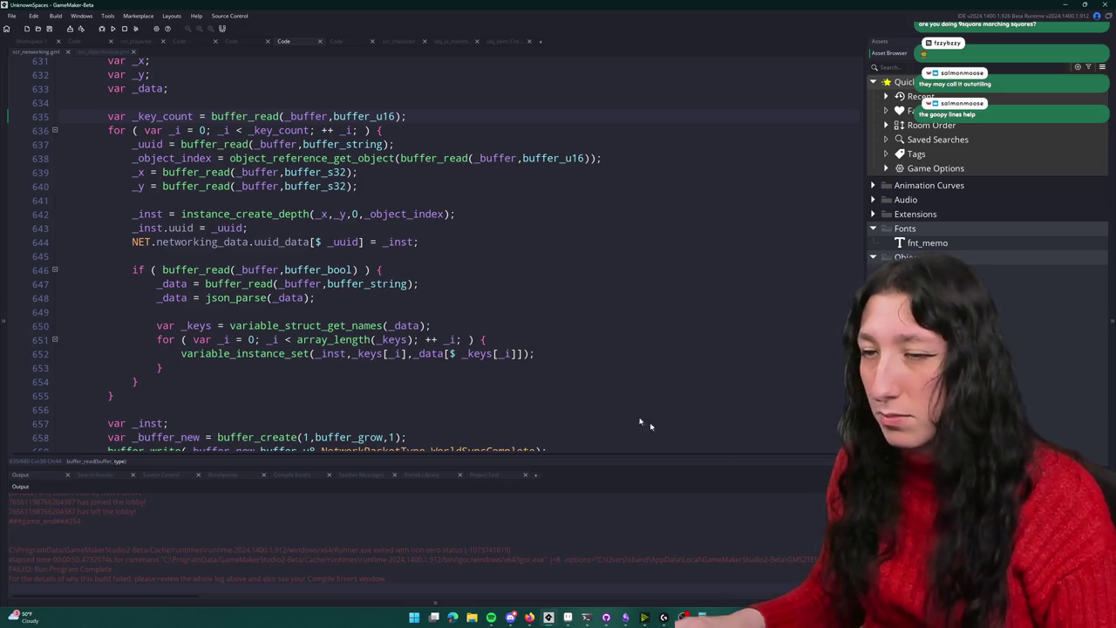
{"action": "key", "text": "ctrl+Tab"}
{"action": "scroll", "coordinate": [185, 205], "scroll_direction": "down", "scroll_amount": 3}
{"action": "left_click", "coordinate": [120, 186]}
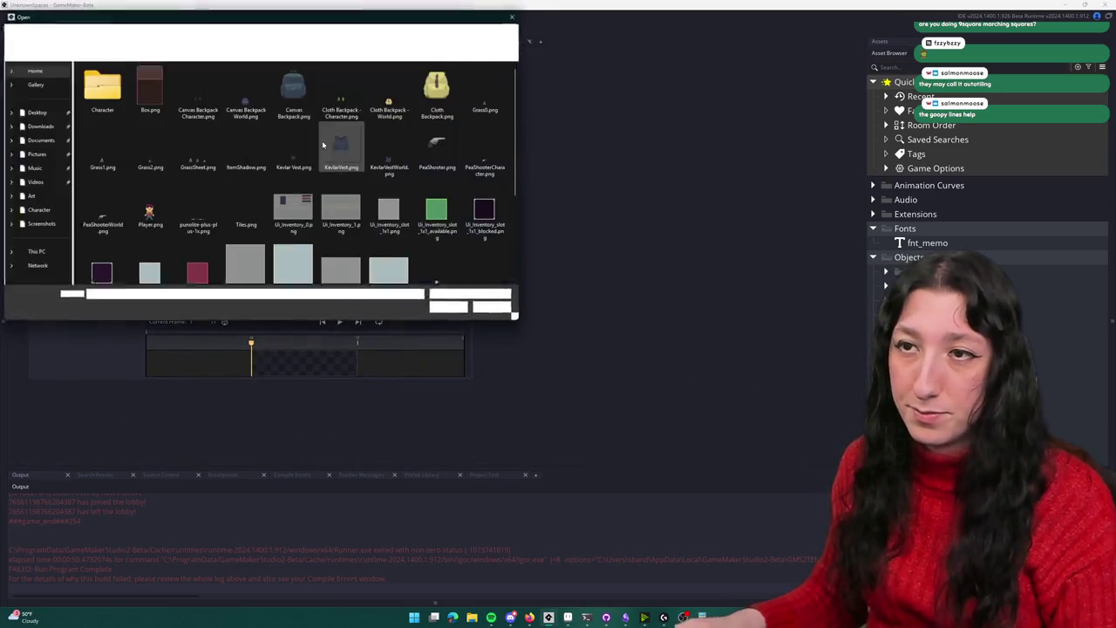
{"action": "scroll", "coordinate": [383, 237], "scroll_direction": "down", "scroll_amount": 2}
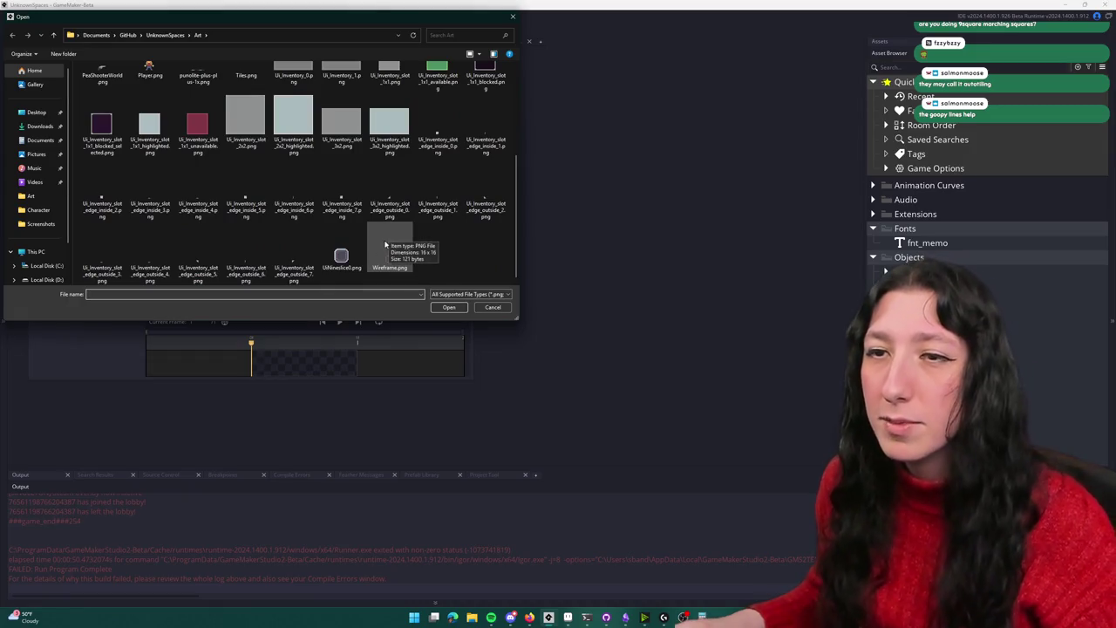
{"action": "scroll", "coordinate": [261, 240], "scroll_direction": "up", "scroll_amount": 2}
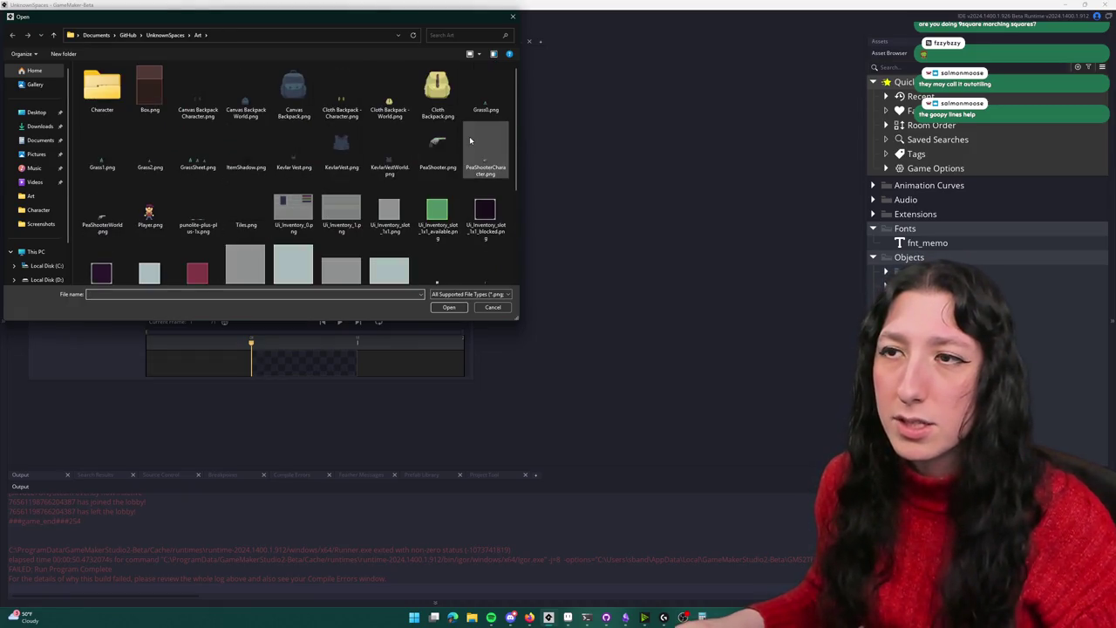
{"action": "left_click", "coordinate": [246, 208]}
{"action": "double_click", "coordinate": [261, 204]}
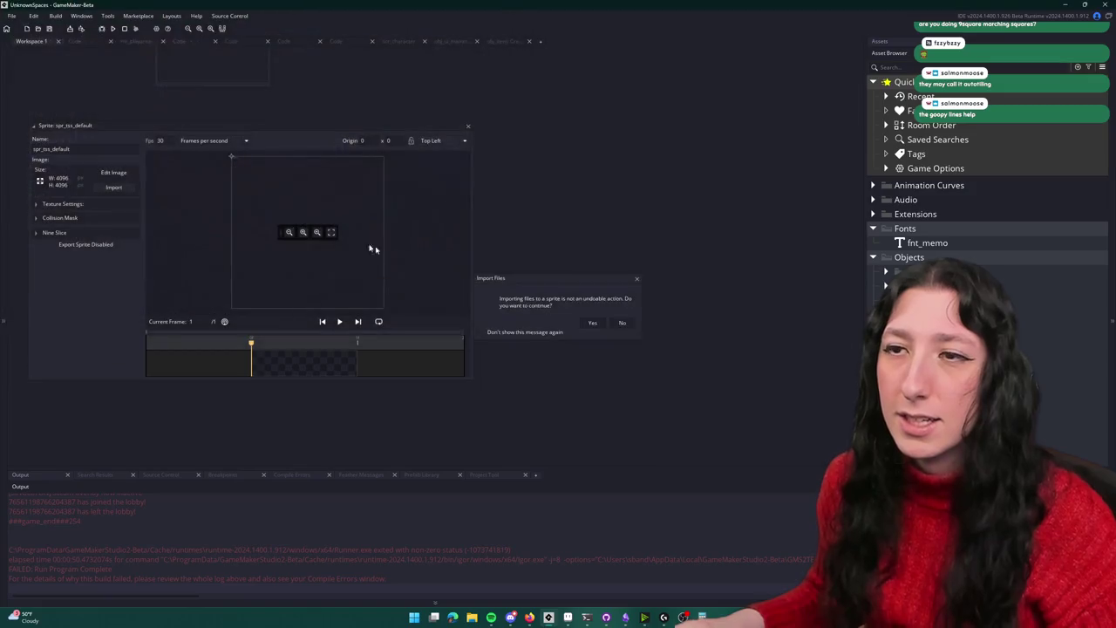
{"action": "left_click", "coordinate": [589, 323]}
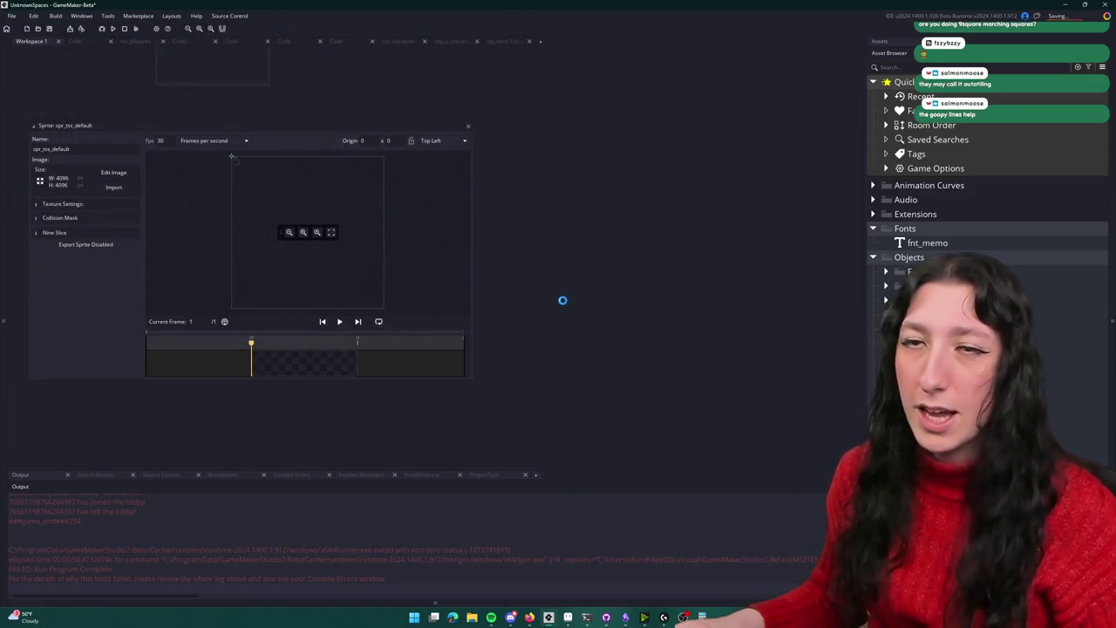
Open the rm_playarea room through asset search and select its Tiles layer
{"action": "key", "text": "ctrl+t"}
{"action": "type", "text": "t"}
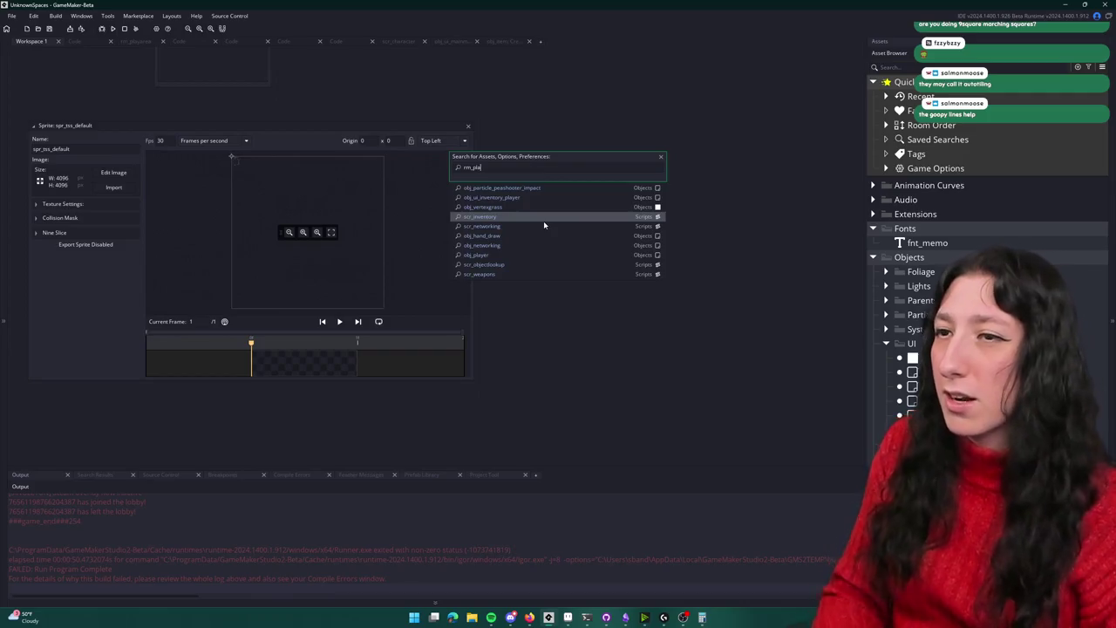
{"action": "type", "text": "_play"}
{"action": "key", "text": "Return"}
{"action": "left_click", "coordinate": [52, 88]}
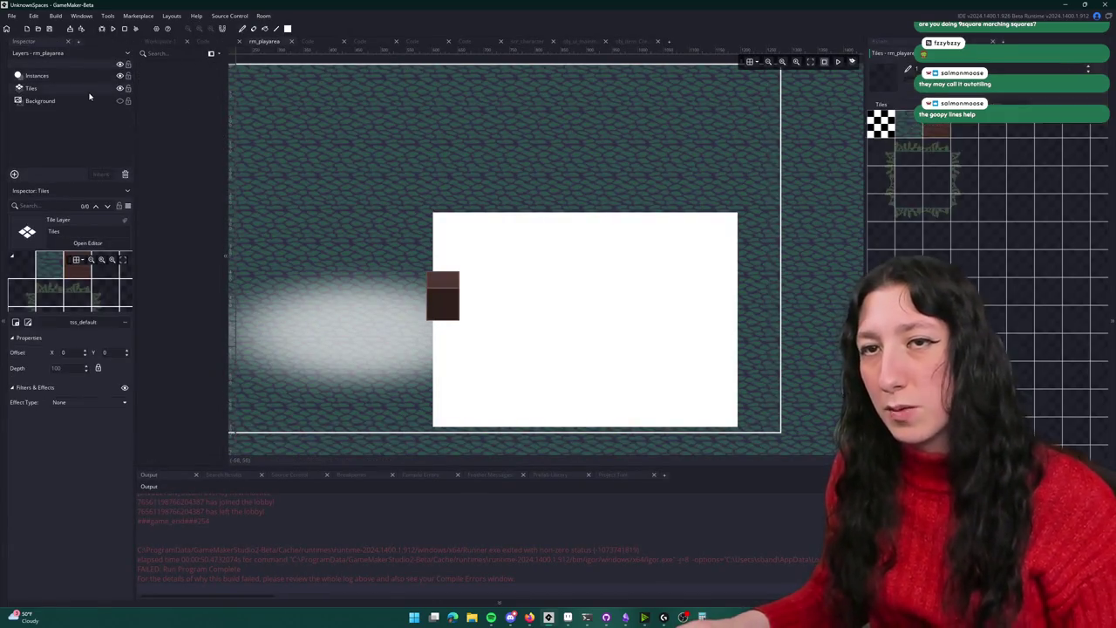
Duplicate the Tiles layer and name the copy Tiles_Transition
{"action": "right_click", "coordinate": [84, 90]}
{"action": "left_click", "coordinate": [111, 119]}
{"action": "type", "text": "Tiles_Transition"}
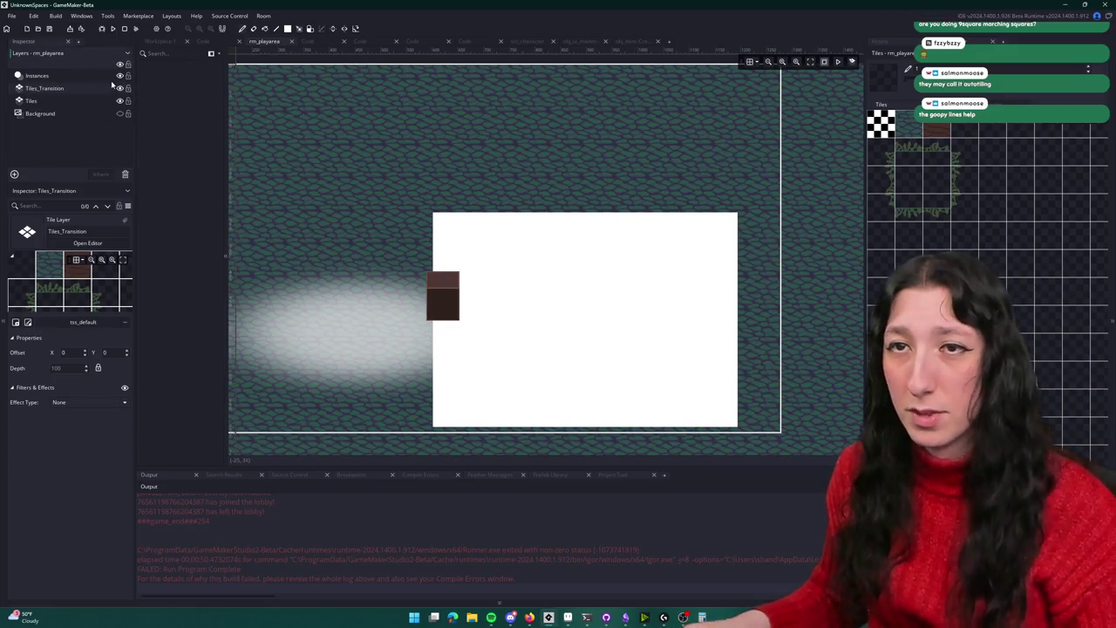
Reselect the Tiles layer and choose the dirt tile as the painting brush
{"action": "left_click", "coordinate": [94, 101]}
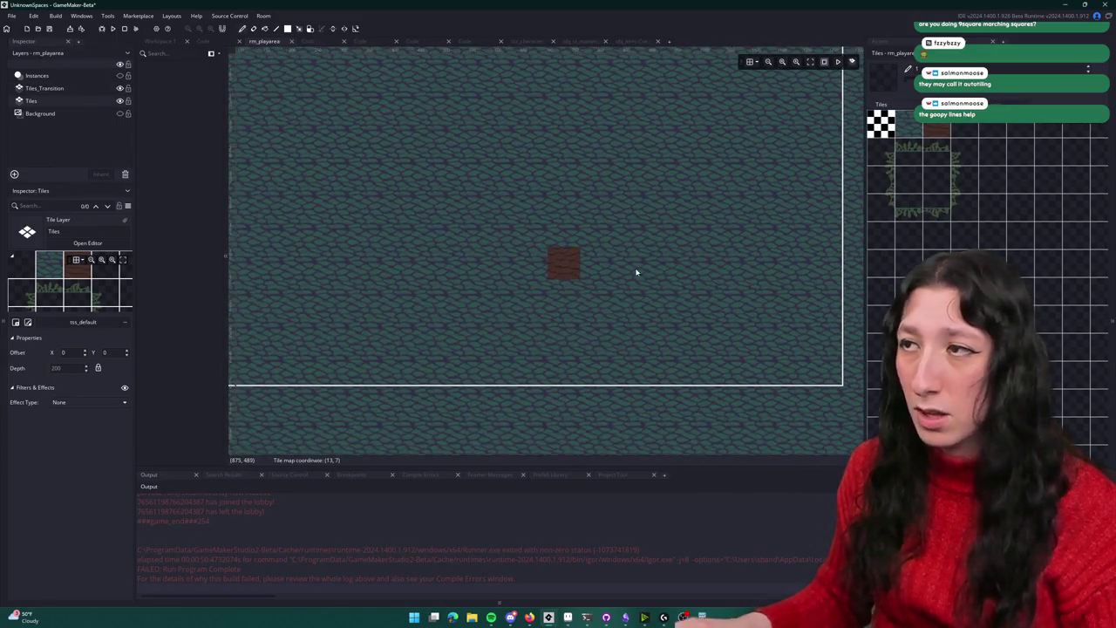
{"action": "left_click", "coordinate": [937, 128]}
{"action": "left_click_drag", "start_coordinate": [655, 253], "coordinate": [470, 234]}
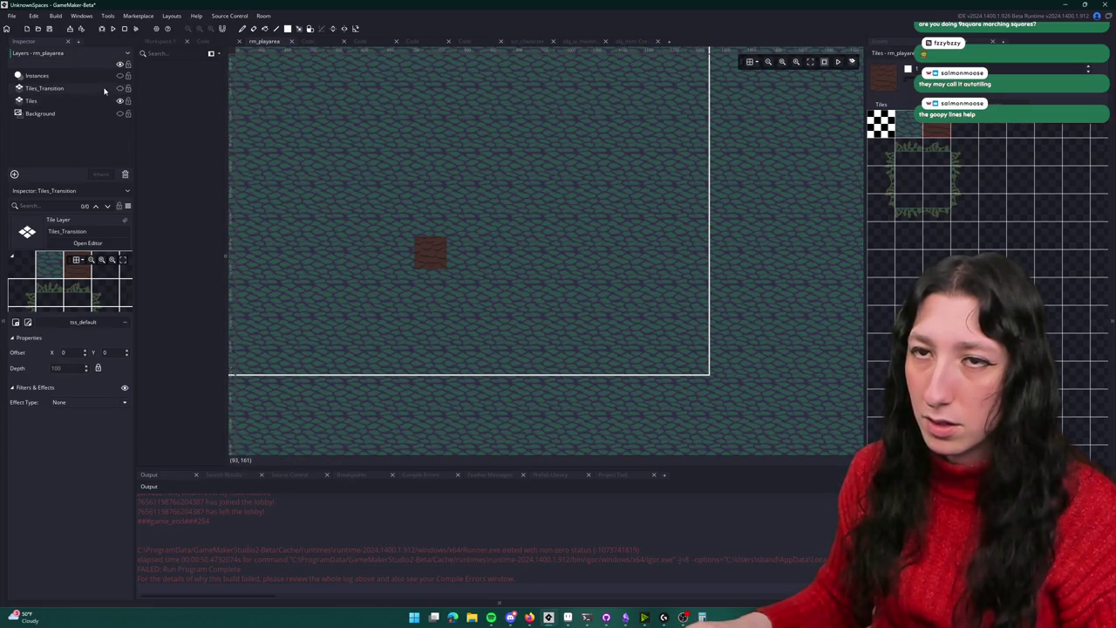
{"action": "scroll", "coordinate": [343, 158], "scroll_direction": "down", "scroll_amount": 3}
{"action": "scroll", "coordinate": [363, 148], "scroll_direction": "down", "scroll_amount": 2}
{"action": "scroll", "coordinate": [362, 148], "scroll_direction": "down", "scroll_amount": 2}
{"action": "scroll", "coordinate": [363, 148], "scroll_direction": "down", "scroll_amount": 2}
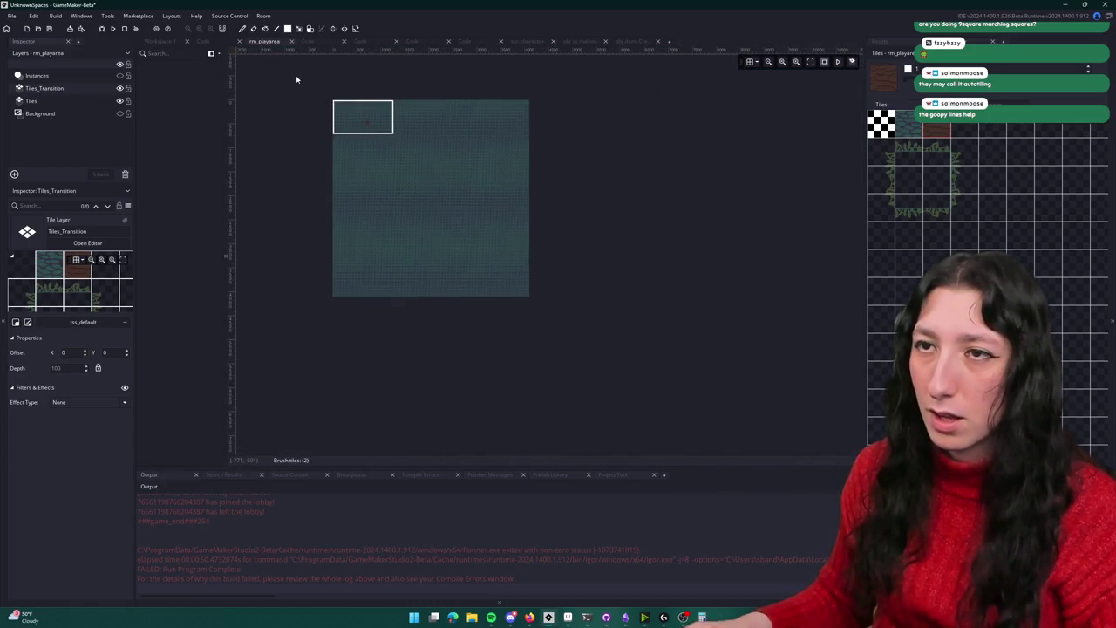
{"action": "scroll", "coordinate": [373, 122], "scroll_direction": "up", "scroll_amount": 3}
{"action": "scroll", "coordinate": [373, 122], "scroll_direction": "up", "scroll_amount": 2}
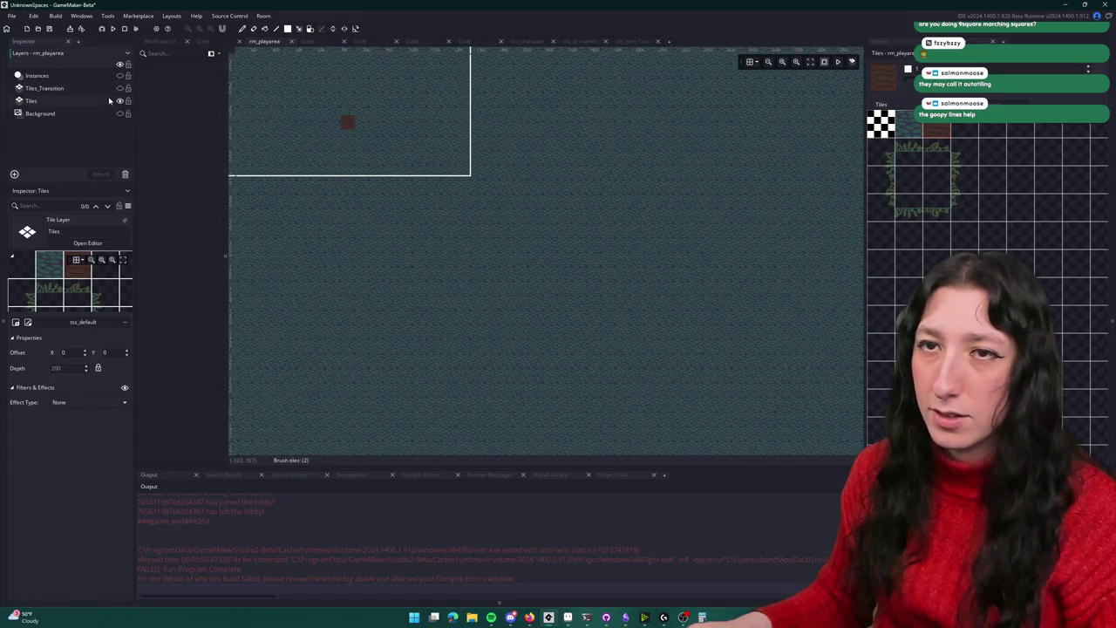
{"action": "scroll", "coordinate": [341, 125], "scroll_direction": "up", "scroll_amount": 2}
{"action": "scroll", "coordinate": [391, 208], "scroll_direction": "up", "scroll_amount": 1}
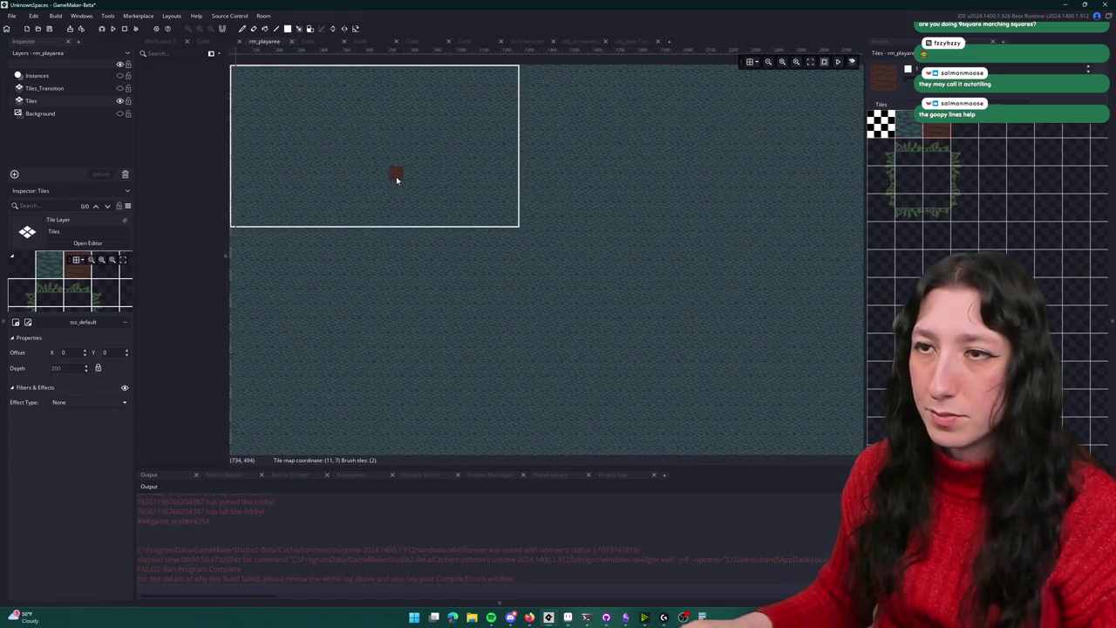
Paint a horizontal band of dirt tiles and extend it upward into an L
{"action": "left_click_drag", "start_coordinate": [392, 185], "coordinate": [443, 183]}
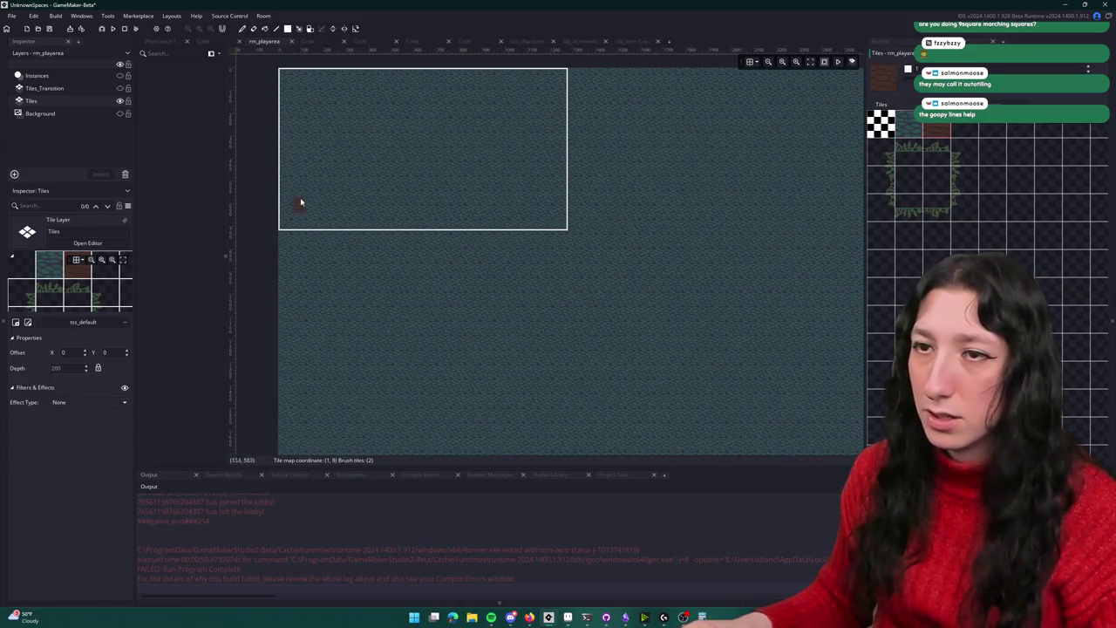
{"action": "mouse_move", "coordinate": [290, 200]}
{"action": "left_mouse_down"}
{"action": "mouse_move", "coordinate": [546, 270]}
{"action": "mouse_move", "coordinate": [607, 265]}
{"action": "left_mouse_up"}
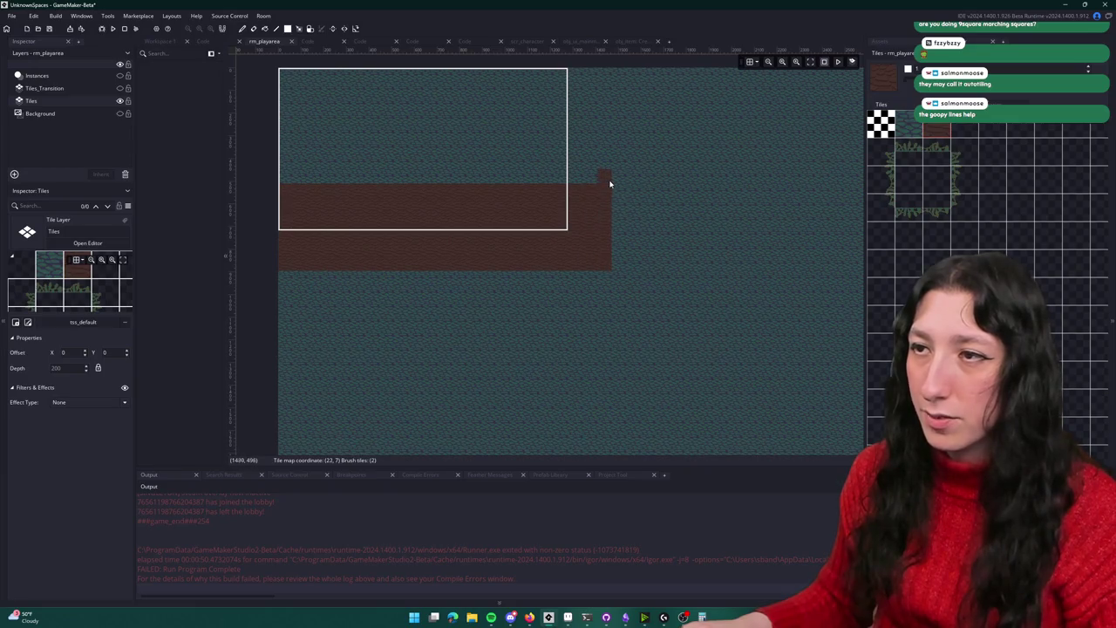
{"action": "left_click_drag", "start_coordinate": [610, 182], "coordinate": [544, 73]}
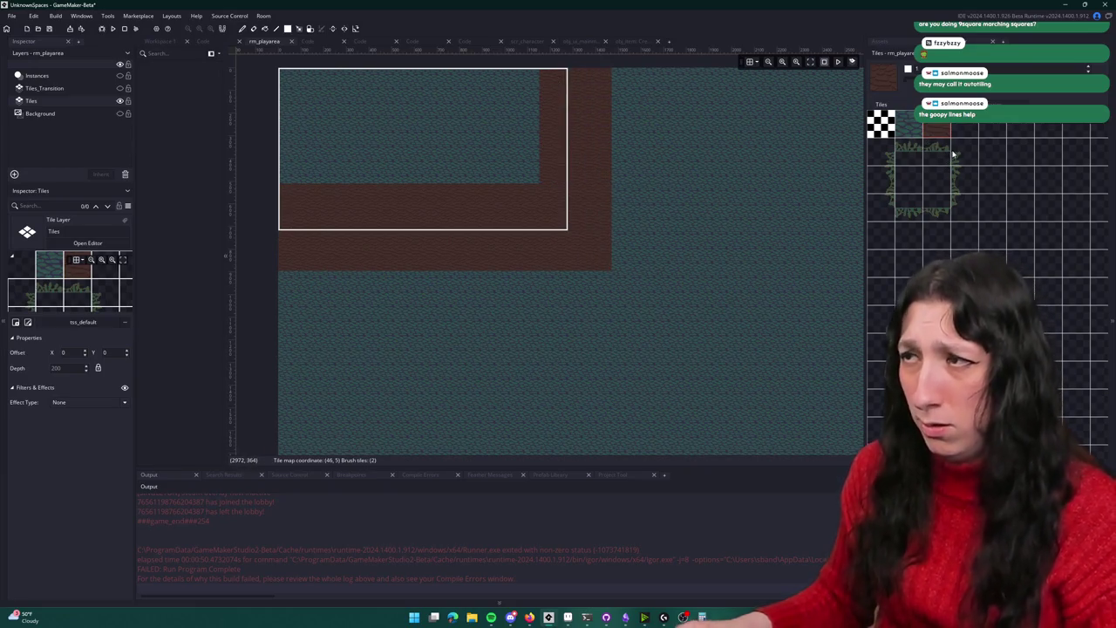
Select the Tiles_Transition layer to paint on
{"action": "left_click", "coordinate": [75, 86]}
{"action": "left_click", "coordinate": [75, 87]}
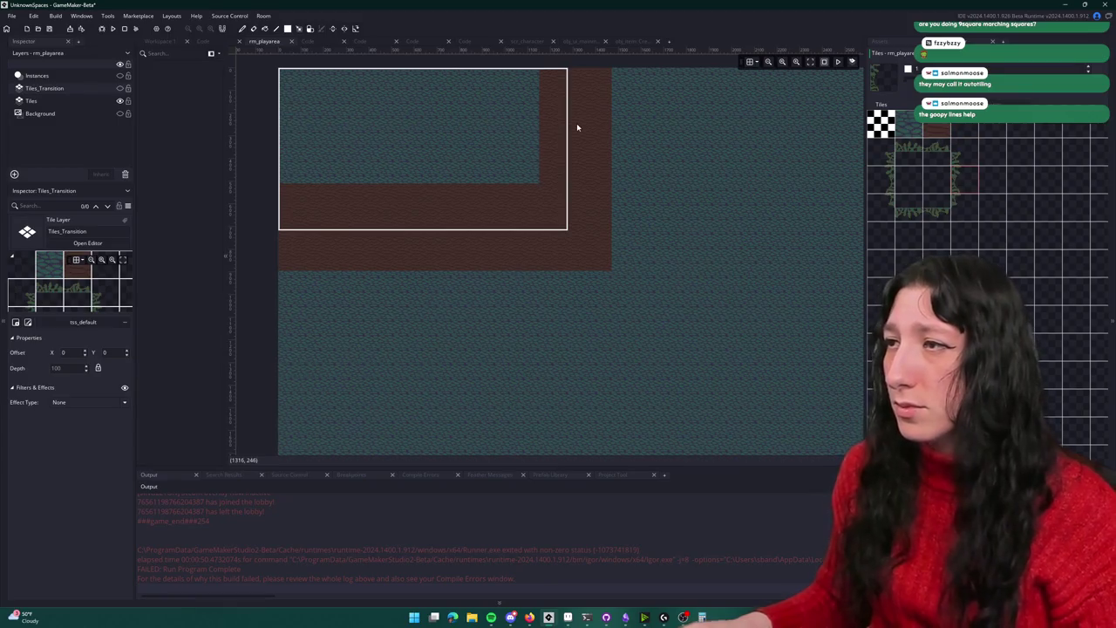
{"action": "scroll", "coordinate": [577, 127], "scroll_direction": "up", "scroll_amount": 1}
{"action": "scroll", "coordinate": [576, 128], "scroll_direction": "up", "scroll_amount": 2}
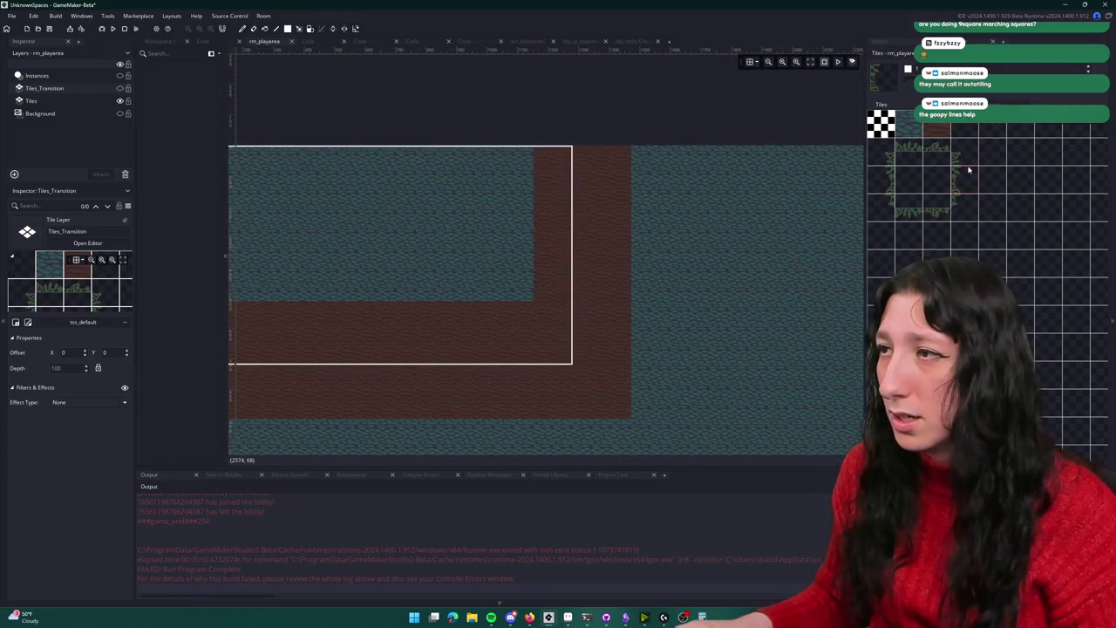
{"action": "scroll", "coordinate": [941, 144], "scroll_direction": "up", "scroll_amount": 2}
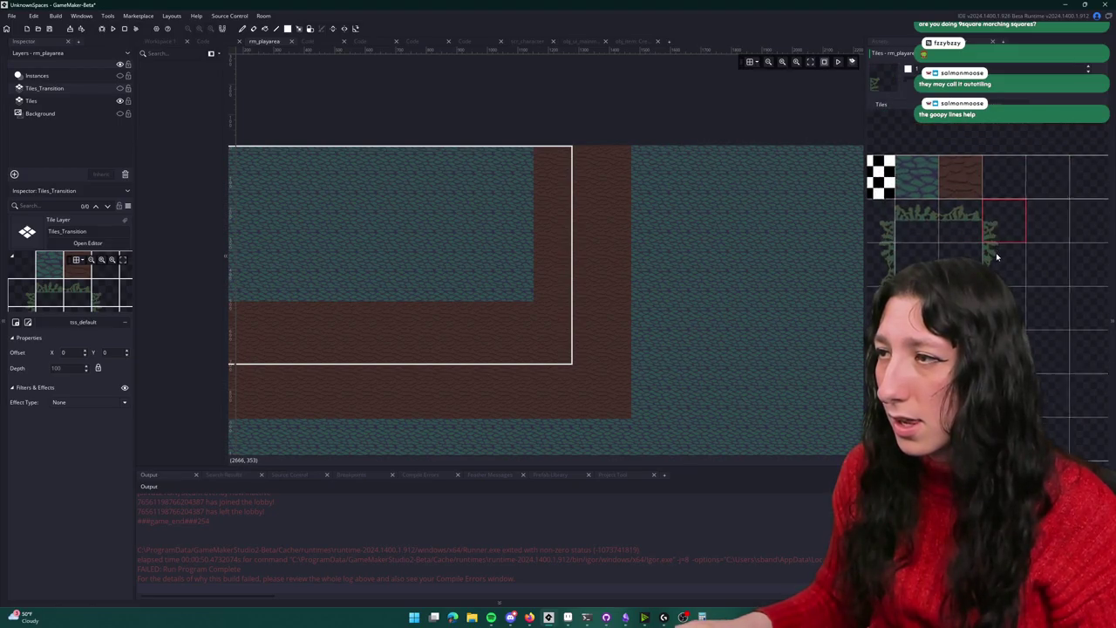
{"action": "scroll", "coordinate": [996, 250], "scroll_direction": "up", "scroll_amount": 1}
{"action": "scroll", "coordinate": [553, 167], "scroll_direction": "up", "scroll_amount": 2}
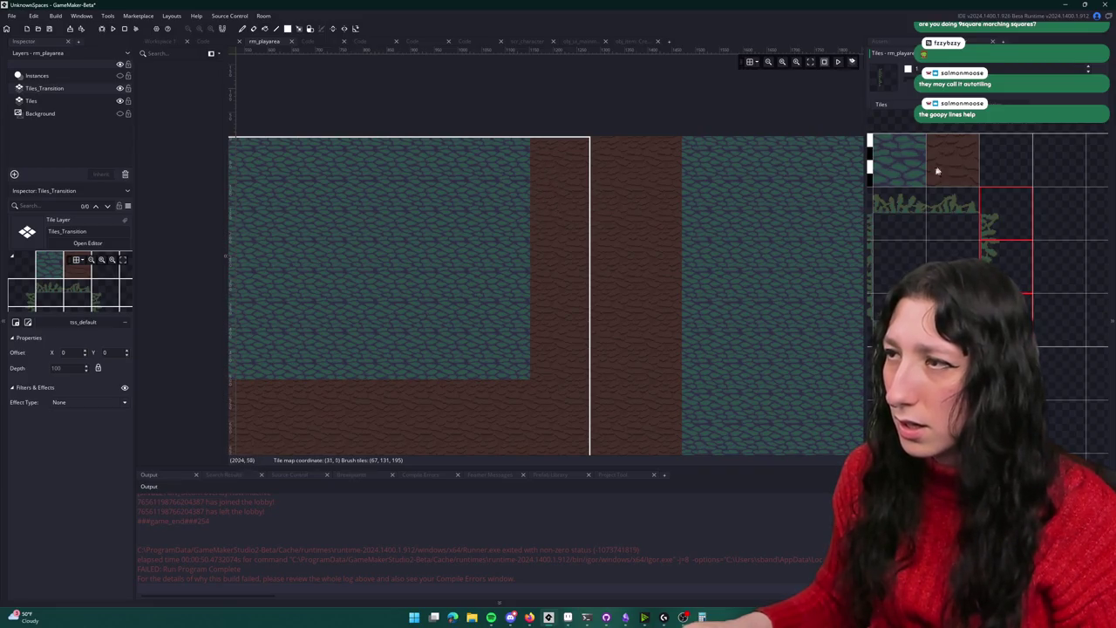
Switch to Aseprite and bring up the GrassToDirt sprite tab
{"action": "key", "text": "alt+Tab"}
{"action": "scroll", "coordinate": [401, 148], "scroll_direction": "up", "scroll_amount": 5}
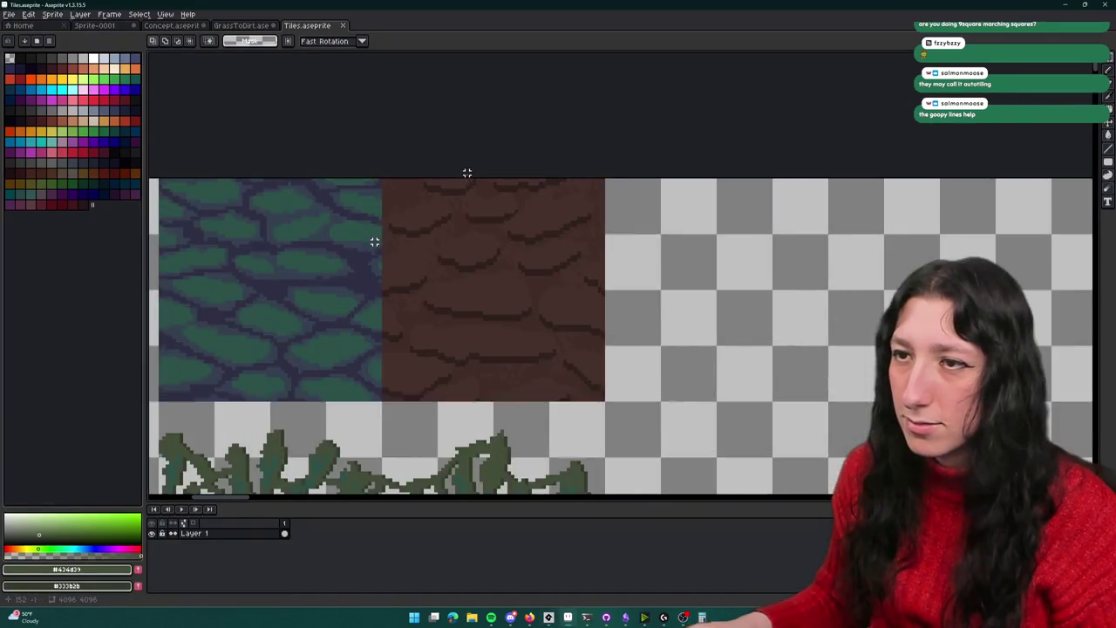
{"action": "scroll", "coordinate": [486, 132], "scroll_direction": "down", "scroll_amount": 1}
{"action": "scroll", "coordinate": [486, 144], "scroll_direction": "down", "scroll_amount": 1}
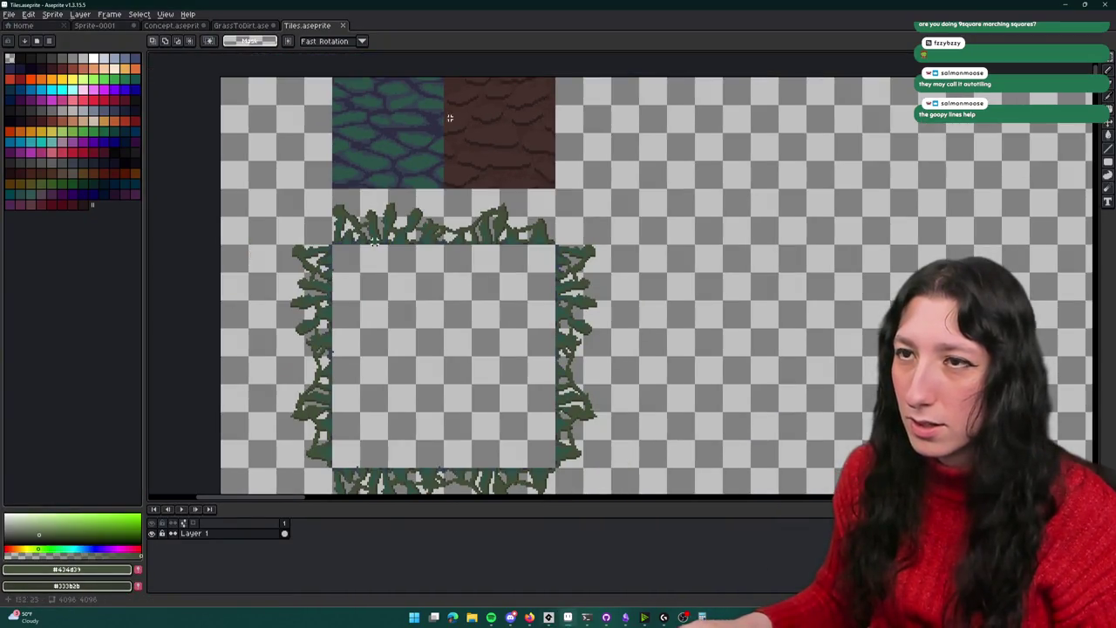
{"action": "left_click", "coordinate": [237, 25]}
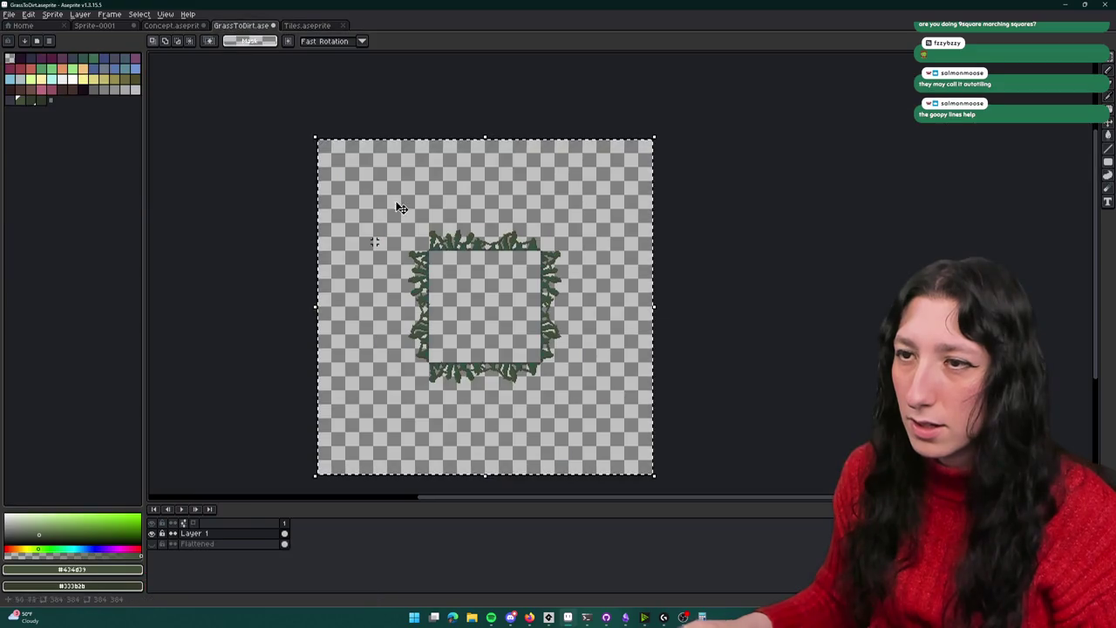
Show the Flattened layer preview and select the inner grass square of the tile
{"action": "left_click", "coordinate": [152, 543]}
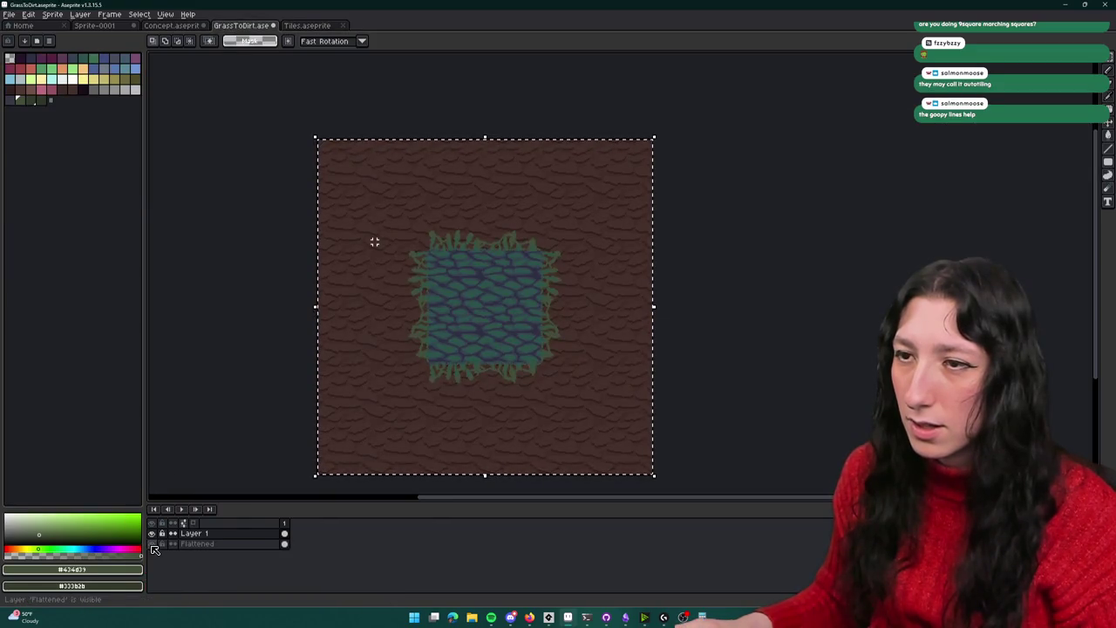
{"action": "left_click", "coordinate": [440, 253]}
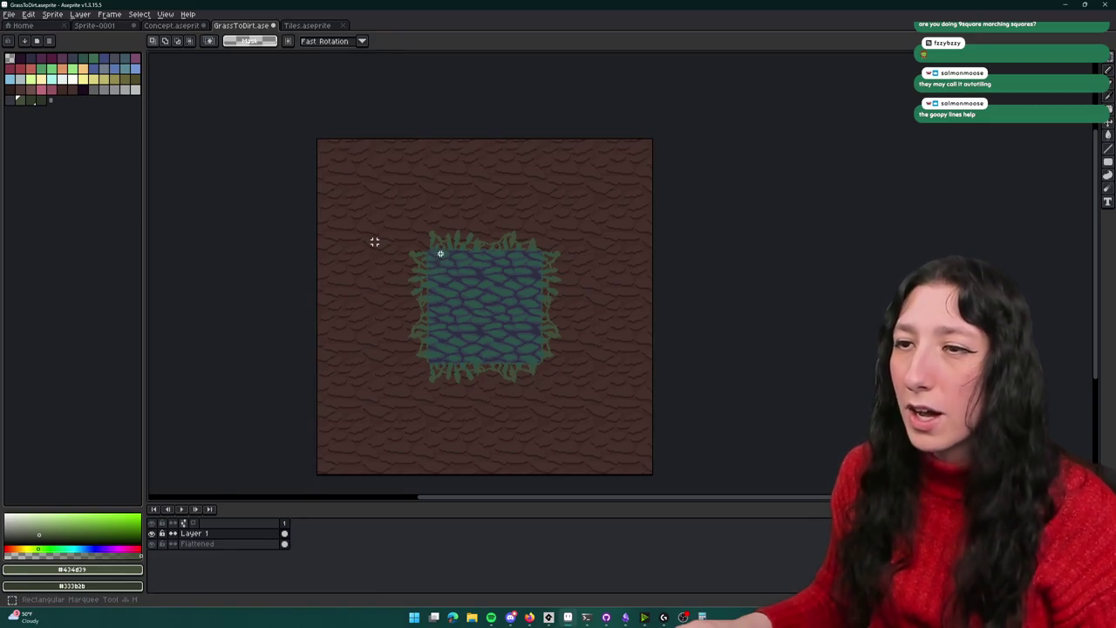
{"action": "left_click_drag", "start_coordinate": [446, 262], "coordinate": [536, 353]}
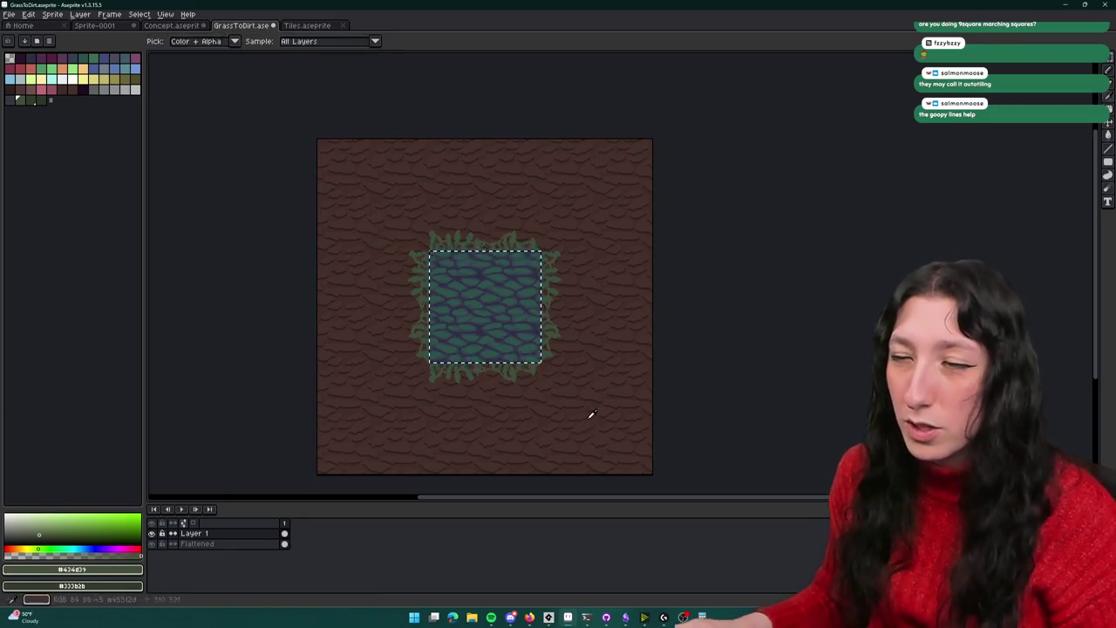
Switch back to the GameMaker room editor
{"action": "key", "text": "alt+Tab"}
{"action": "key", "text": "alt+Tab"}
{"action": "key", "text": "Tab"}
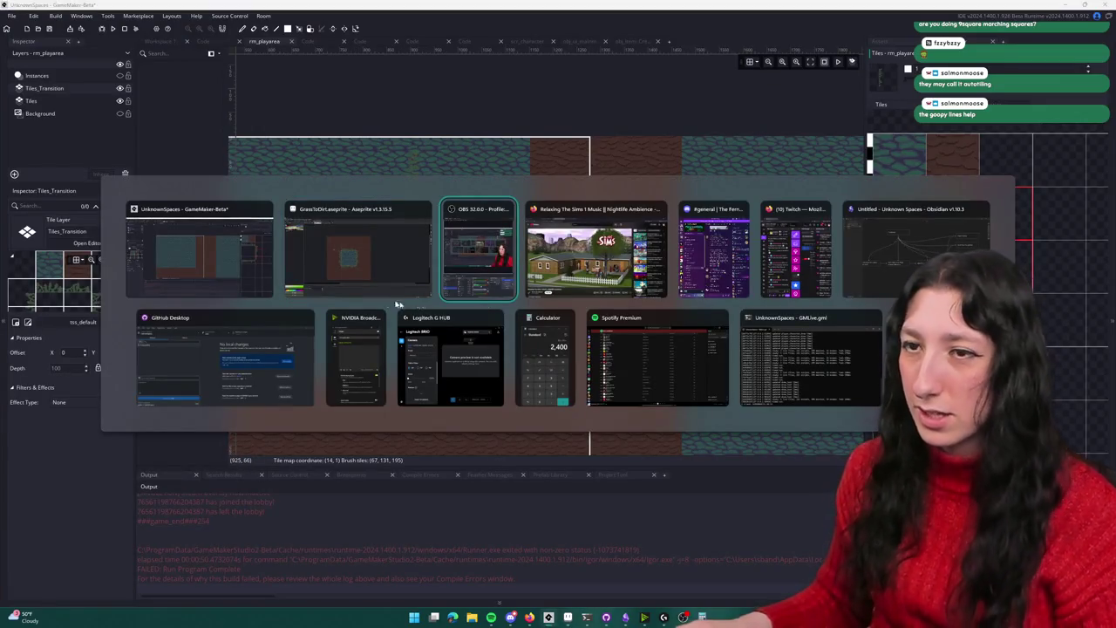
{"action": "left_click", "coordinate": [362, 210]}
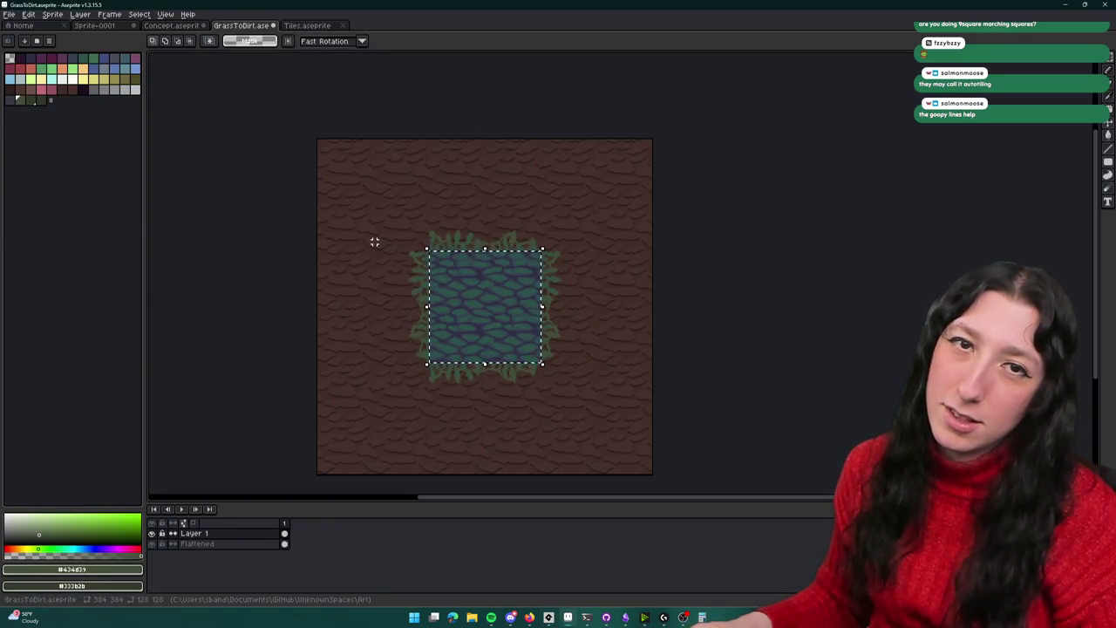
{"action": "key", "text": "alt+Tab"}
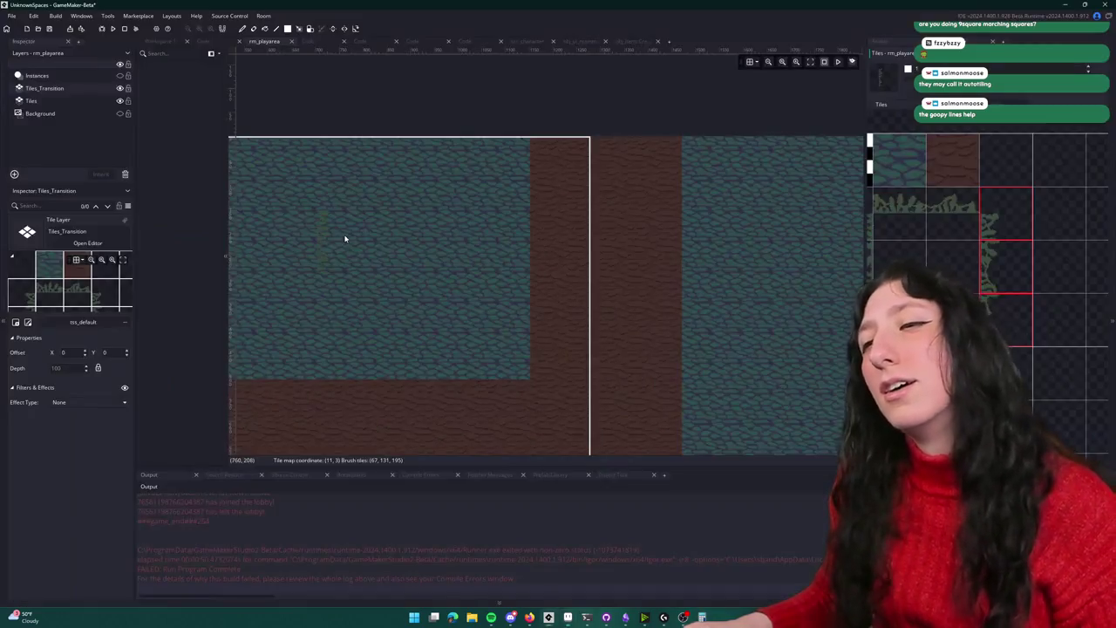
Paint a grass-edge tile along the grass/dirt border, then pick another edge tile
{"action": "left_click", "coordinate": [993, 249]}
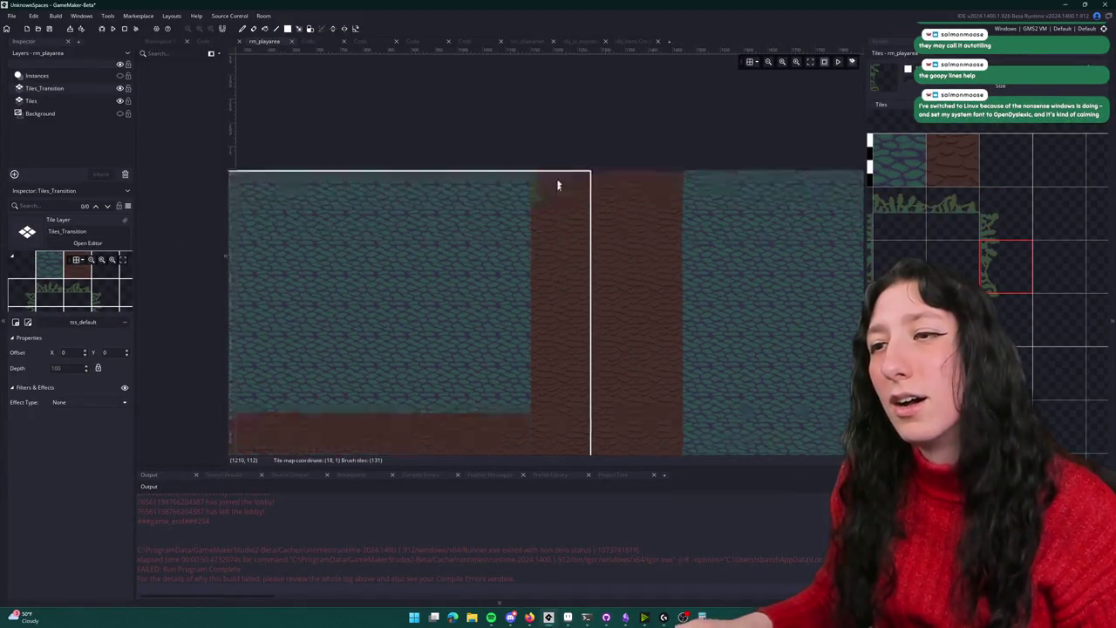
{"action": "scroll", "coordinate": [549, 131], "scroll_direction": "down", "scroll_amount": 2}
{"action": "scroll", "coordinate": [544, 270], "scroll_direction": "up", "scroll_amount": 3}
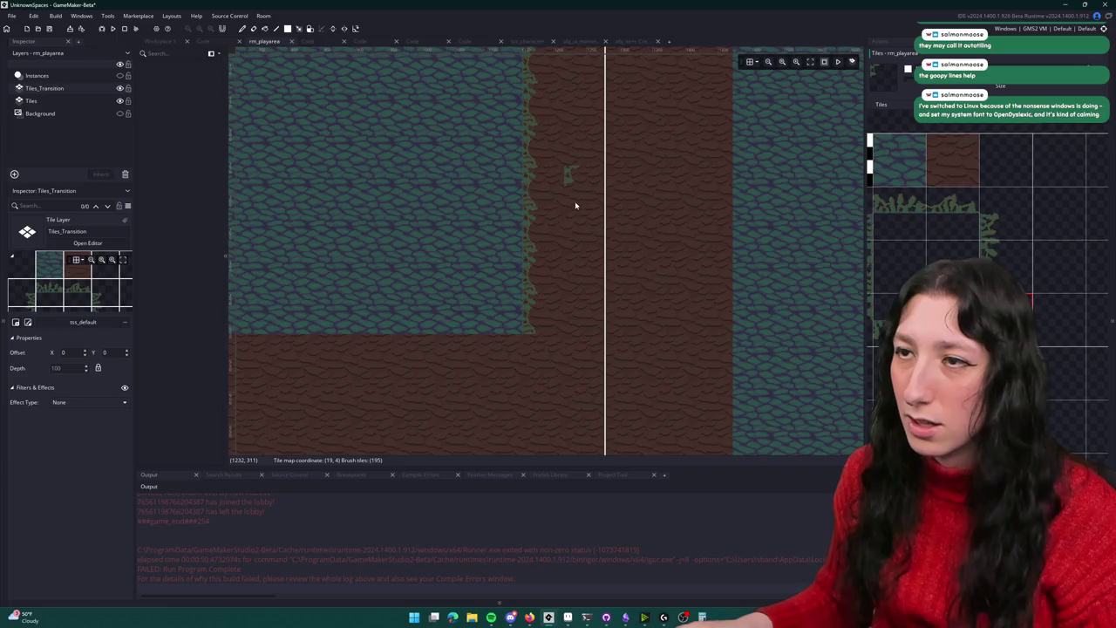
{"action": "left_click", "coordinate": [534, 327]}
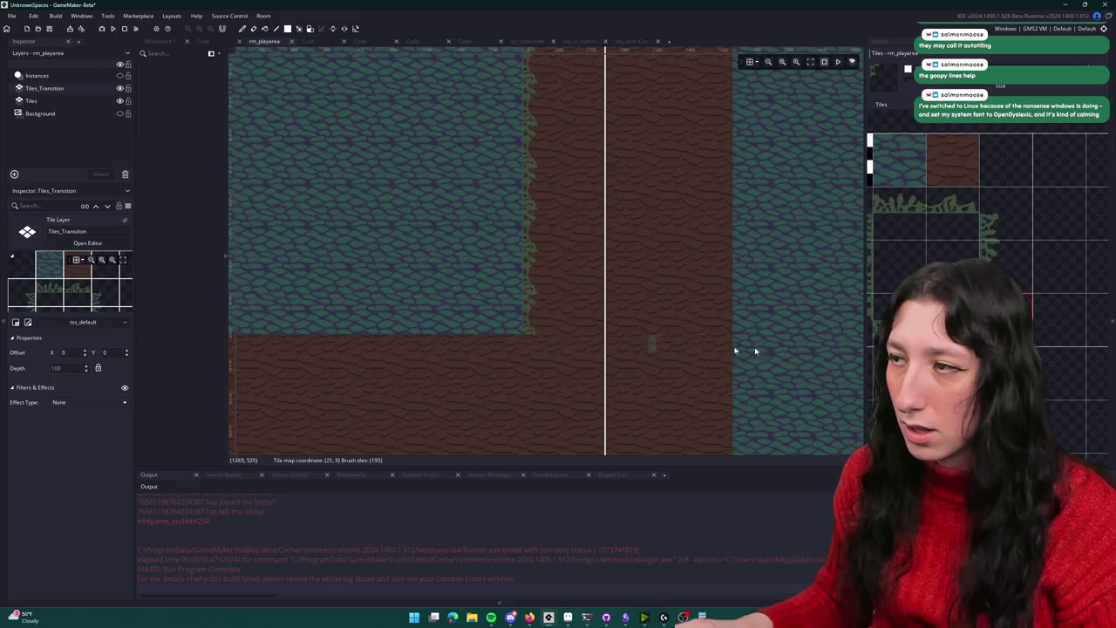
{"action": "scroll", "coordinate": [985, 261], "scroll_direction": "up", "scroll_amount": 1}
{"action": "scroll", "coordinate": [986, 261], "scroll_direction": "up", "scroll_amount": 1}
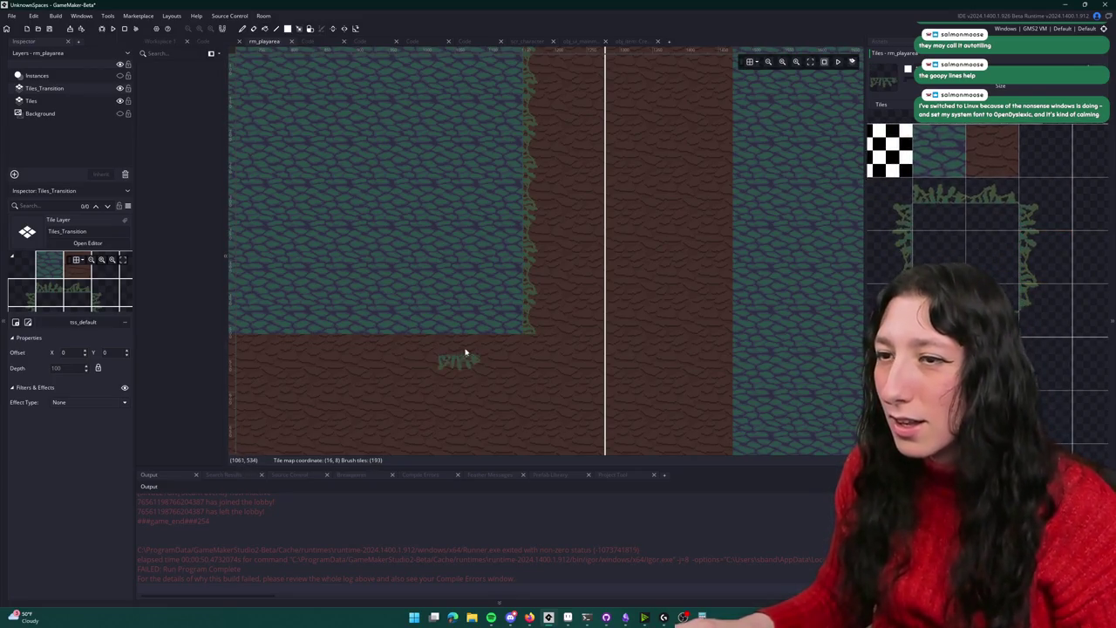
{"action": "left_click", "coordinate": [923, 208]}
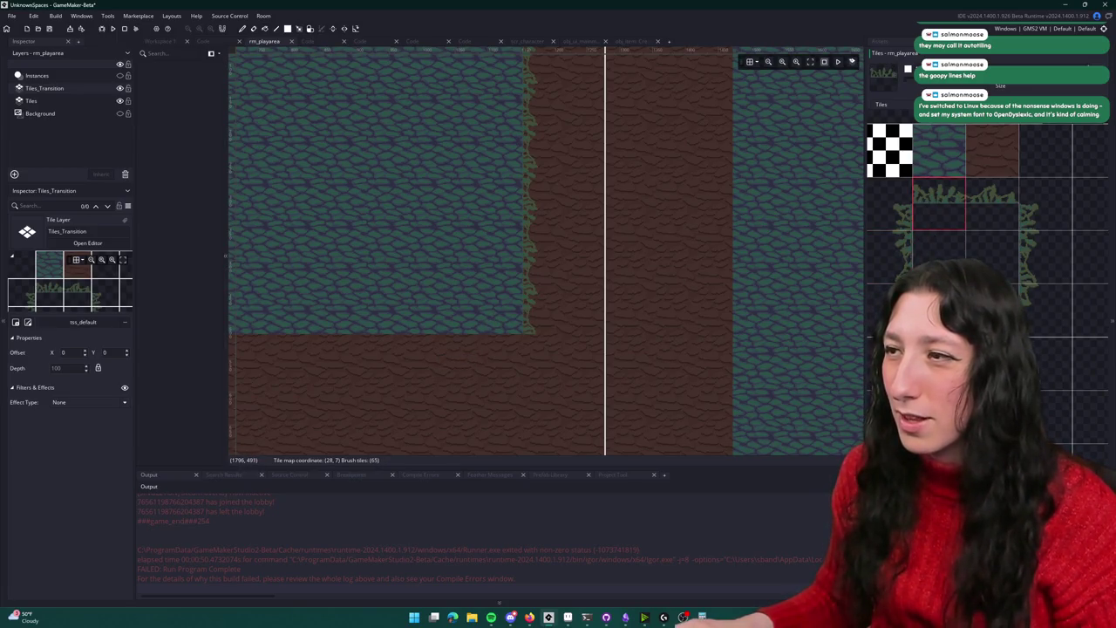
{"action": "key", "text": "alt+Tab"}
{"action": "key", "text": "alt+Tab"}
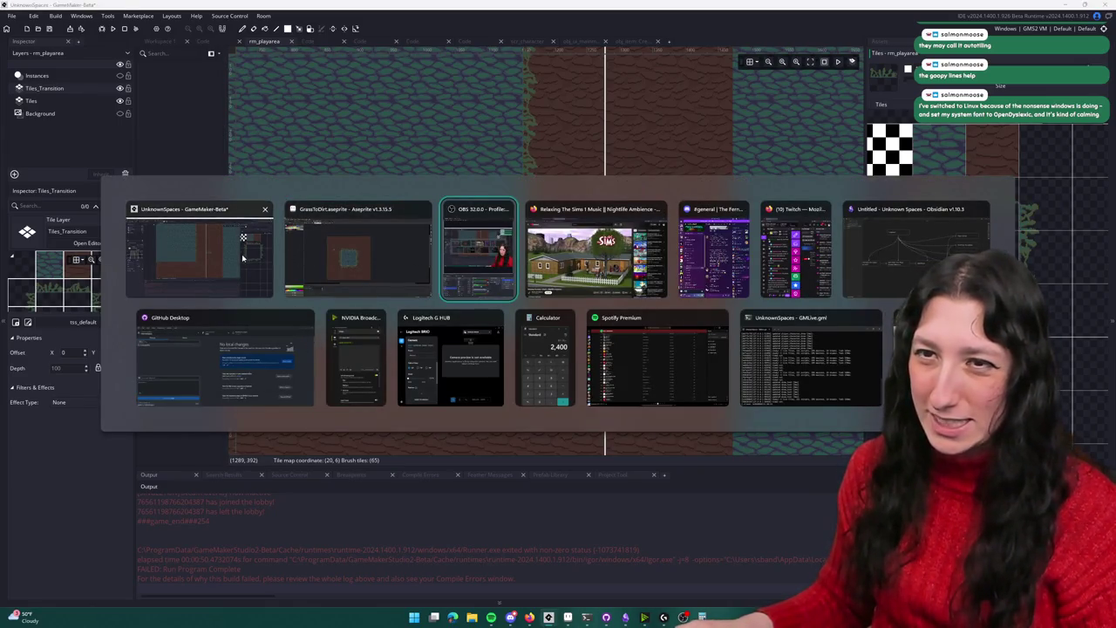
In the Tiles sheet, select the green grass tile and copy it to a new layer
{"action": "left_click", "coordinate": [319, 258]}
{"action": "left_click", "coordinate": [307, 25]}
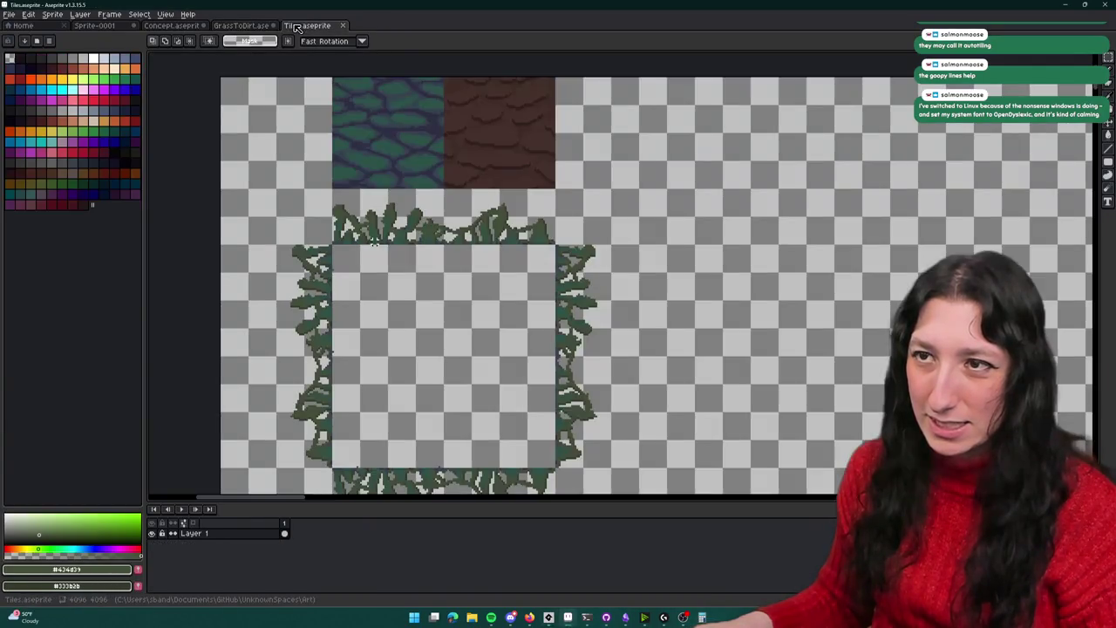
{"action": "left_click_drag", "start_coordinate": [334, 114], "coordinate": [440, 139]}
{"action": "scroll", "coordinate": [440, 139], "scroll_direction": "up", "scroll_amount": 1}
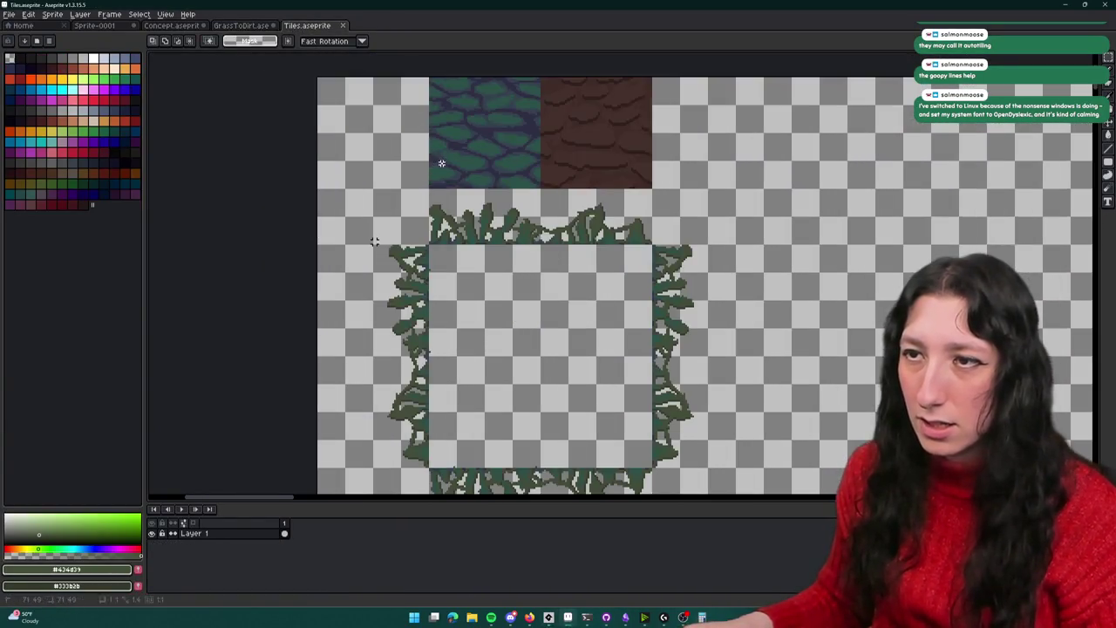
{"action": "left_click_drag", "start_coordinate": [508, 106], "coordinate": [518, 114]}
{"action": "key", "text": "ctrl+j"}
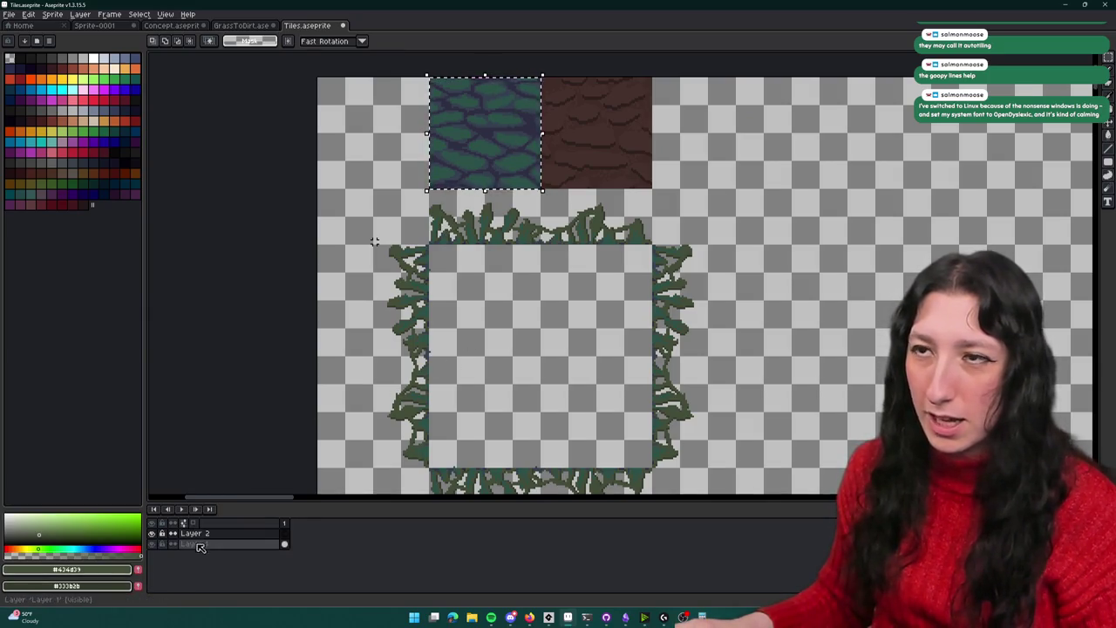
Move the grass tile copy down into the fringe frame and commit it
{"action": "left_click_drag", "start_coordinate": [194, 533], "coordinate": [199, 543]}
{"action": "left_click", "coordinate": [462, 162]}
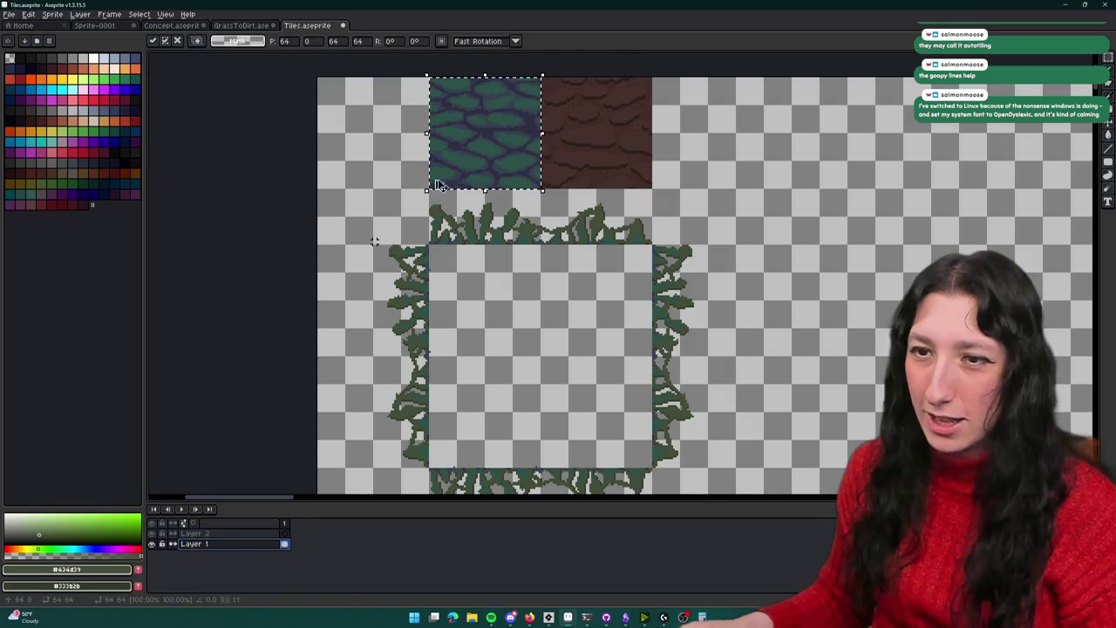
{"action": "left_click_drag", "start_coordinate": [460, 188], "coordinate": [459, 384]}
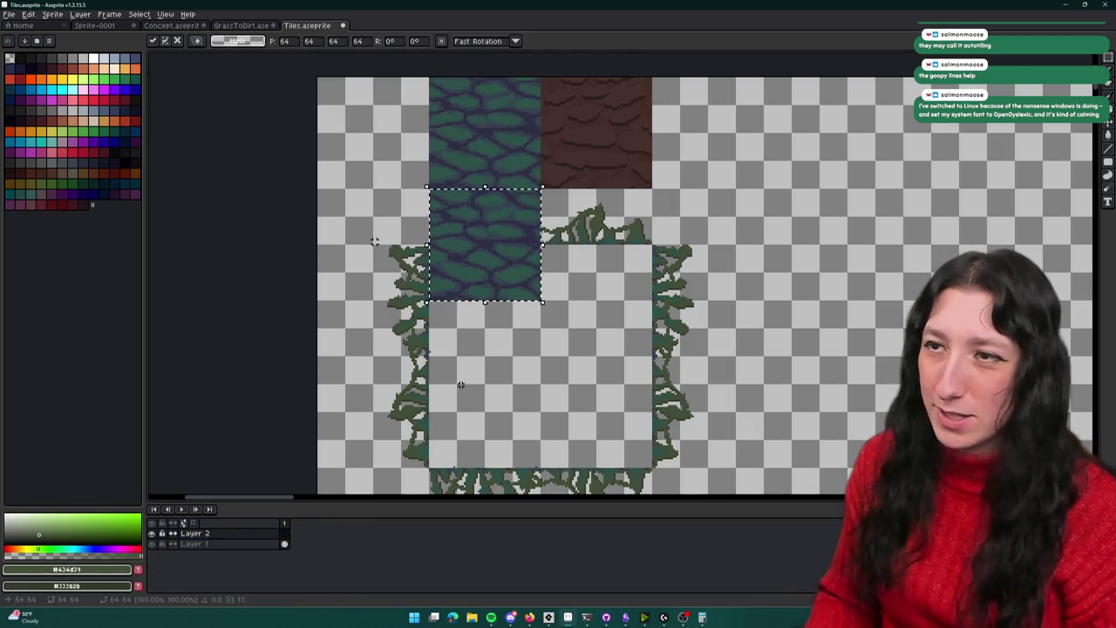
{"action": "key", "text": "Up"}
{"action": "key", "text": "Up"}
{"action": "key", "text": "Up"}
{"action": "key", "text": "Up"}
{"action": "key", "text": "Up"}
{"action": "key", "text": "Up"}
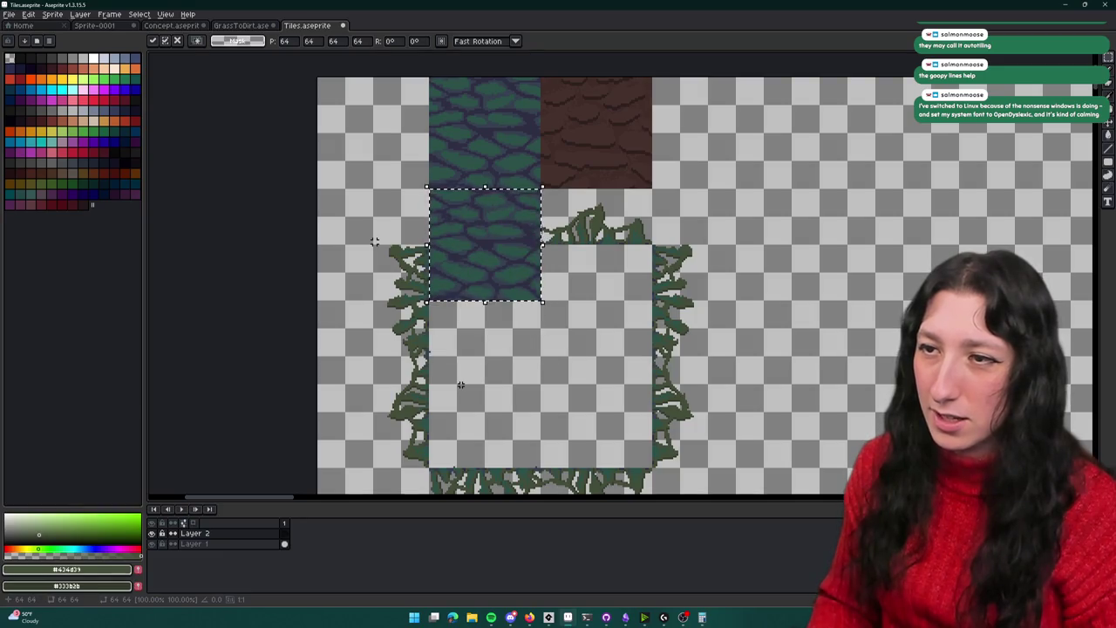
{"action": "key", "text": "Down"}
{"action": "key", "text": "Down"}
{"action": "key", "text": "Down"}
{"action": "key", "text": "Down"}
{"action": "key", "text": "Down"}
{"action": "key", "text": "Down"}
{"action": "left_click", "coordinate": [588, 327]}
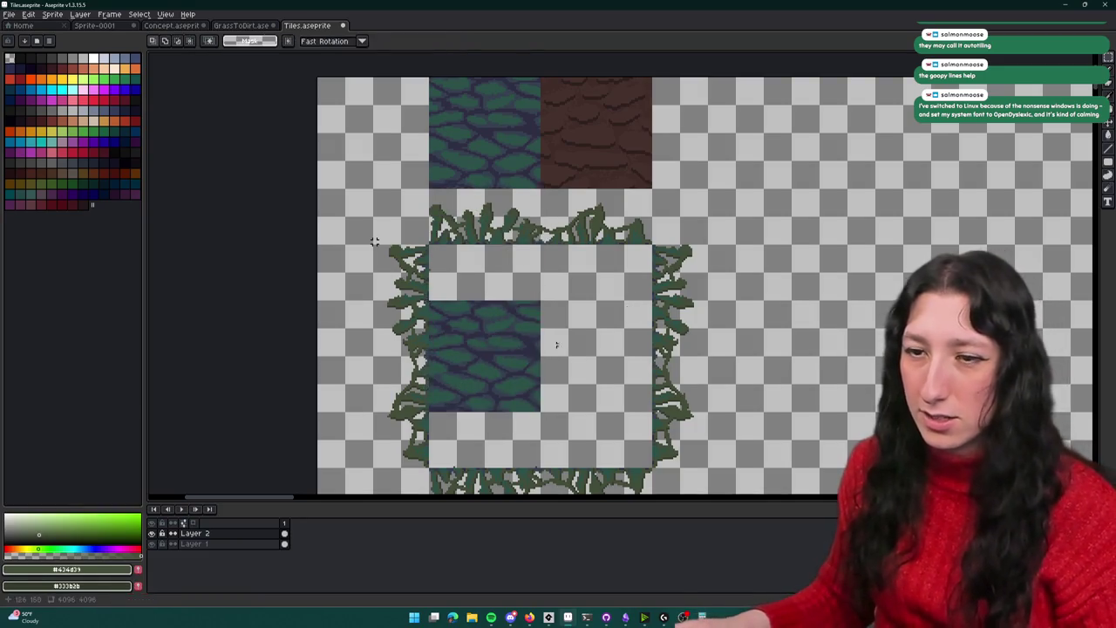
{"action": "key", "text": "Down"}
Select the leafy grass frame and nudge it down into its final position
{"action": "scroll", "coordinate": [374, 242], "scroll_direction": "down", "scroll_amount": 1}
{"action": "scroll", "coordinate": [374, 242], "scroll_direction": "up", "scroll_amount": 1}
{"action": "mouse_move", "coordinate": [404, 220]}
{"action": "left_mouse_down"}
{"action": "mouse_move", "coordinate": [518, 366]}
{"action": "mouse_move", "coordinate": [518, 390]}
{"action": "left_mouse_up"}
{"action": "left_click_drag", "start_coordinate": [397, 197], "coordinate": [444, 327]}
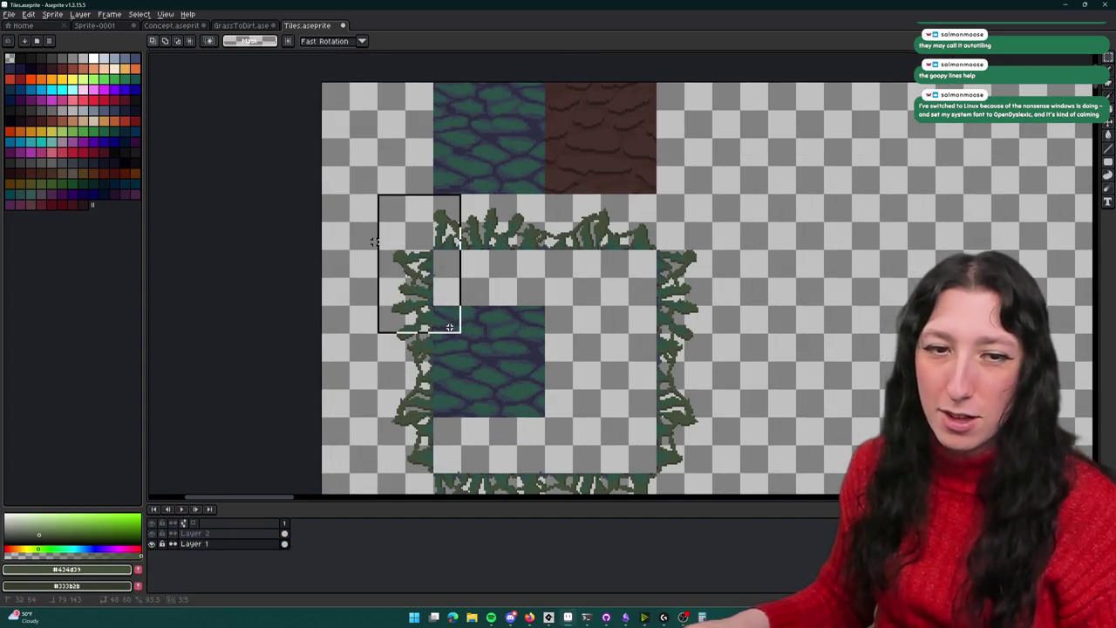
{"action": "scroll", "coordinate": [445, 327], "scroll_direction": "down", "scroll_amount": 1}
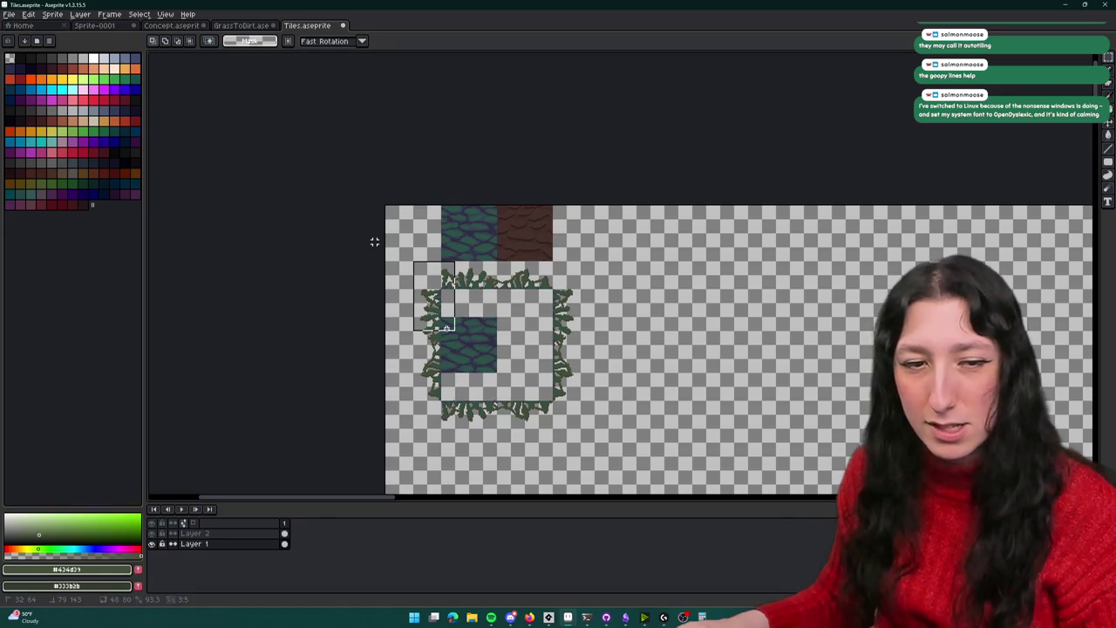
{"action": "left_click_drag", "start_coordinate": [446, 326], "coordinate": [558, 406]}
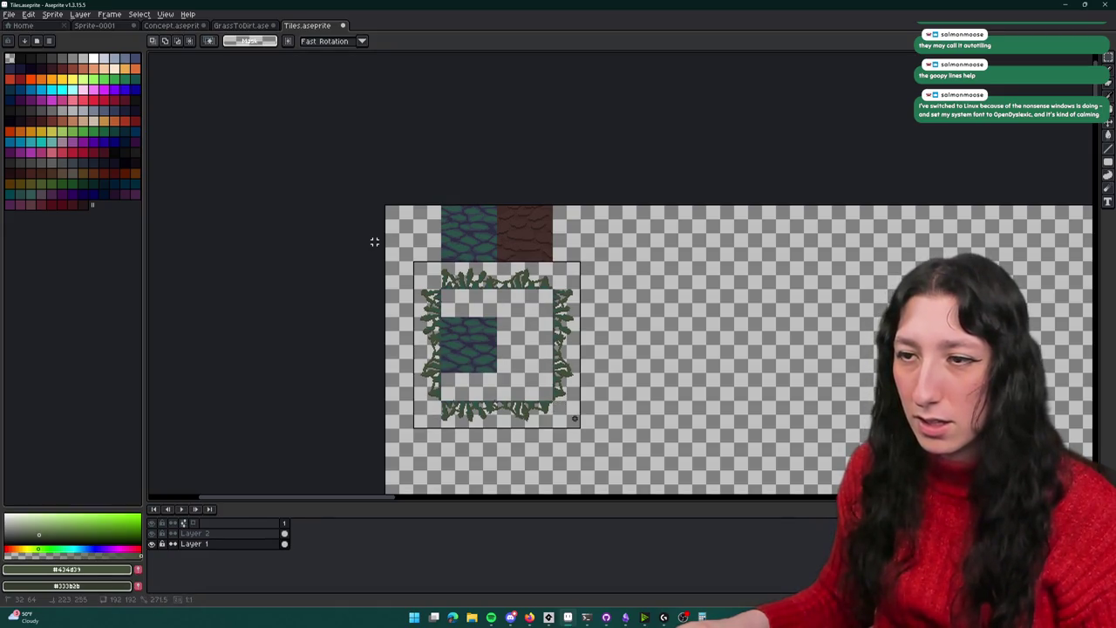
{"action": "scroll", "coordinate": [501, 380], "scroll_direction": "up", "scroll_amount": 1}
{"action": "key", "text": "shift+Down"}
{"action": "key", "text": "shift+Down"}
{"action": "key", "text": "shift+Down"}
{"action": "key", "text": "shift+Up"}
{"action": "key", "text": "shift+Up"}
{"action": "key", "text": "shift+Up"}
{"action": "key", "text": "shift+Up"}
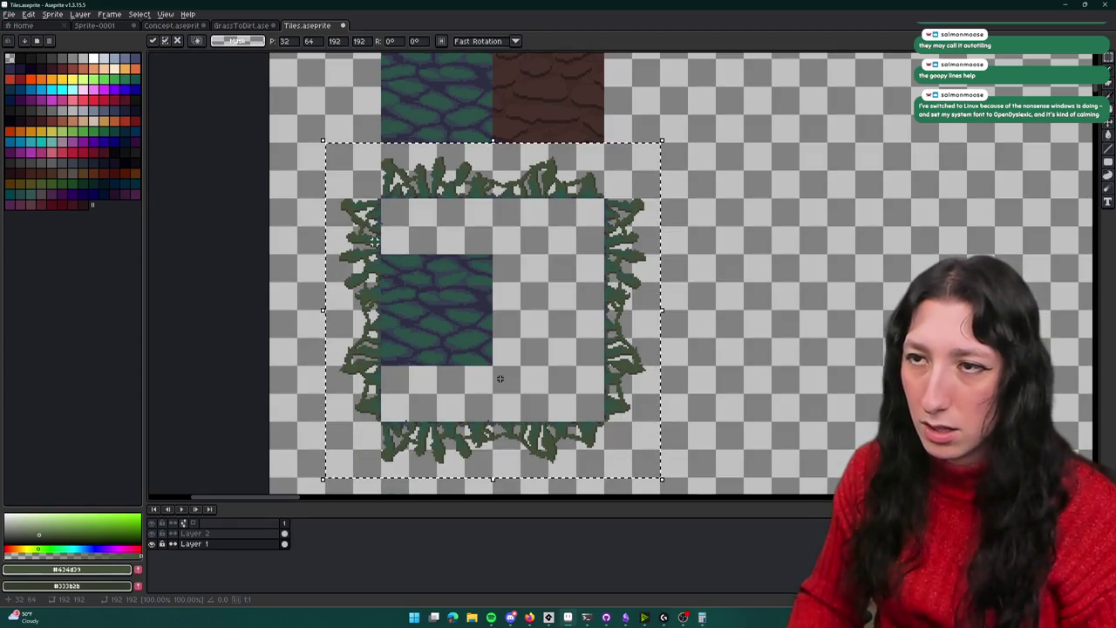
{"action": "key", "text": "shift+Down"}
{"action": "key", "text": "shift+Down"}
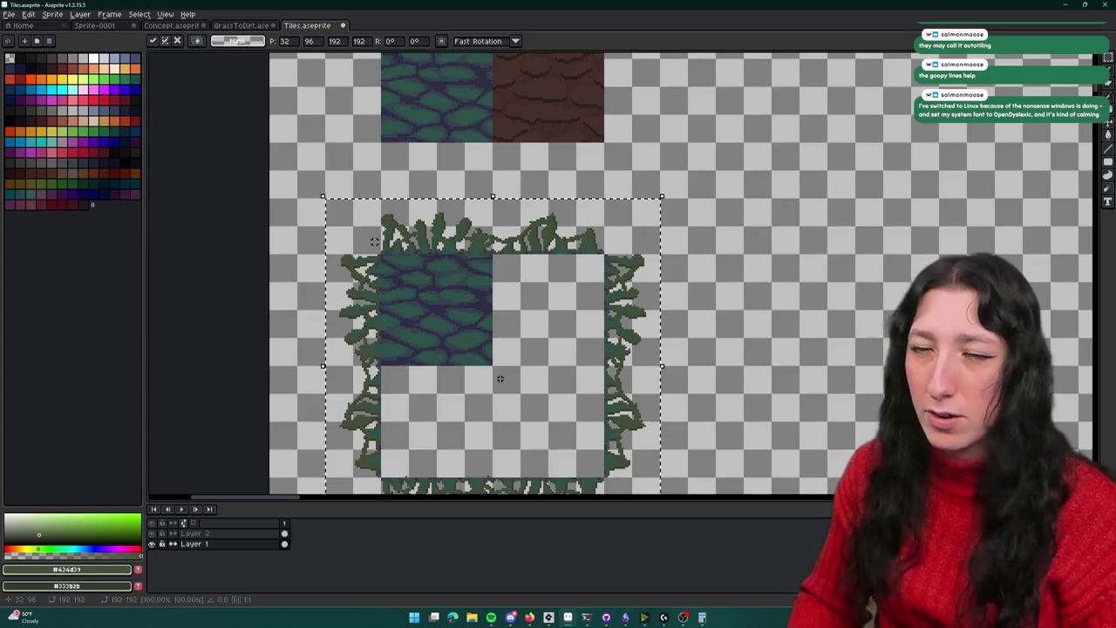
{"action": "key", "text": "ctrl+d"}
Make Layer 2 active, save Tiles.aseprite and re-export over the previous Tiles.png
{"action": "scroll", "coordinate": [774, 323], "scroll_direction": "down", "scroll_amount": 1}
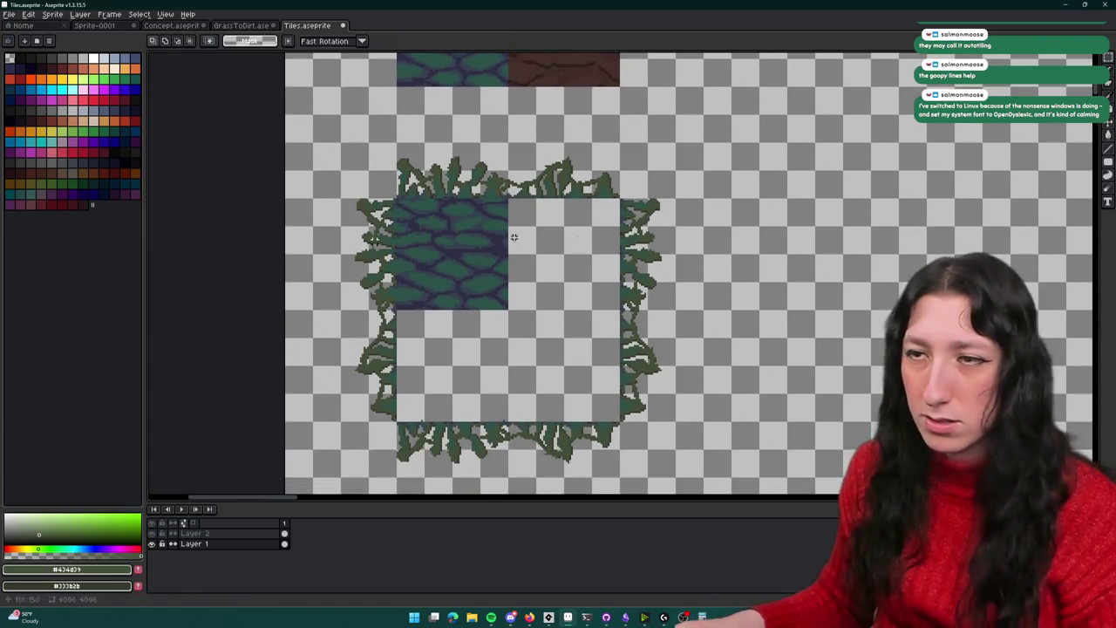
{"action": "scroll", "coordinate": [481, 189], "scroll_direction": "down", "scroll_amount": 1}
{"action": "left_click", "coordinate": [255, 533]}
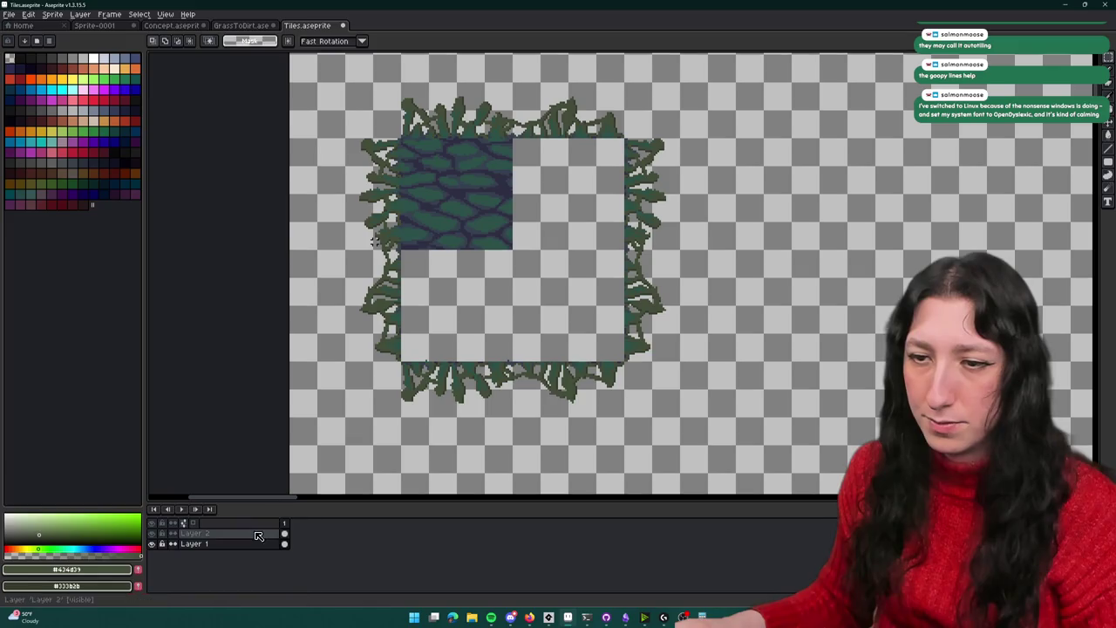
{"action": "scroll", "coordinate": [374, 241], "scroll_direction": "up", "scroll_amount": 3}
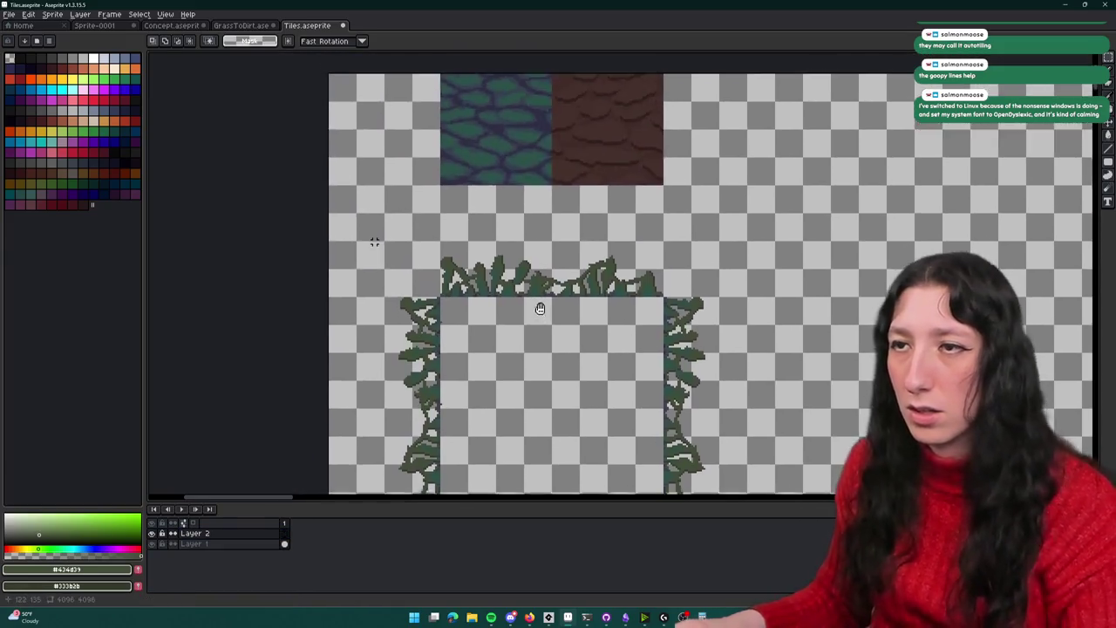
{"action": "scroll", "coordinate": [374, 241], "scroll_direction": "down", "scroll_amount": 1}
{"action": "key", "text": "ctrl+s"}
{"action": "key", "text": "ctrl+alt+shift+s"}
{"action": "key", "text": "Return"}
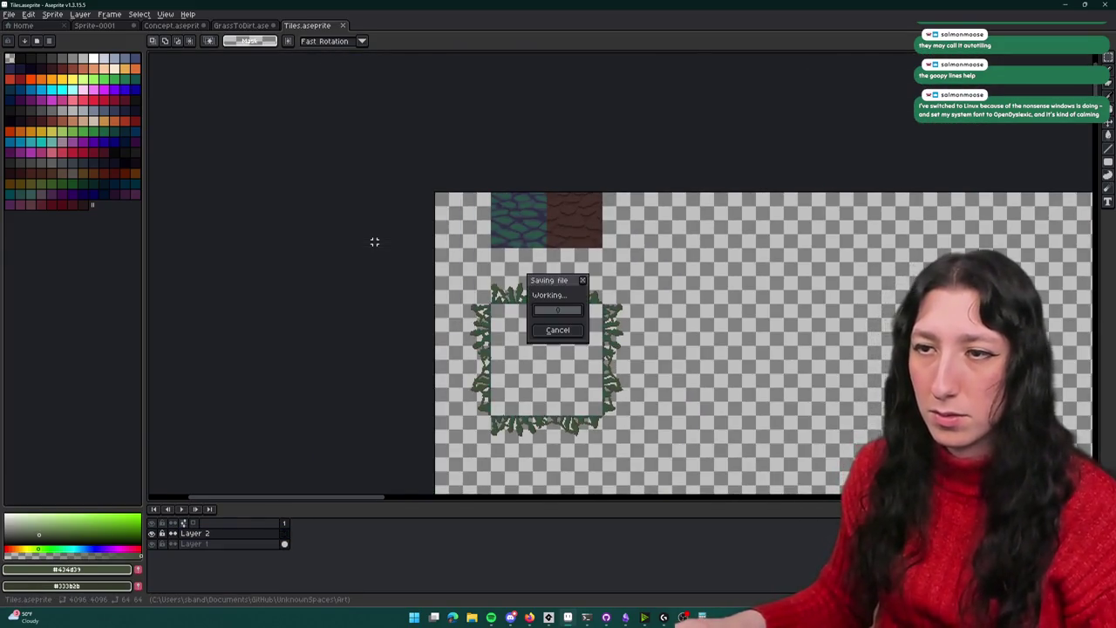
{"action": "key", "text": "Return"}
{"action": "key", "text": "alt+Tab"}
{"action": "left_click", "coordinate": [877, 42]}
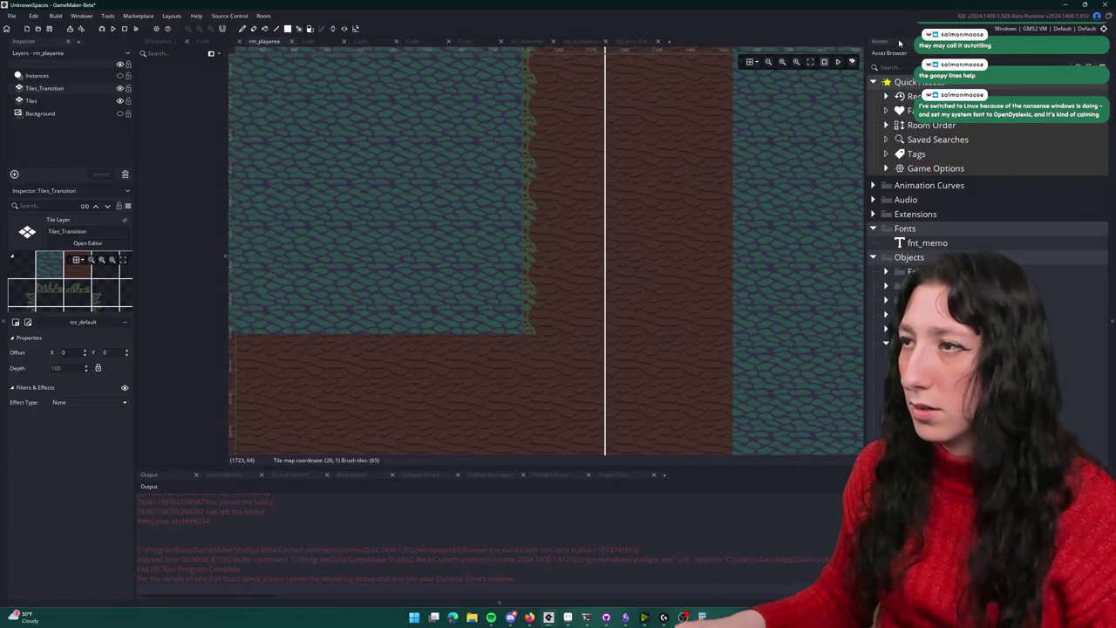
Import the updated Tiles.png into spr_ts_default, confirm replacement, and return to rm_playarea
{"action": "left_click", "coordinate": [69, 279]}
{"action": "left_click", "coordinate": [87, 242]}
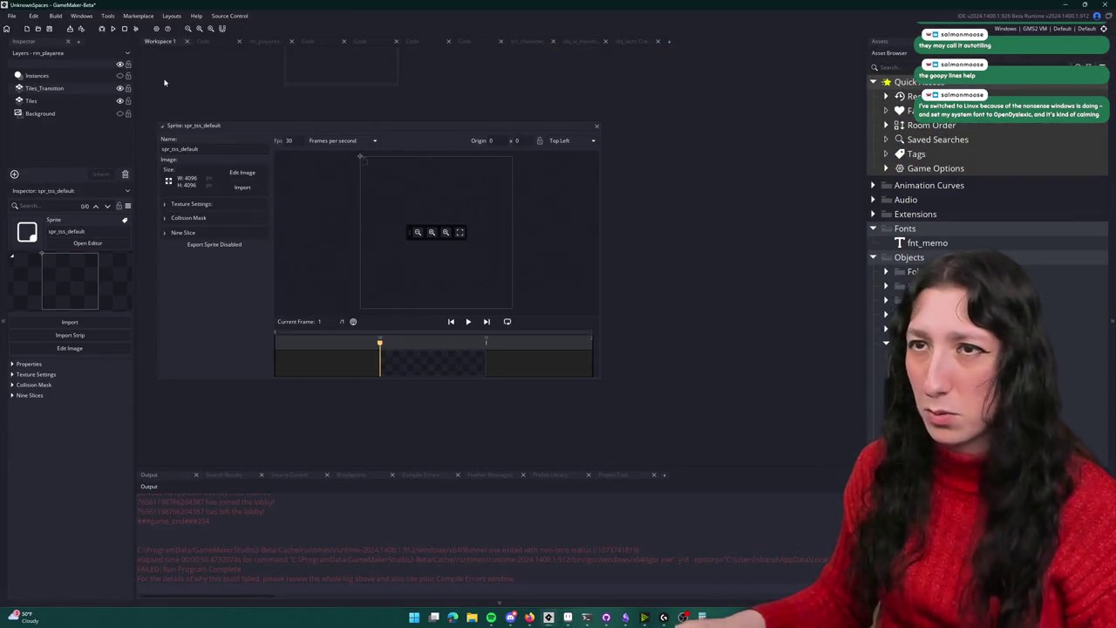
{"action": "left_click", "coordinate": [242, 186]}
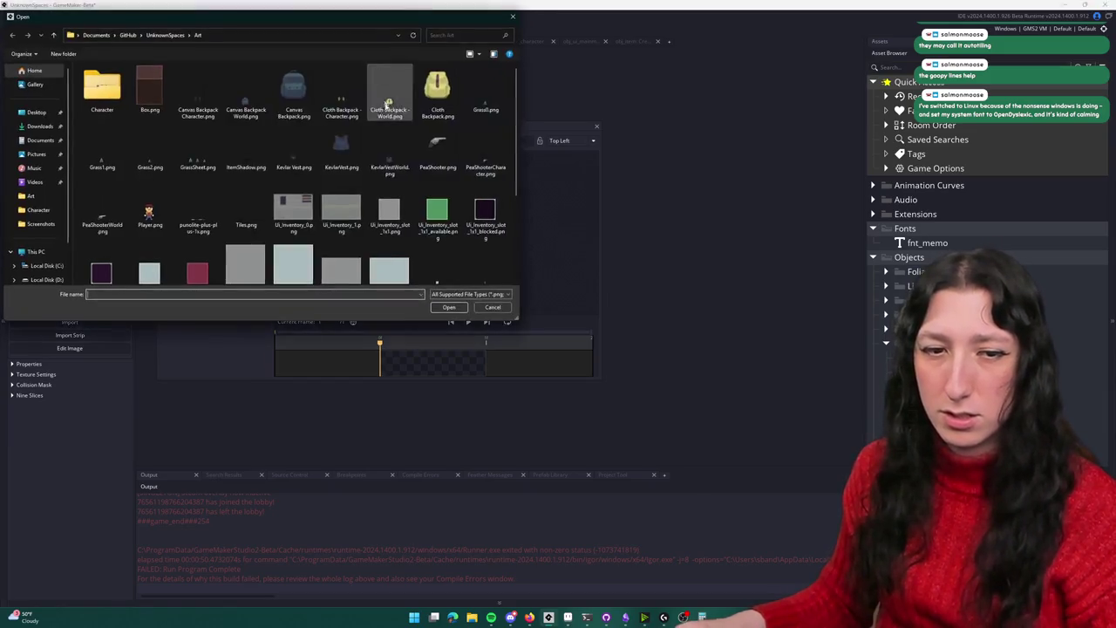
{"action": "scroll", "coordinate": [194, 251], "scroll_direction": "down", "scroll_amount": 2}
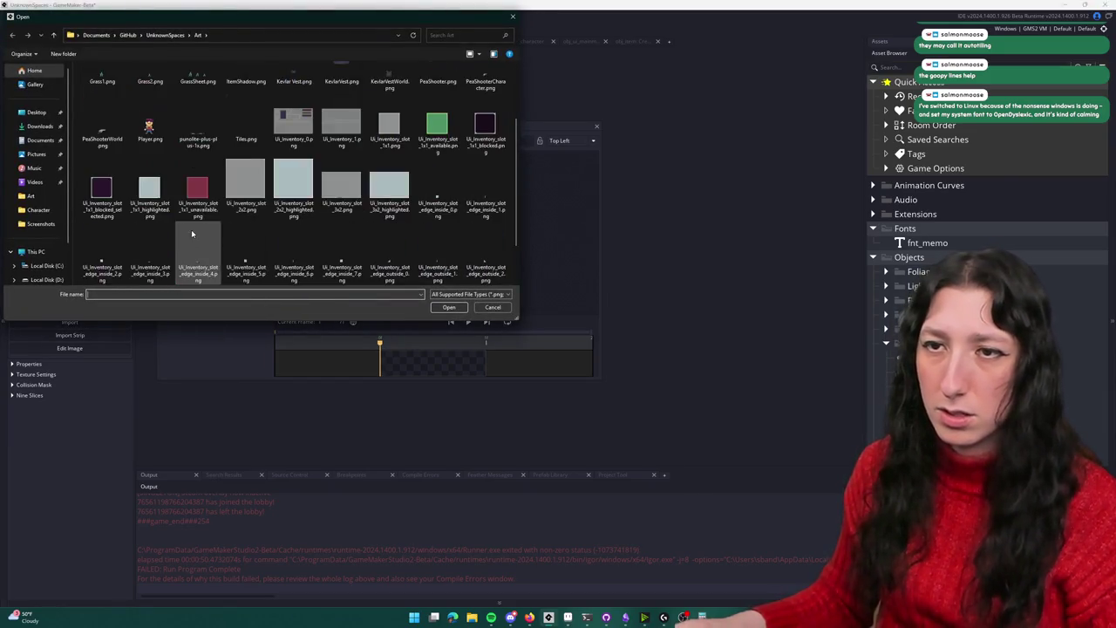
{"action": "scroll", "coordinate": [279, 245], "scroll_direction": "up", "scroll_amount": 2}
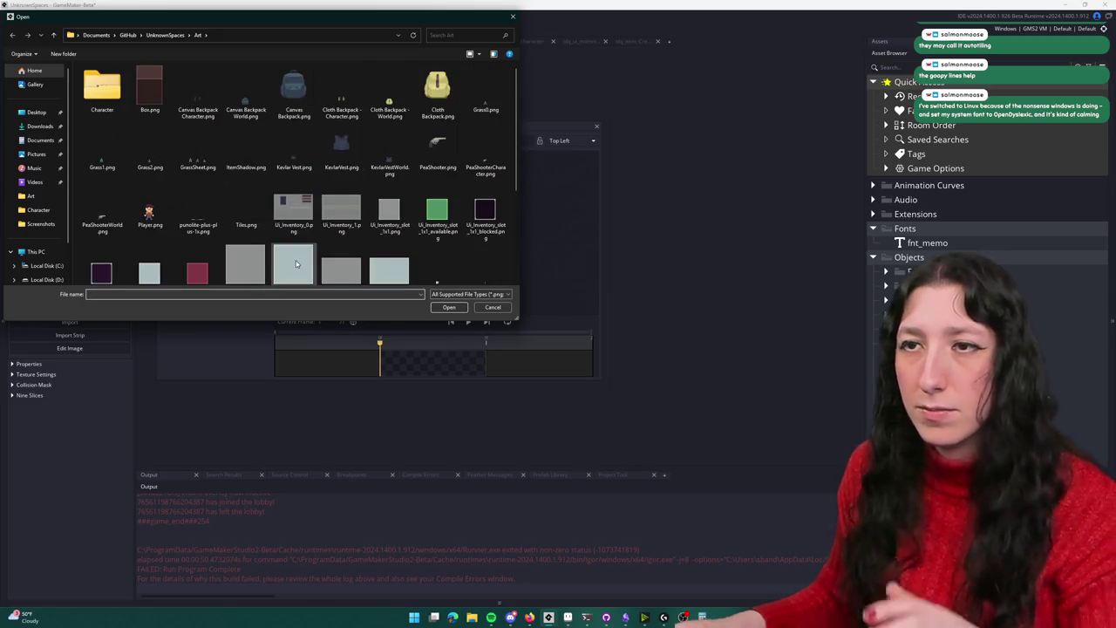
{"action": "double_click", "coordinate": [248, 214]}
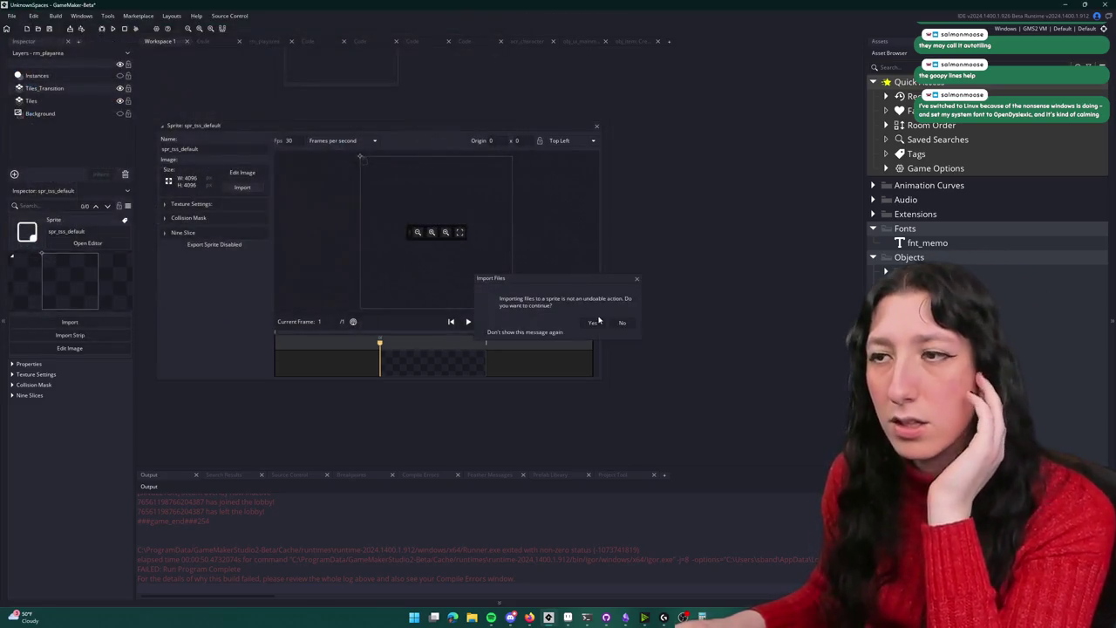
{"action": "left_click", "coordinate": [591, 322]}
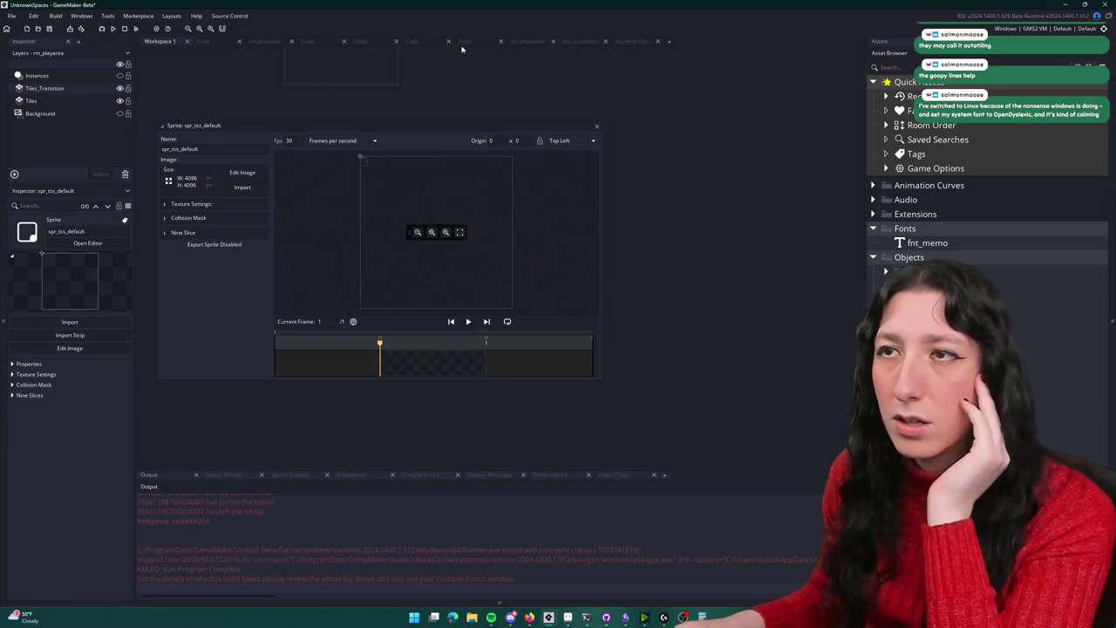
{"action": "left_click", "coordinate": [261, 39]}
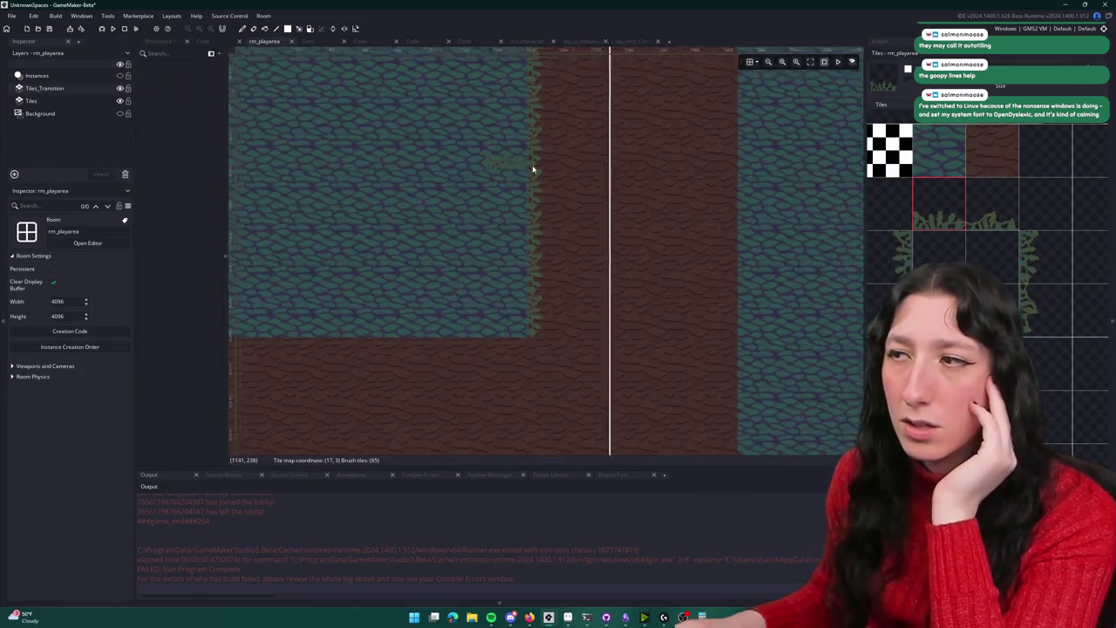
Paint the two-tile grass edge along the grass-dirt border in rm_playarea
{"action": "left_click", "coordinate": [1044, 315]}
{"action": "left_click_drag", "start_coordinate": [939, 361], "coordinate": [991, 362]}
{"action": "scroll", "coordinate": [448, 374], "scroll_direction": "down", "scroll_amount": 2}
{"action": "scroll", "coordinate": [446, 379], "scroll_direction": "down", "scroll_amount": 2}
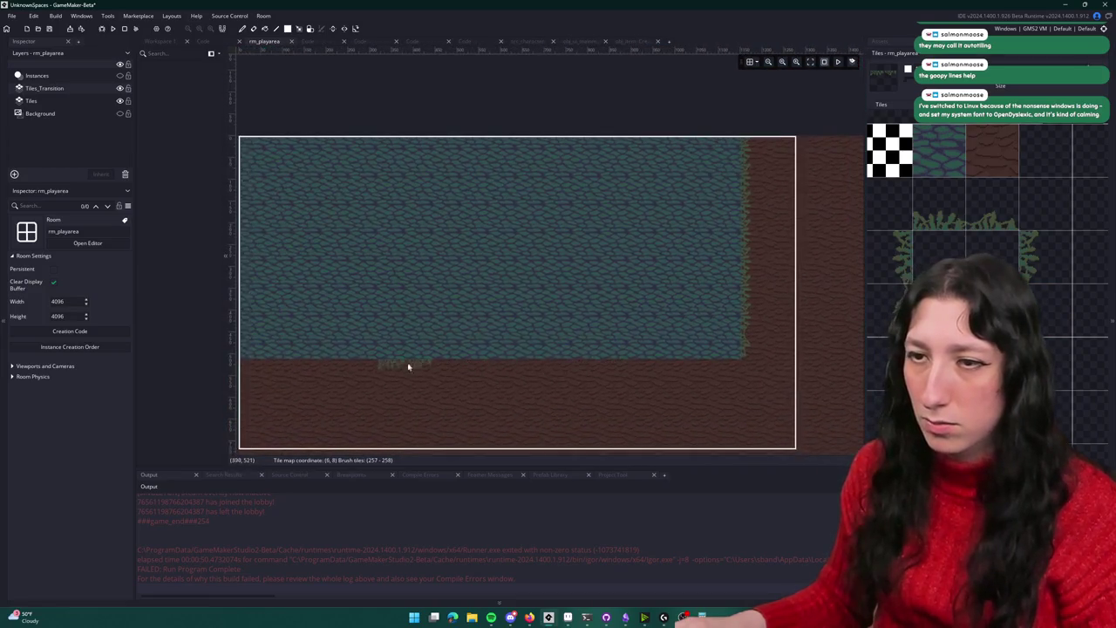
{"action": "left_click_drag", "start_coordinate": [377, 375], "coordinate": [669, 384]}
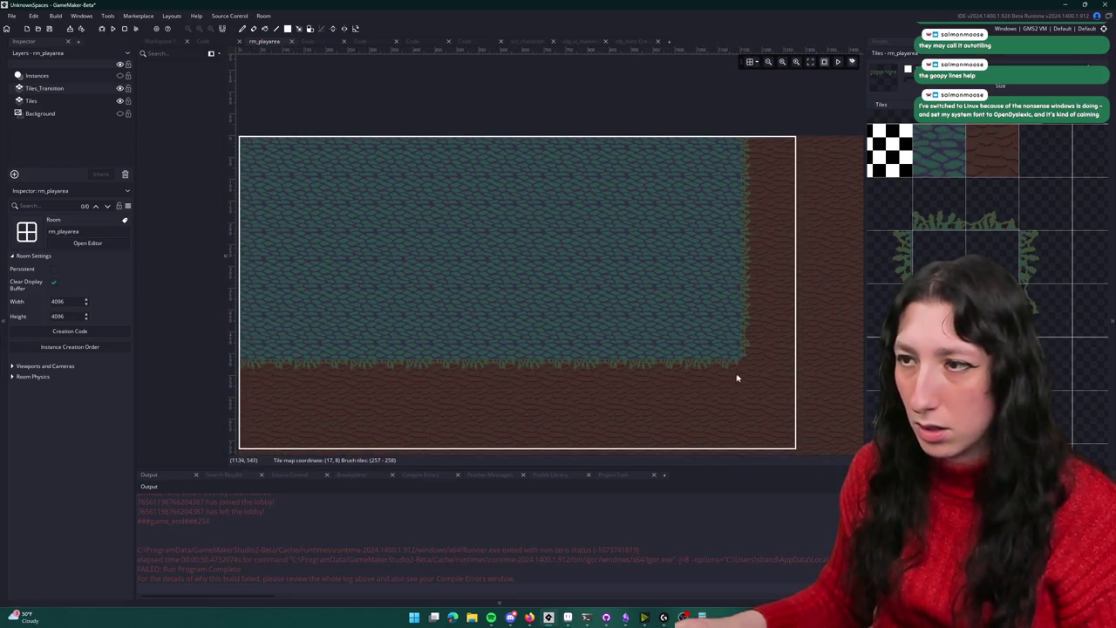
Pan and zoom around the room to inspect the grass edges along the dirt path
{"action": "left_click_drag", "start_coordinate": [740, 378], "coordinate": [381, 311]}
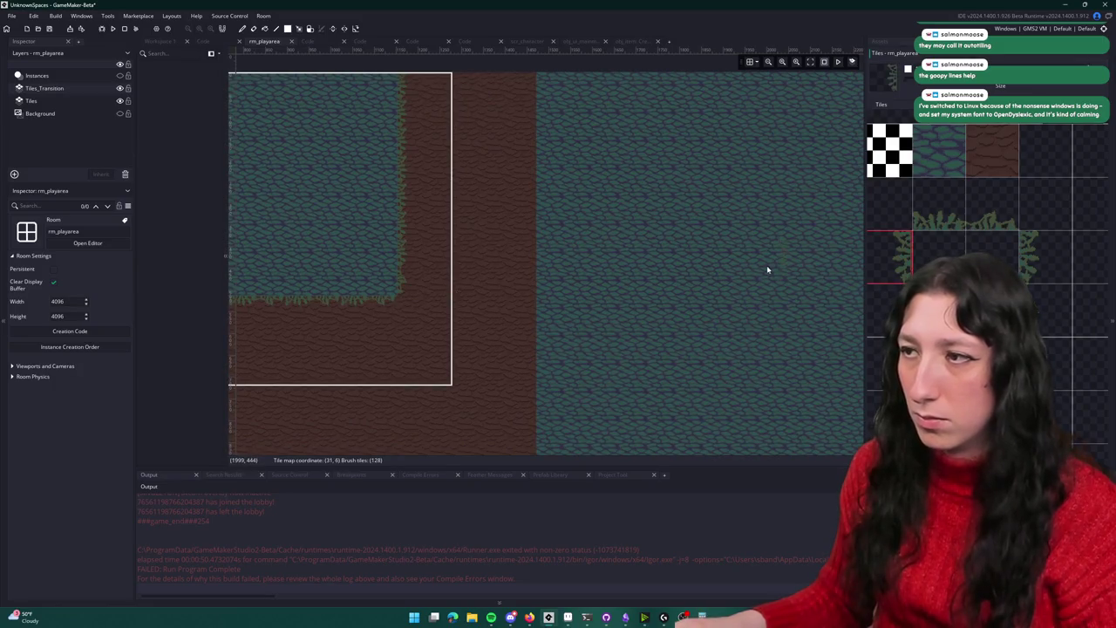
{"action": "scroll", "coordinate": [768, 269], "scroll_direction": "down", "scroll_amount": 1}
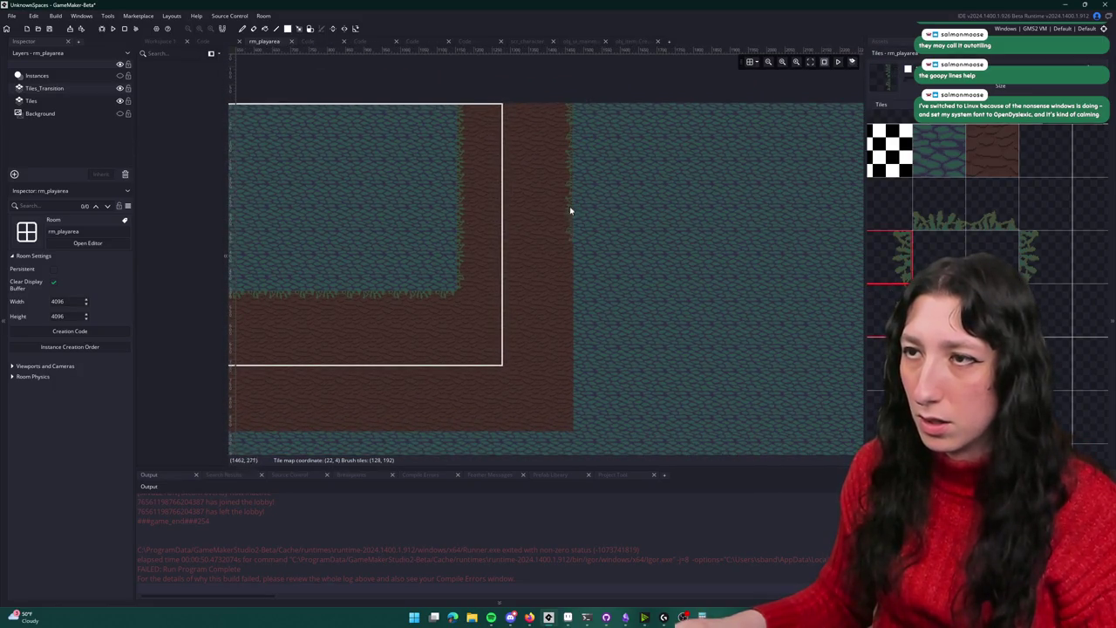
{"action": "left_click_drag", "start_coordinate": [560, 398], "coordinate": [636, 245]}
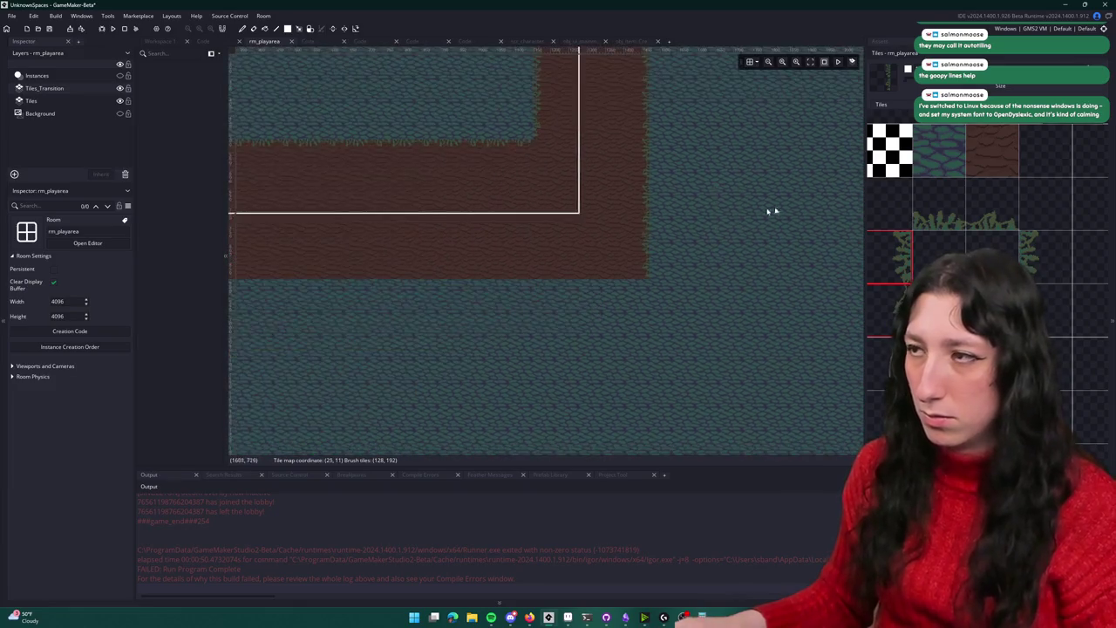
{"action": "scroll", "coordinate": [543, 246], "scroll_direction": "up", "scroll_amount": 2}
{"action": "scroll", "coordinate": [540, 248], "scroll_direction": "down", "scroll_amount": 1}
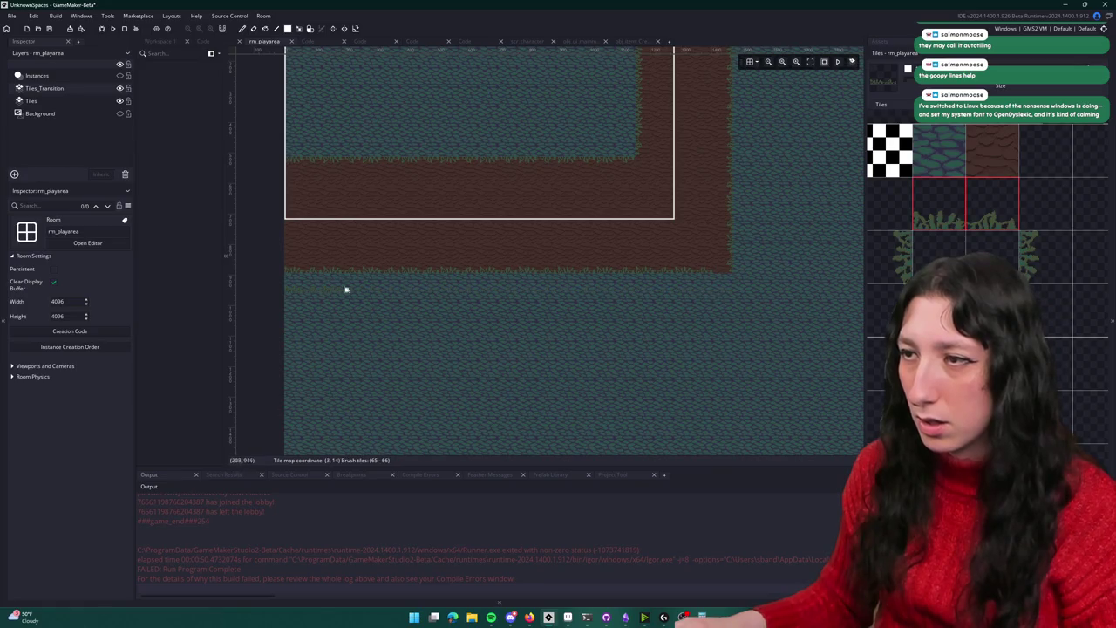
{"action": "scroll", "coordinate": [676, 304], "scroll_direction": "up", "scroll_amount": 1}
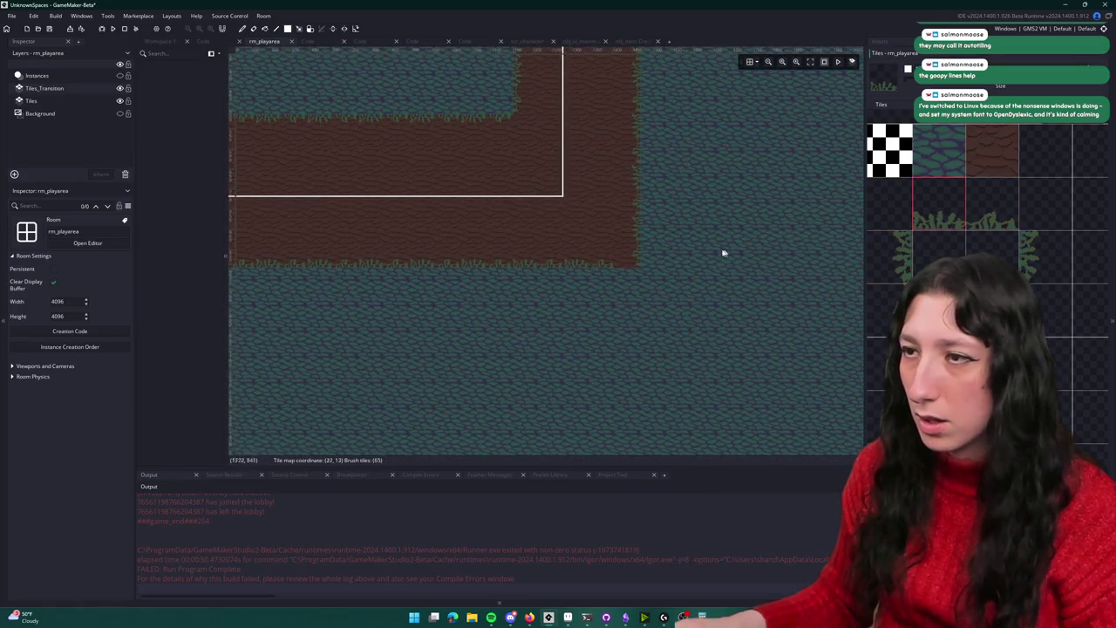
{"action": "scroll", "coordinate": [738, 251], "scroll_direction": "down", "scroll_amount": 1}
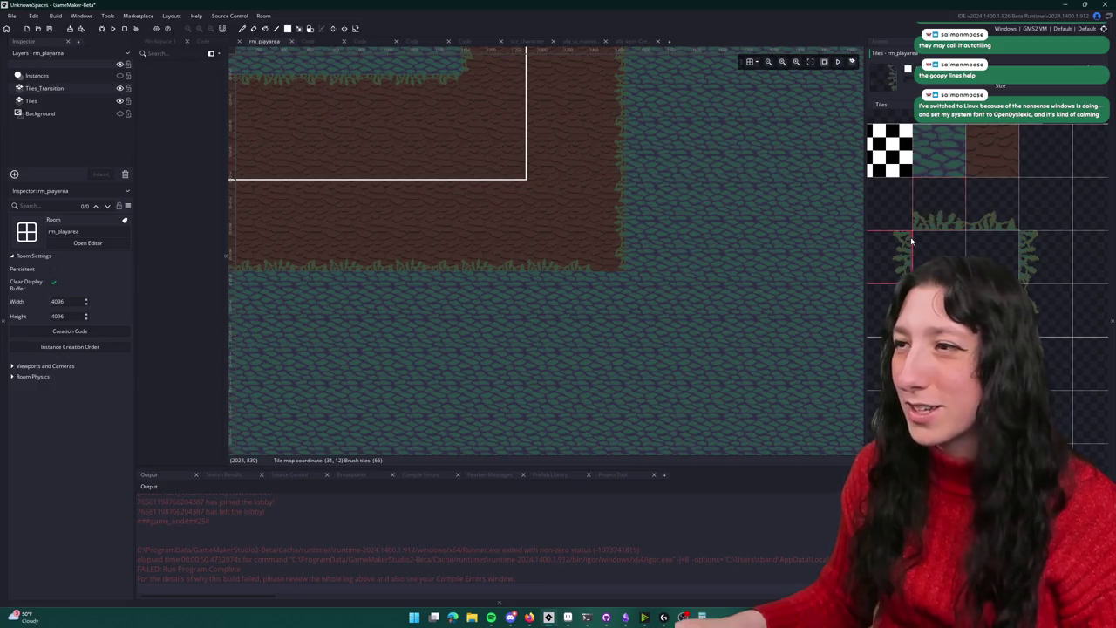
{"action": "scroll", "coordinate": [680, 253], "scroll_direction": "down", "scroll_amount": 2}
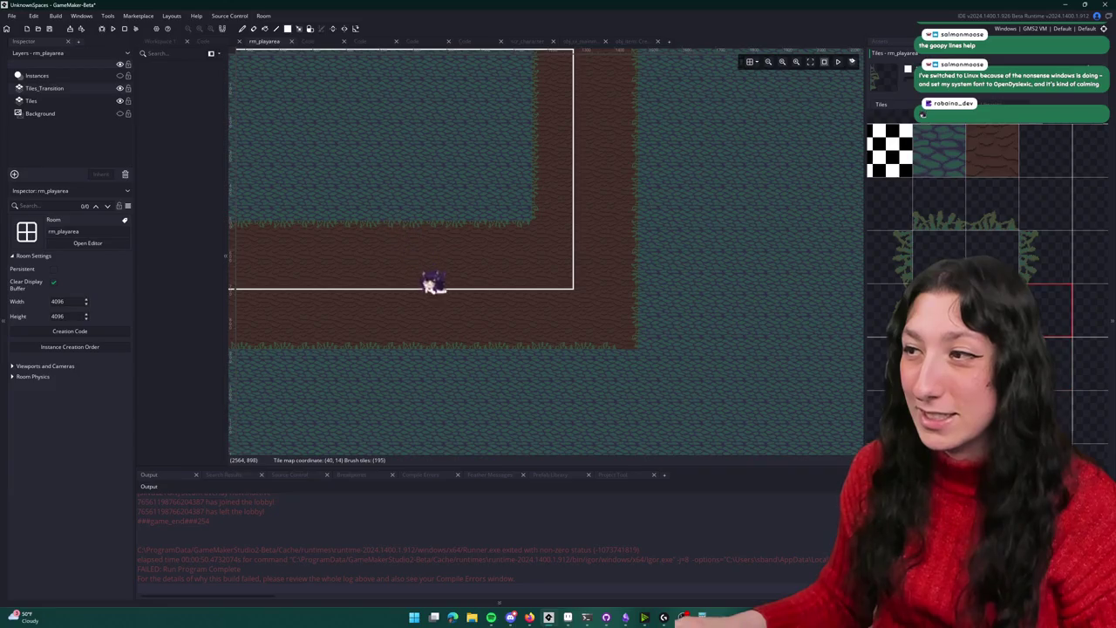
{"action": "scroll", "coordinate": [646, 436], "scroll_direction": "up", "scroll_amount": 1}
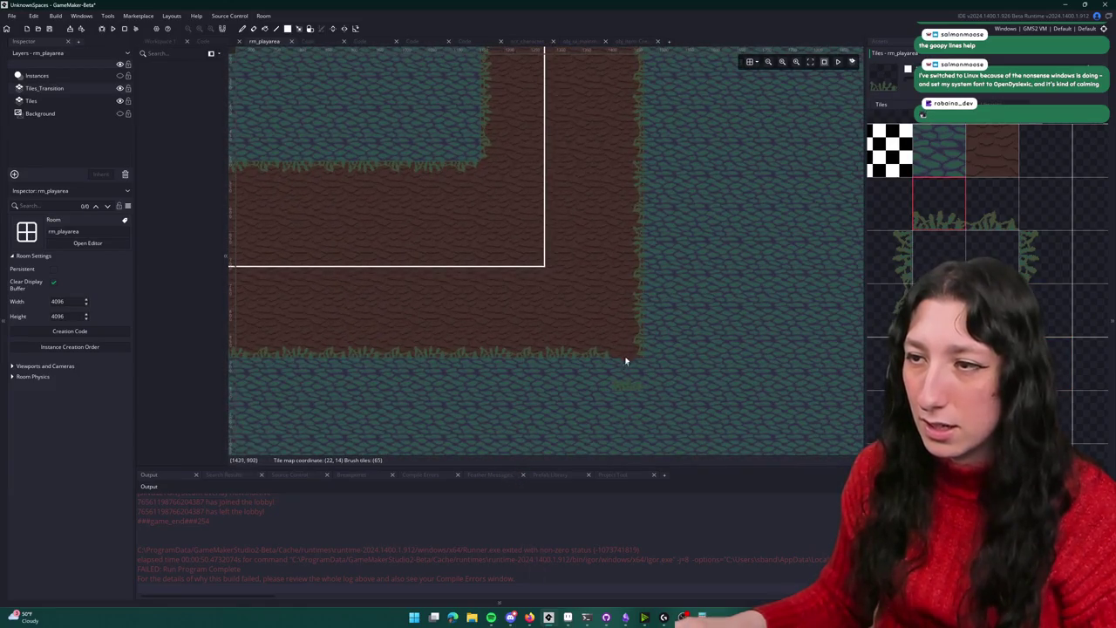
{"action": "scroll", "coordinate": [716, 340], "scroll_direction": "down", "scroll_amount": 1}
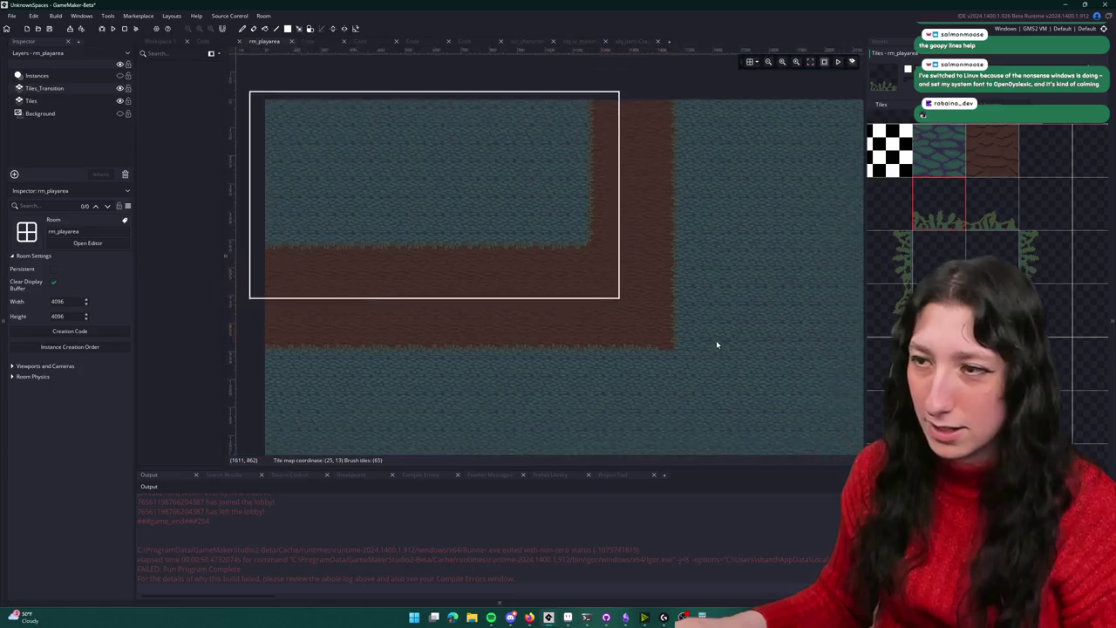
{"action": "scroll", "coordinate": [634, 374], "scroll_direction": "up", "scroll_amount": 1}
{"action": "scroll", "coordinate": [634, 374], "scroll_direction": "up", "scroll_amount": 1}
{"action": "scroll", "coordinate": [633, 374], "scroll_direction": "up", "scroll_amount": 1}
{"action": "scroll", "coordinate": [633, 374], "scroll_direction": "down", "scroll_amount": 1}
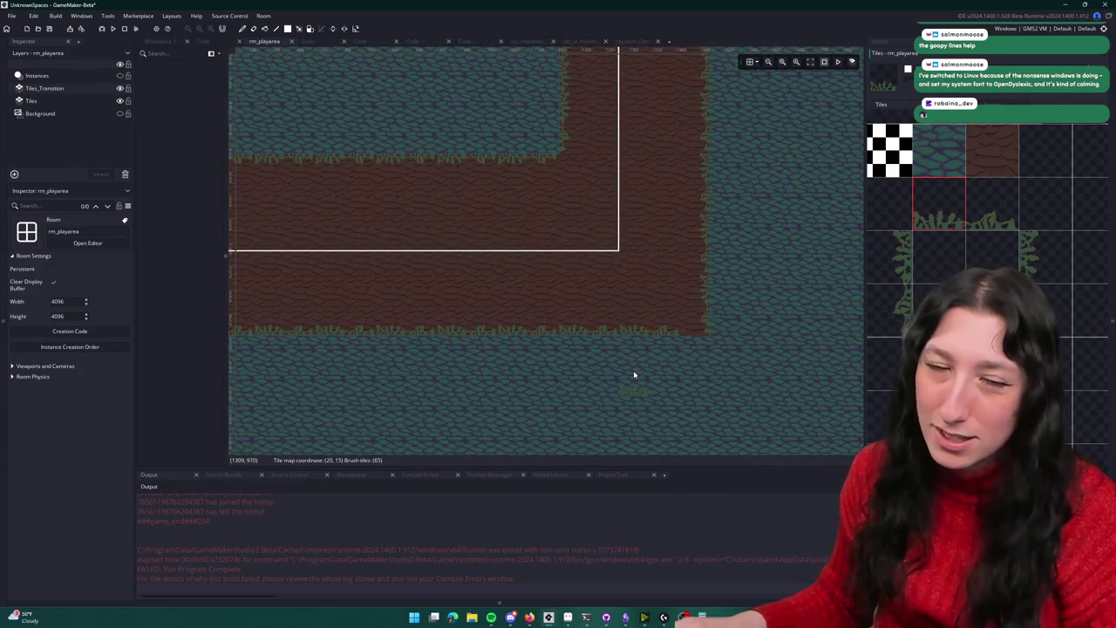
In Aseprite, marquee-select the top-left leafy fringe tile in the Tiles sheet
{"action": "key", "text": "alt+Tab"}
{"action": "key", "text": "m"}
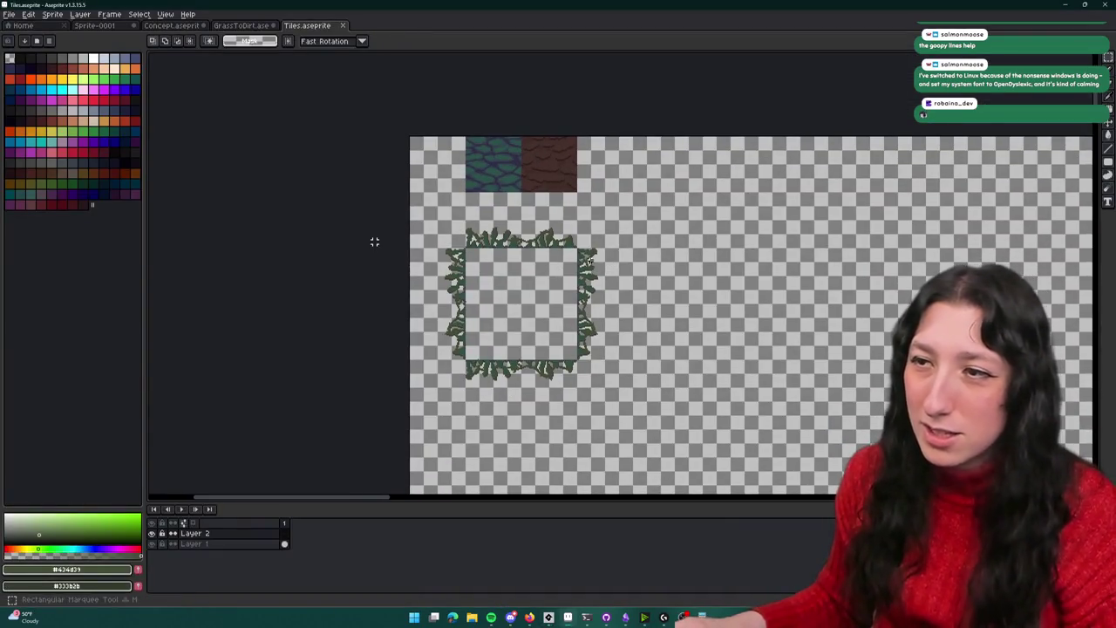
{"action": "scroll", "coordinate": [374, 241], "scroll_direction": "up", "scroll_amount": 1}
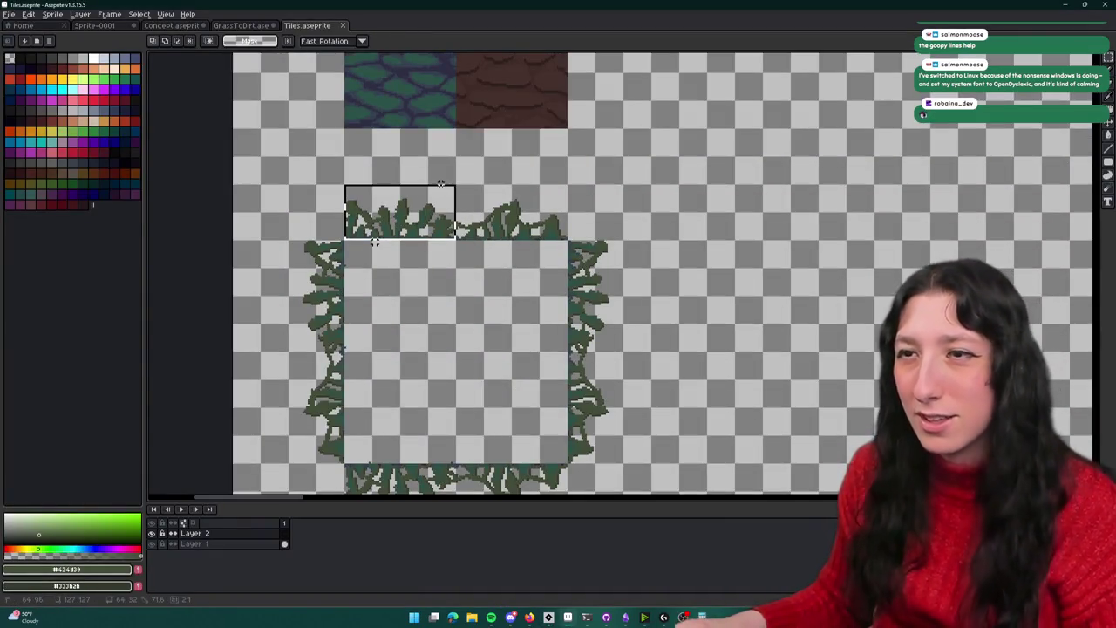
{"action": "left_click_drag", "start_coordinate": [374, 241], "coordinate": [453, 157]}
{"action": "left_click_drag", "start_coordinate": [431, 265], "coordinate": [426, 297]}
{"action": "key", "text": "ctrl+z"}
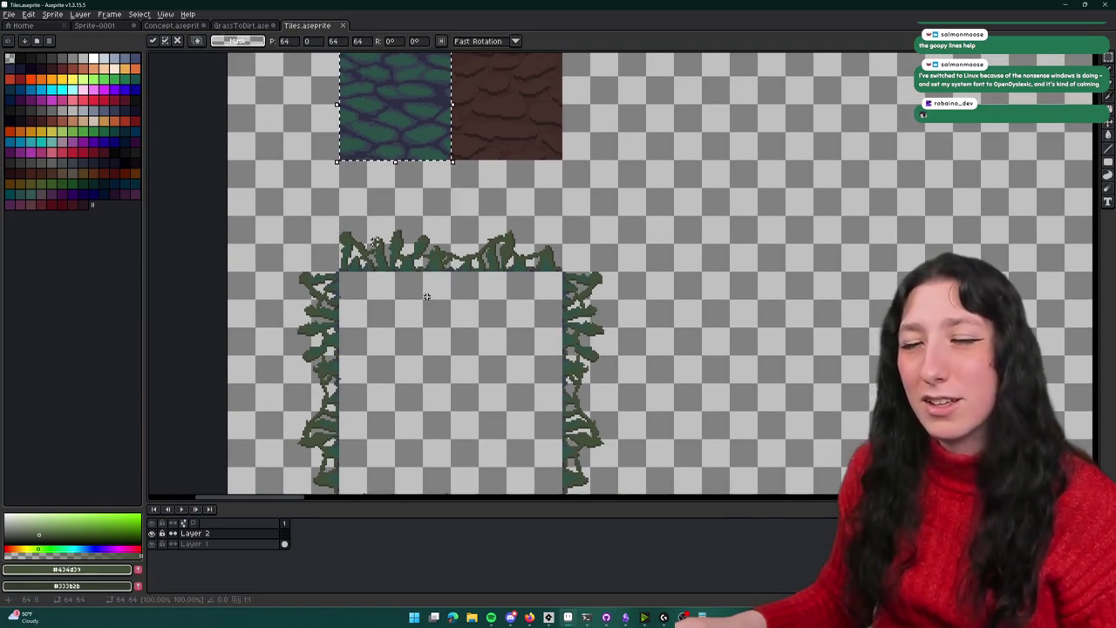
{"action": "key", "text": "ctrl+y"}
{"action": "scroll", "coordinate": [427, 241], "scroll_direction": "up", "scroll_amount": 2}
{"action": "scroll", "coordinate": [427, 242], "scroll_direction": "up", "scroll_amount": 1}
{"action": "scroll", "coordinate": [427, 241], "scroll_direction": "down", "scroll_amount": 1}
Zoom around the GameMaker room again to recheck the grass-dirt edges before returning to Aseprite
{"action": "key", "text": "alt+Tab"}
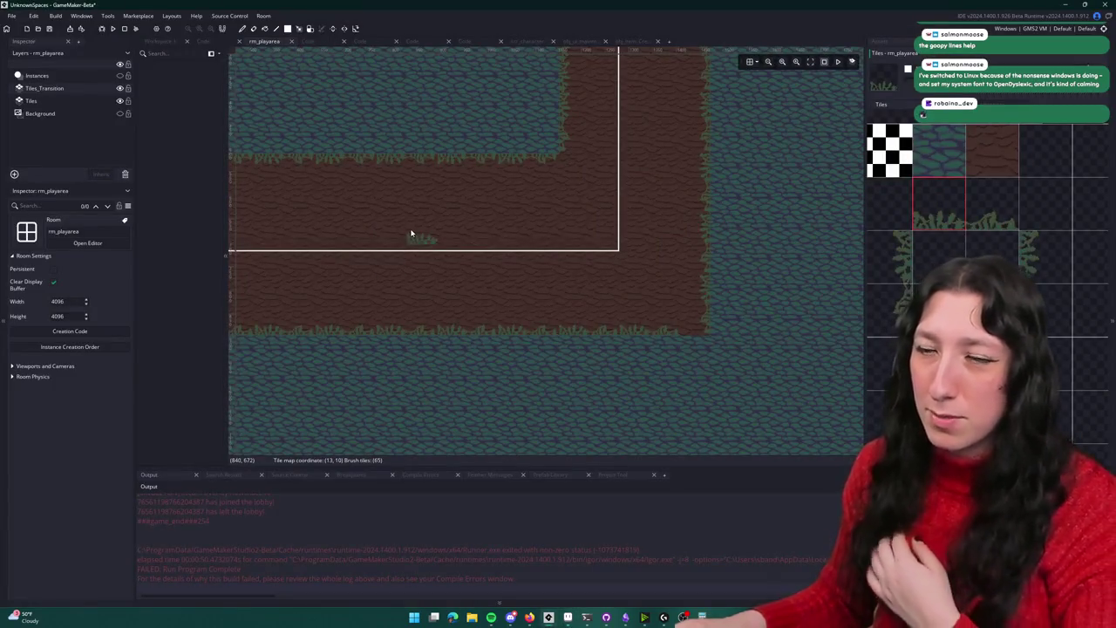
{"action": "scroll", "coordinate": [540, 261], "scroll_direction": "up", "scroll_amount": 1}
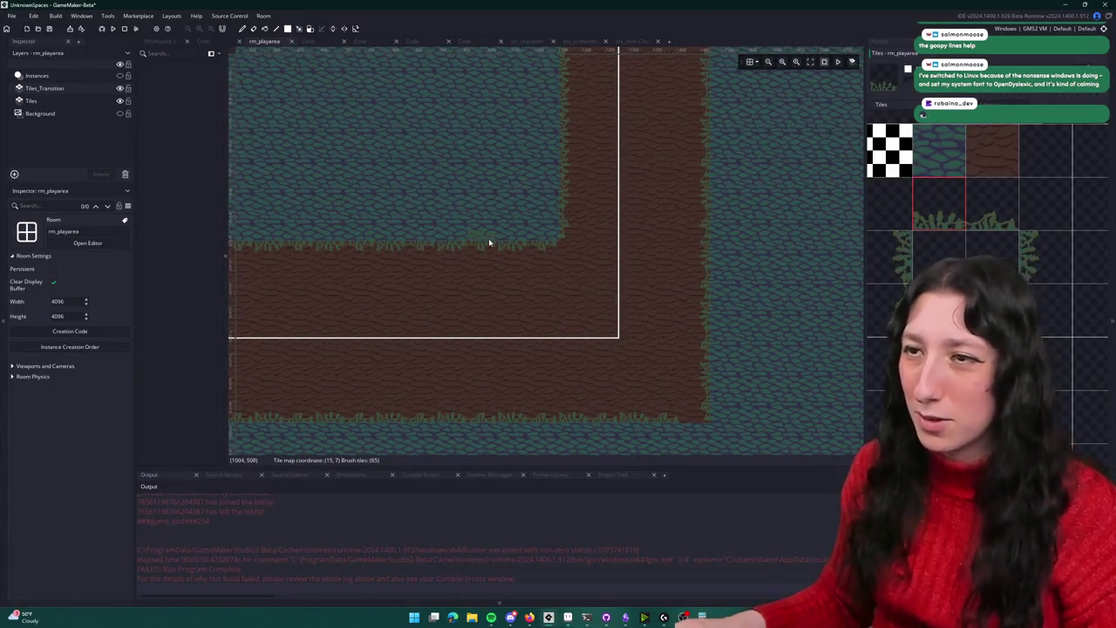
{"action": "scroll", "coordinate": [489, 241], "scroll_direction": "up", "scroll_amount": 2}
{"action": "scroll", "coordinate": [493, 279], "scroll_direction": "up", "scroll_amount": 2}
{"action": "scroll", "coordinate": [529, 268], "scroll_direction": "up", "scroll_amount": 2}
{"action": "scroll", "coordinate": [535, 413], "scroll_direction": "down", "scroll_amount": 2}
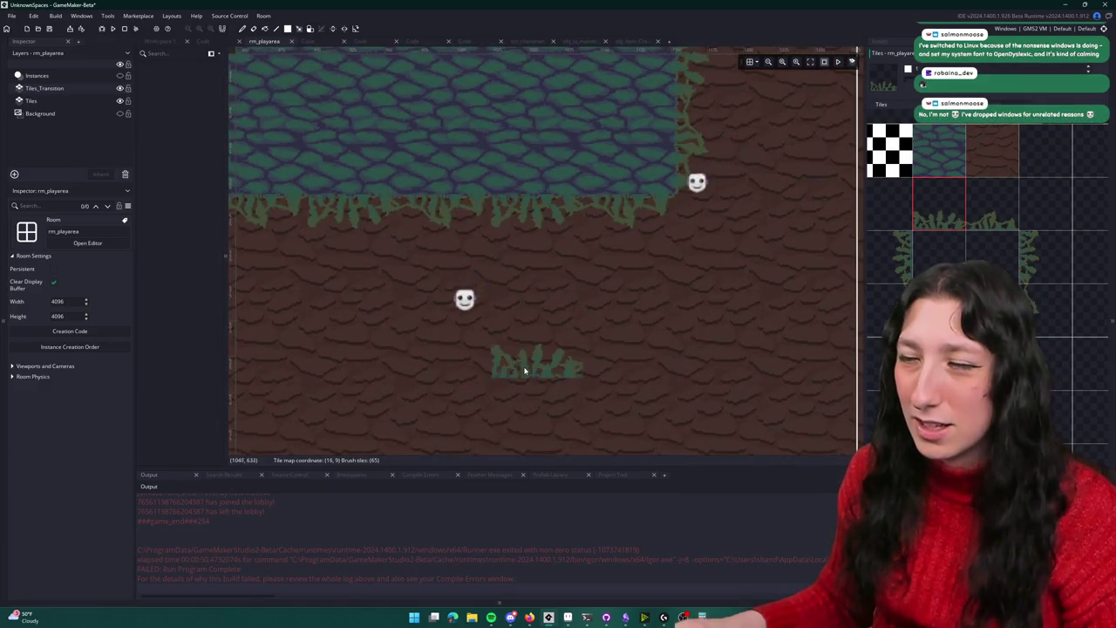
{"action": "scroll", "coordinate": [523, 369], "scroll_direction": "down", "scroll_amount": 2}
{"action": "scroll", "coordinate": [523, 349], "scroll_direction": "down", "scroll_amount": 1}
{"action": "scroll", "coordinate": [598, 309], "scroll_direction": "up", "scroll_amount": 1}
{"action": "scroll", "coordinate": [587, 321], "scroll_direction": "down", "scroll_amount": 1}
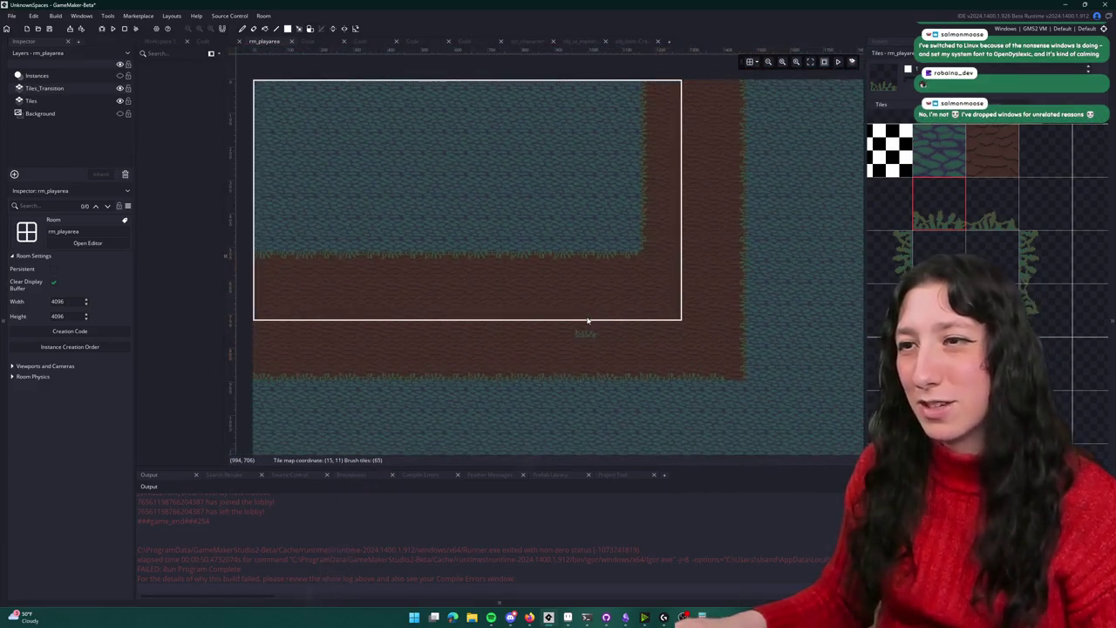
{"action": "key", "text": "alt+Tab"}
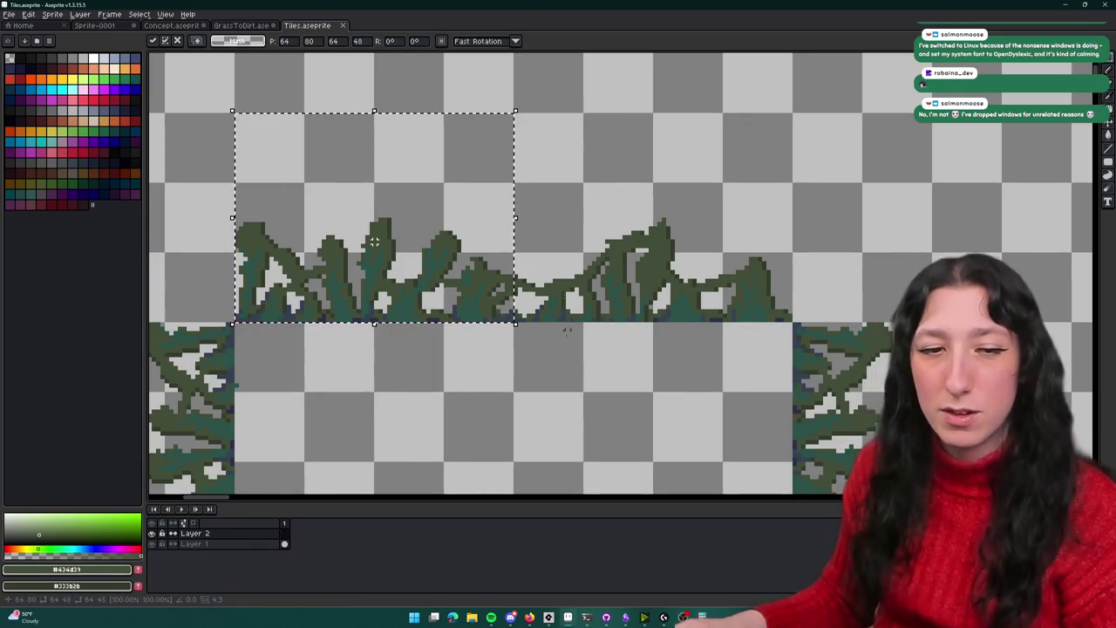
Commit the moved grass fringe piece in the Tiles sheet
{"action": "scroll", "coordinate": [555, 370], "scroll_direction": "down", "scroll_amount": 3}
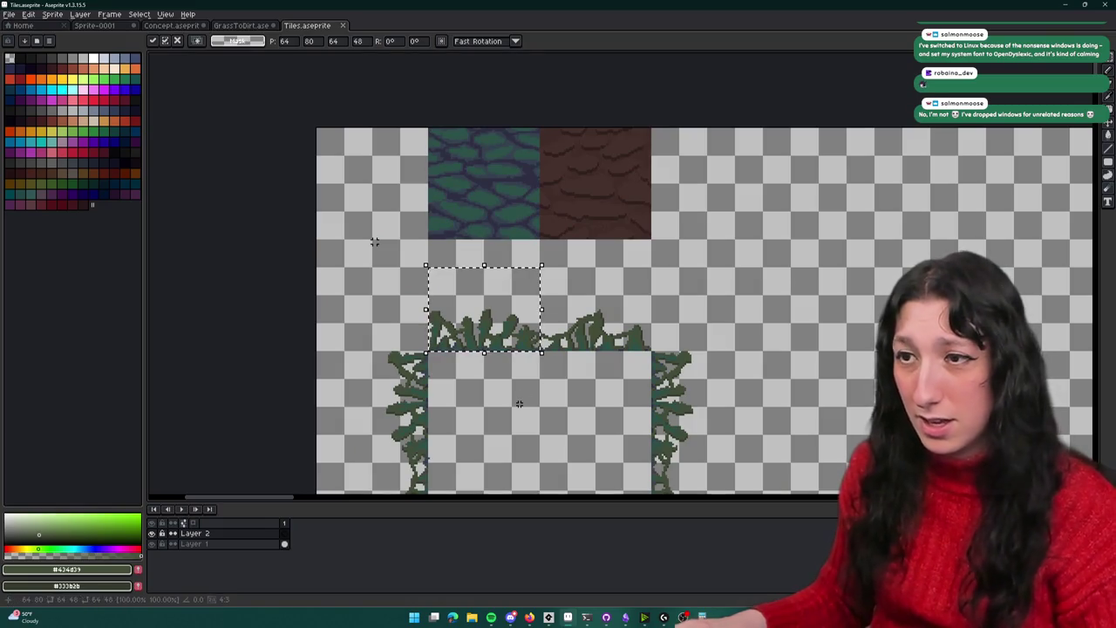
{"action": "left_click", "coordinate": [375, 241]}
{"action": "scroll", "coordinate": [375, 242], "scroll_direction": "down", "scroll_amount": 3}
{"action": "scroll", "coordinate": [374, 242], "scroll_direction": "up", "scroll_amount": 2}
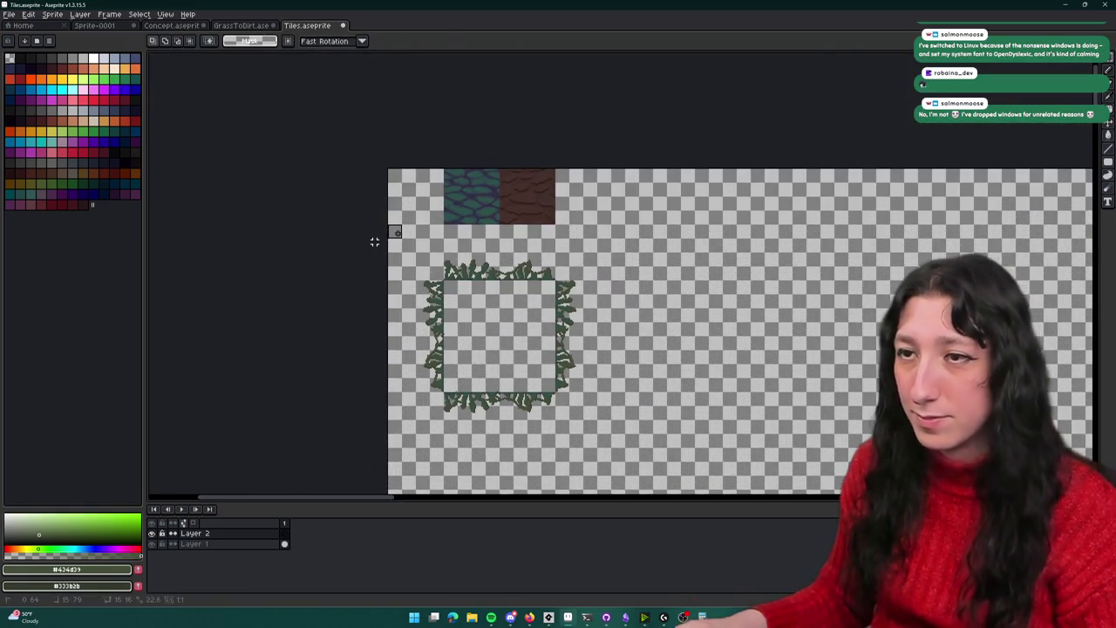
Cut the whole grass fringe frame from Layer 1 and switch to GrassToDirt.ase
{"action": "key", "text": "ctrl+shift+d"}
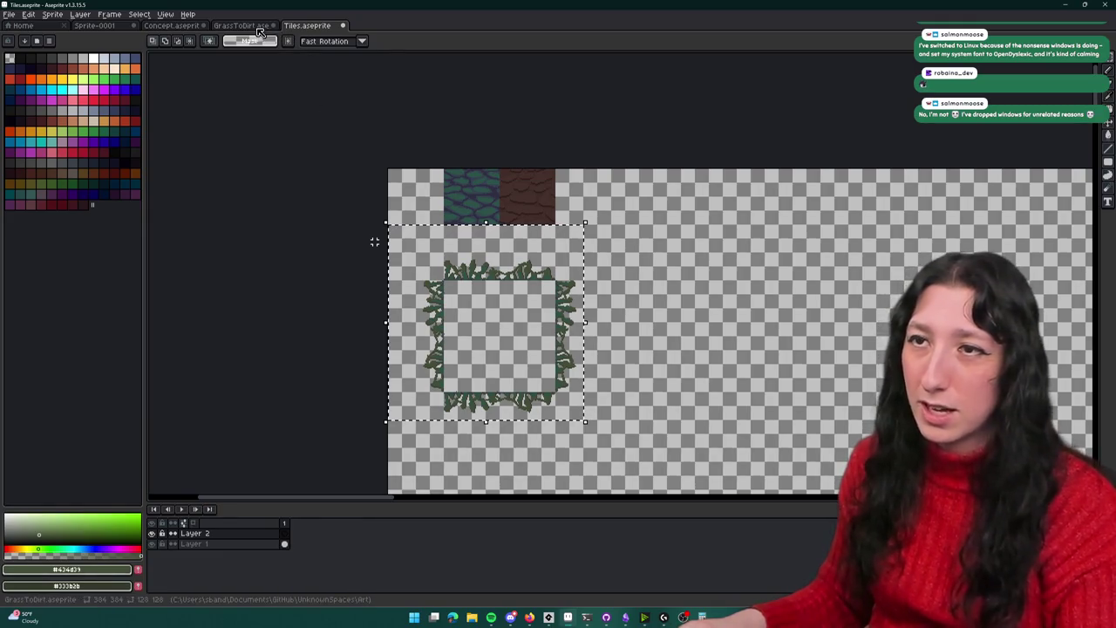
{"action": "left_click", "coordinate": [249, 544]}
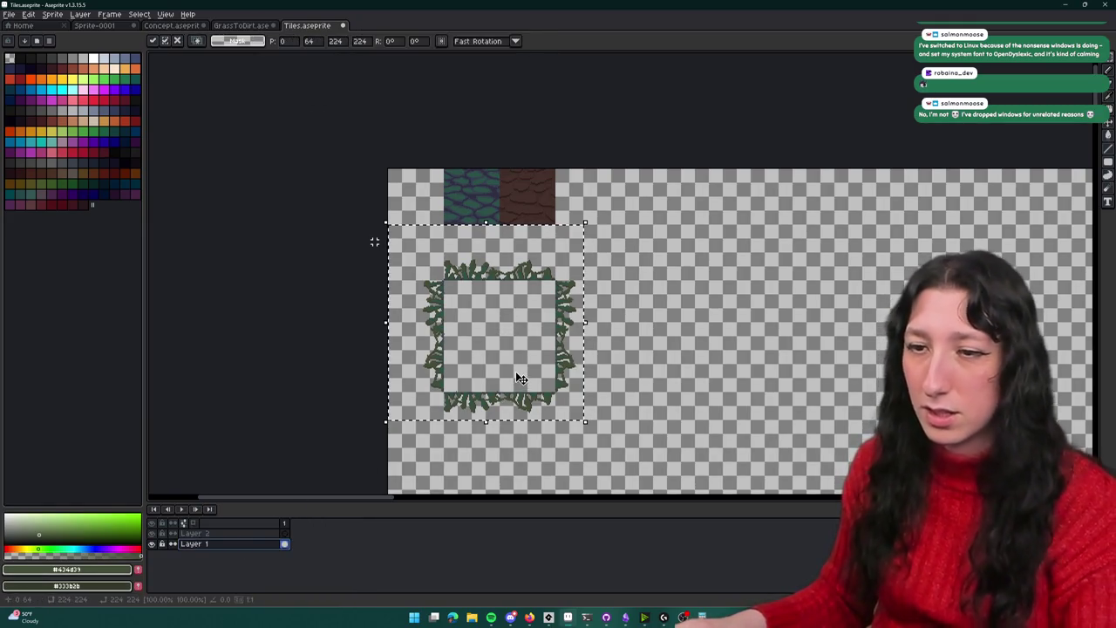
{"action": "key", "text": "ctrl+x"}
{"action": "left_click", "coordinate": [241, 25]}
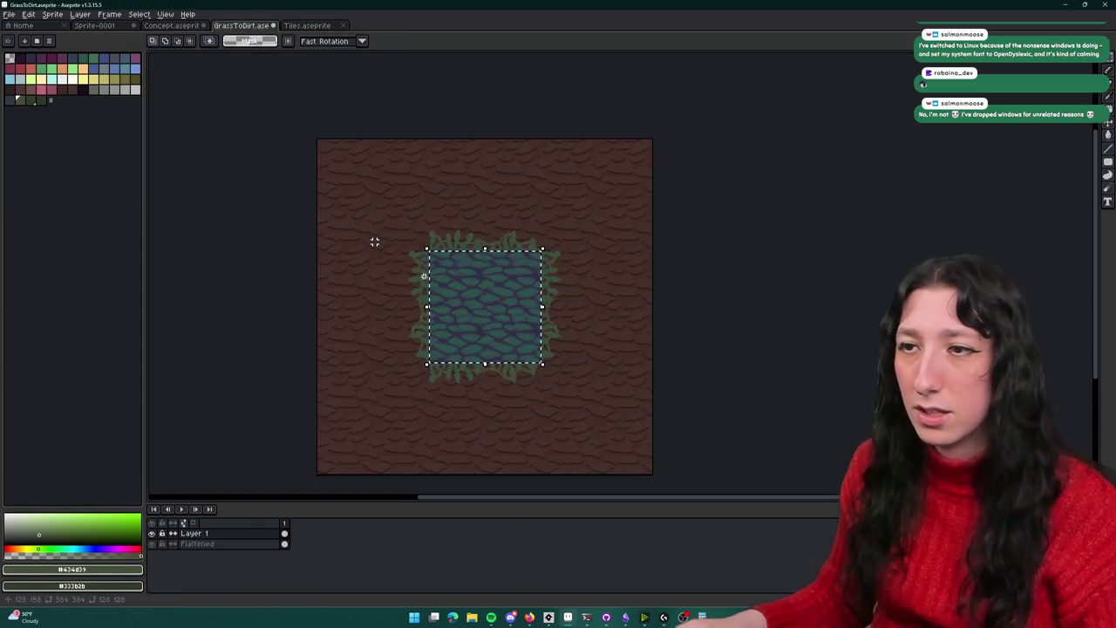
Select and copy the grass tile in the Tiles sprite sheet
{"action": "scroll", "coordinate": [467, 266], "scroll_direction": "up", "scroll_amount": 3}
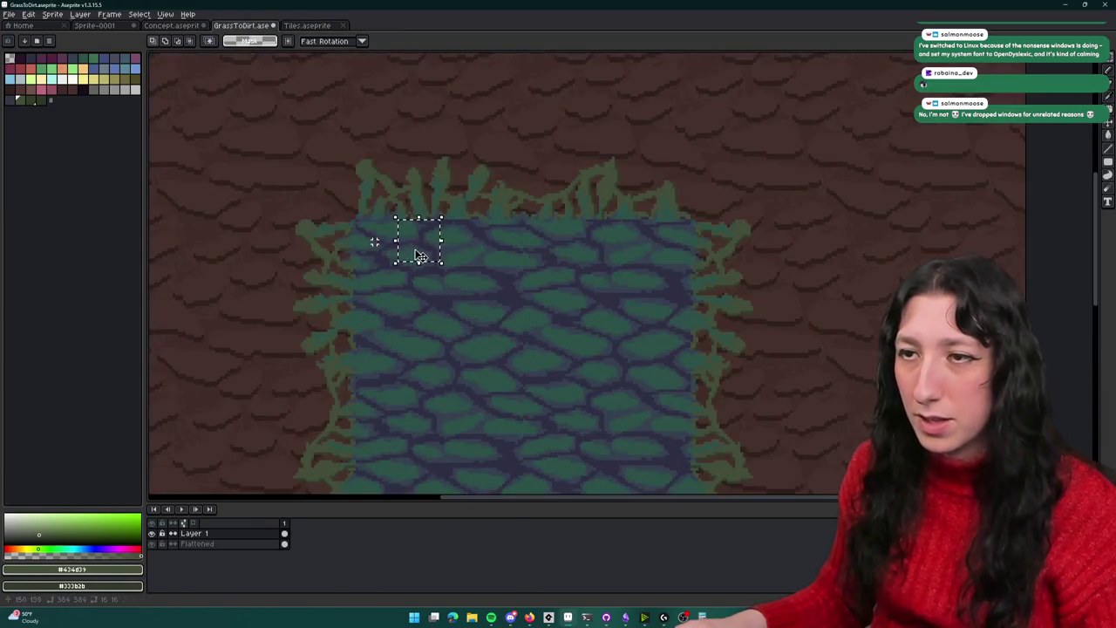
{"action": "left_click_drag", "start_coordinate": [455, 324], "coordinate": [462, 329]}
{"action": "key", "text": "ctrl+Tab"}
{"action": "scroll", "coordinate": [436, 190], "scroll_direction": "up", "scroll_amount": 2}
{"action": "key", "text": "ctrl+v"}
{"action": "scroll", "coordinate": [538, 294], "scroll_direction": "down", "scroll_amount": 2}
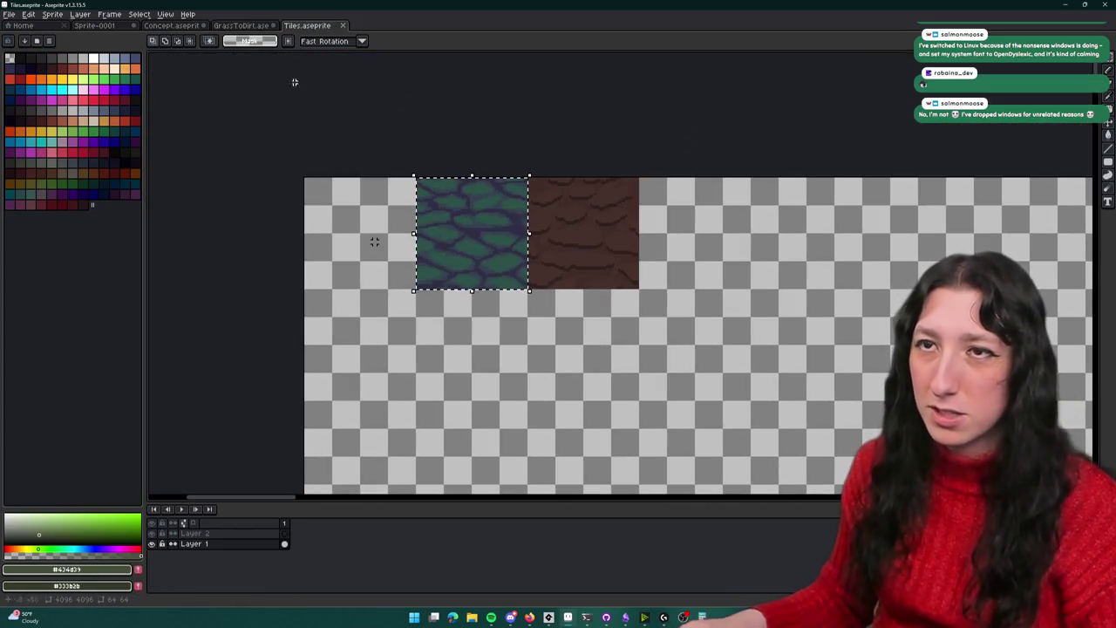
In GrassToDirt, cancel a trial paste and add a new Layer 2 for the tile
{"action": "left_click", "coordinate": [244, 26]}
{"action": "scroll", "coordinate": [479, 259], "scroll_direction": "down", "scroll_amount": 3}
{"action": "scroll", "coordinate": [524, 341], "scroll_direction": "up", "scroll_amount": 2}
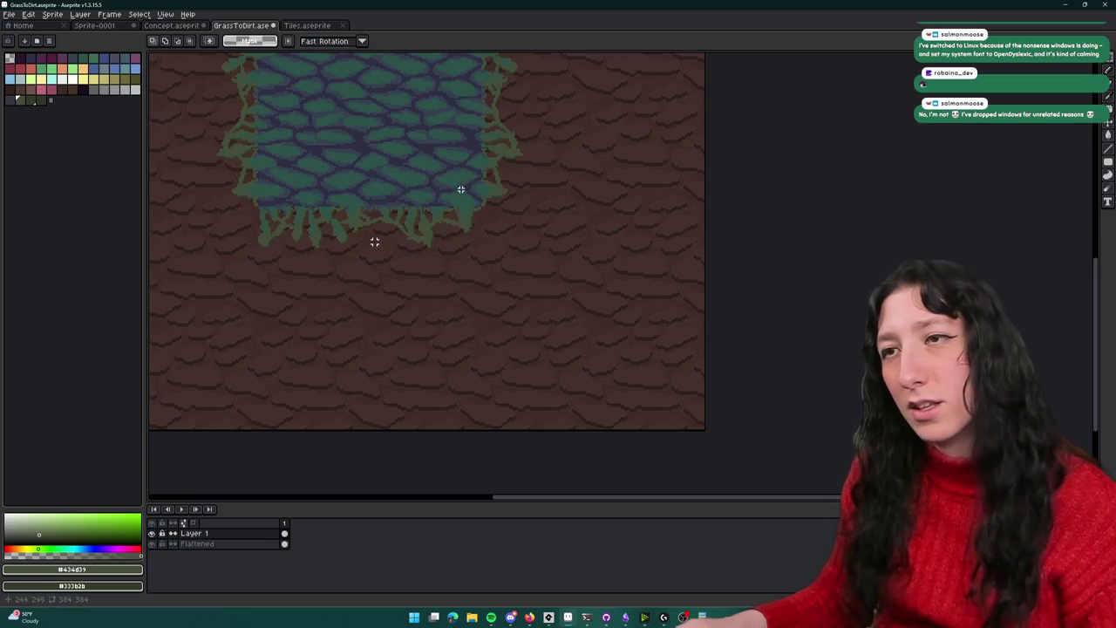
{"action": "scroll", "coordinate": [354, 414], "scroll_direction": "up", "scroll_amount": 2}
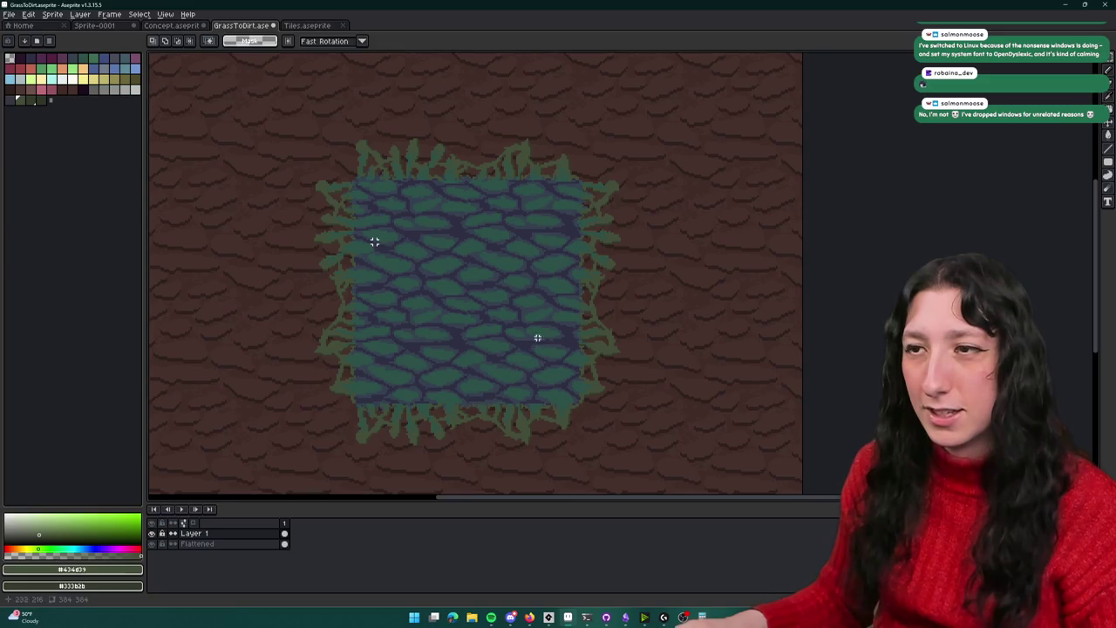
{"action": "key", "text": "ctrl+v"}
{"action": "key", "text": "Escape"}
{"action": "key", "text": "shift+n"}
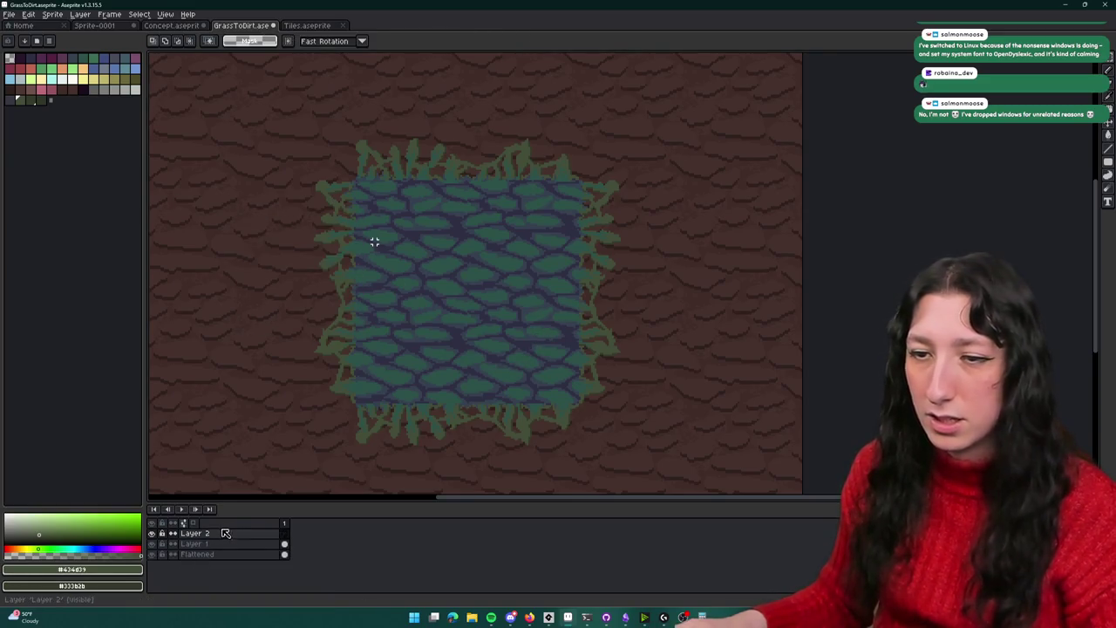
Paste the grass tile onto Layer 2 and nudge it right and up toward 192,128
{"action": "key", "text": "ctrl+v"}
{"action": "key", "text": "shift+Right"}
{"action": "key", "text": "shift+Right"}
{"action": "key", "text": "shift+Right"}
{"action": "key", "text": "shift+Right"}
{"action": "key", "text": "shift+Right"}
{"action": "key", "text": "shift+Right"}
{"action": "key", "text": "shift+Up"}
{"action": "key", "text": "shift+Up"}
{"action": "key", "text": "shift+Right"}
{"action": "key", "text": "shift+Right"}
{"action": "key", "text": "shift+Right"}
{"action": "key", "text": "shift+Up"}
{"action": "key", "text": "shift+Up"}
{"action": "key", "text": "shift+Down"}
{"action": "key", "text": "shift+Down"}
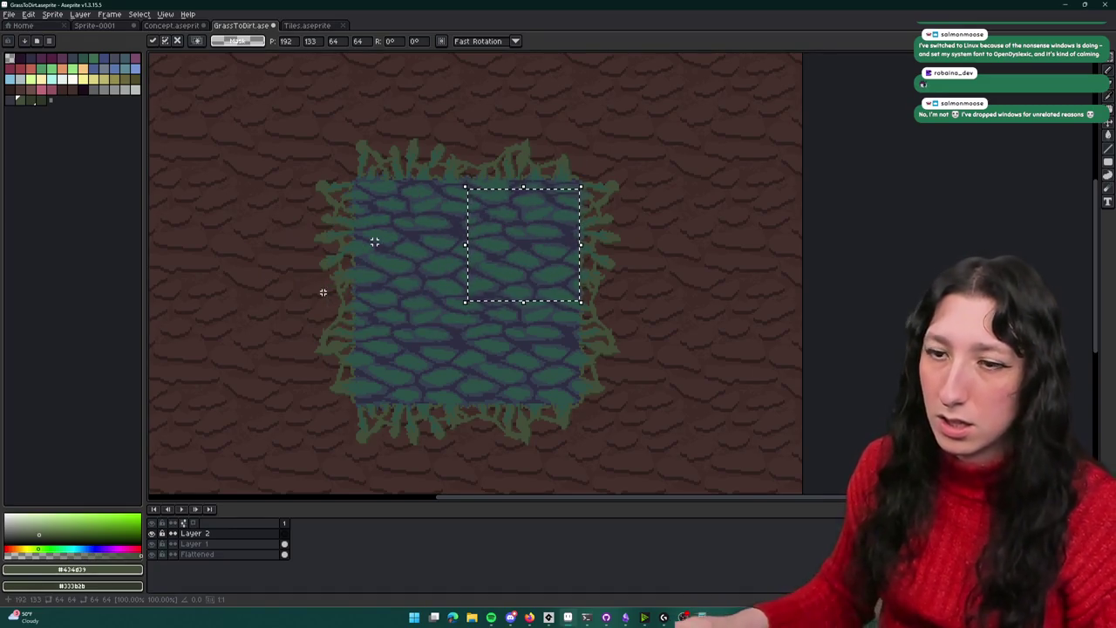
Hide the Flattened layer, align the tile in the upper-right quarter, and drop it
{"action": "left_click", "coordinate": [153, 554]}
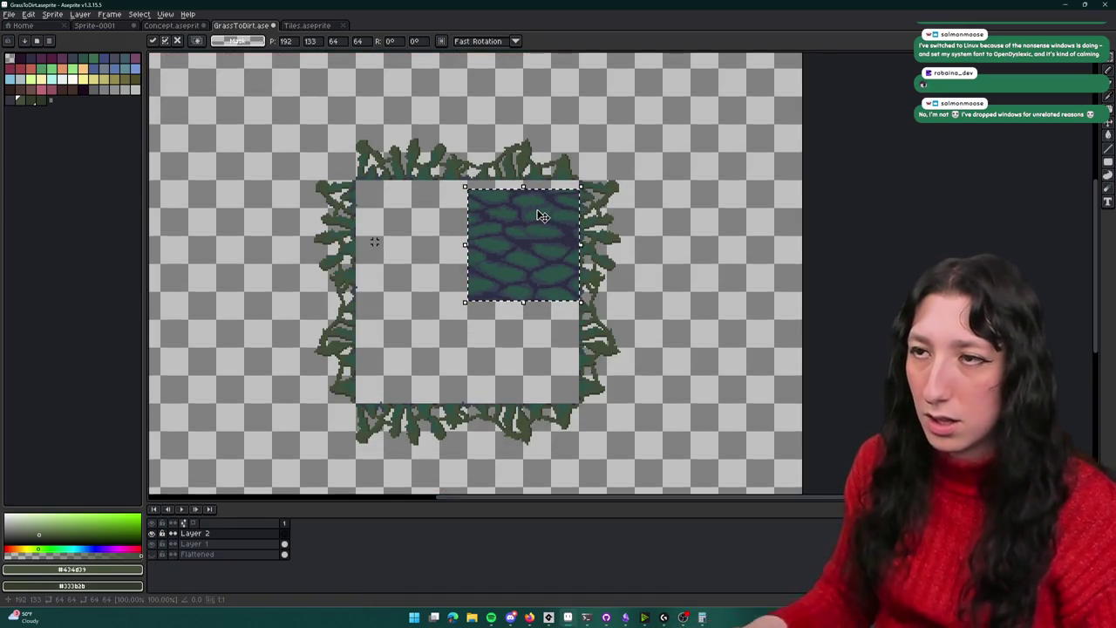
{"action": "key", "text": "Up"}
{"action": "key", "text": "Up"}
{"action": "key", "text": "Up"}
{"action": "key", "text": "Up"}
{"action": "key", "text": "Up"}
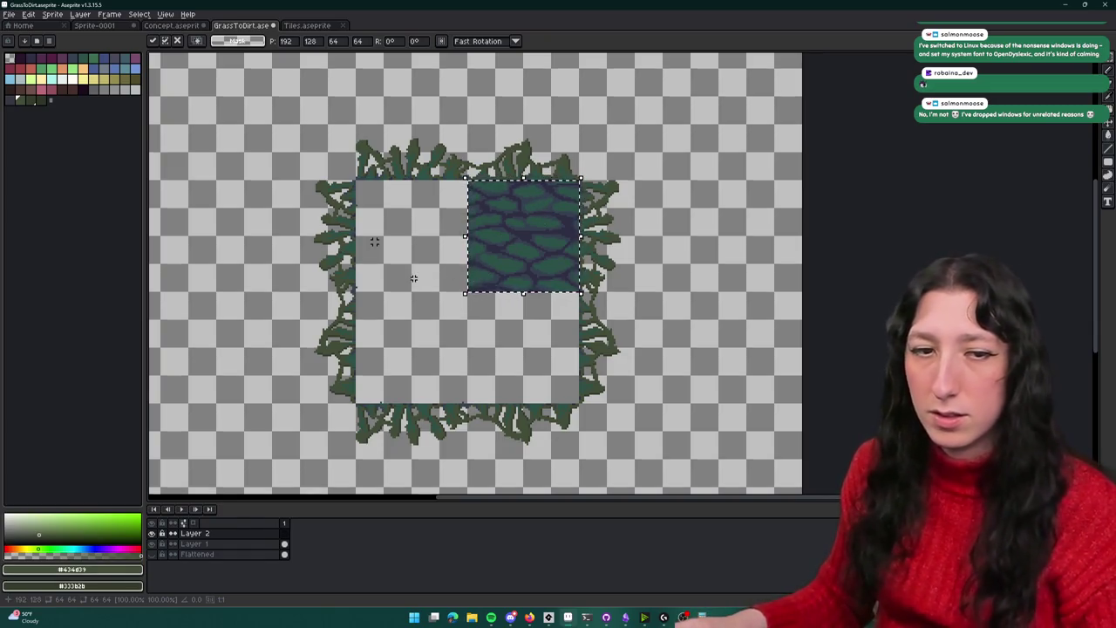
{"action": "key", "text": "ctrl+d"}
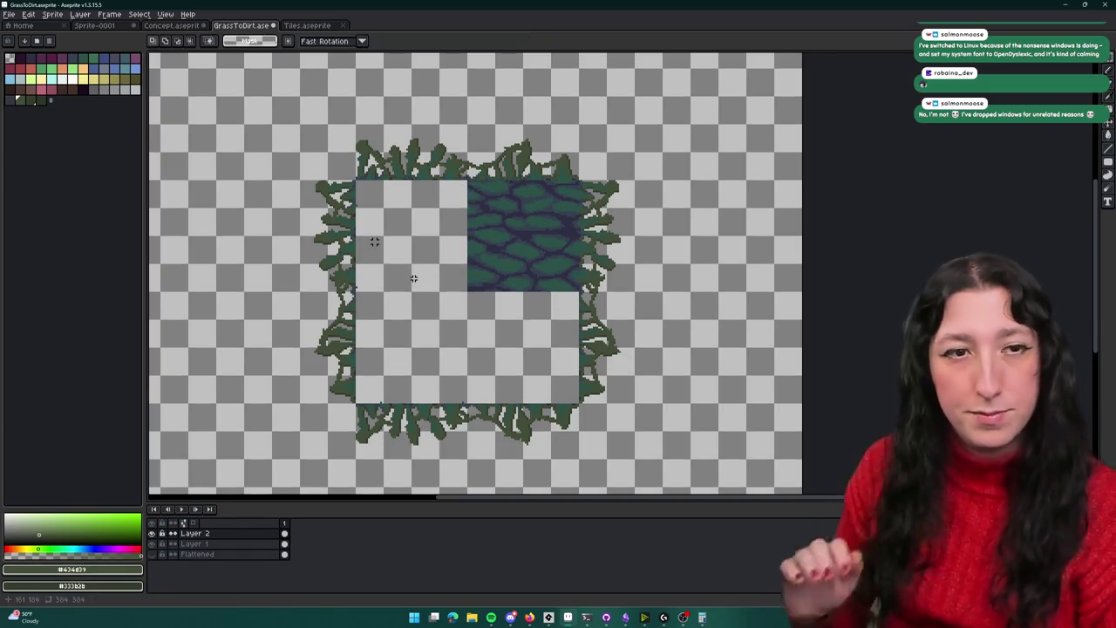
{"action": "scroll", "coordinate": [374, 241], "scroll_direction": "down", "scroll_amount": 1}
{"action": "scroll", "coordinate": [370, 227], "scroll_direction": "up", "scroll_amount": 1}
{"action": "scroll", "coordinate": [362, 189], "scroll_direction": "down", "scroll_amount": 1}
{"action": "left_click_drag", "start_coordinate": [362, 190], "coordinate": [379, 218]}
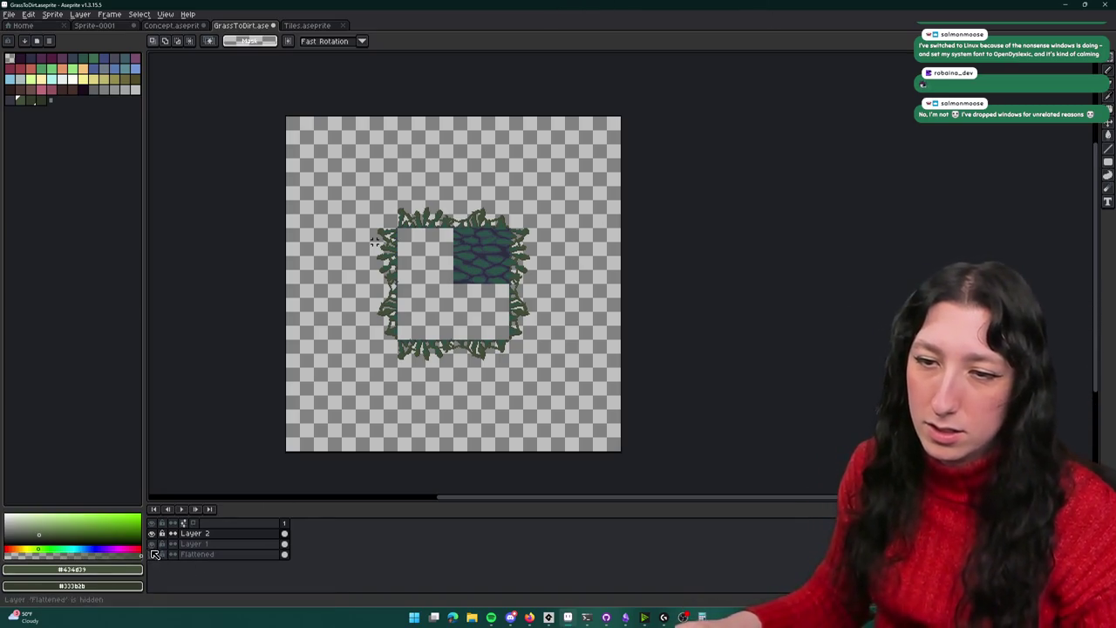
Show and select Layer 1, hide Layer 2, and erase the top-left grass piece
{"action": "left_click", "coordinate": [151, 543], "text": "alt"}
{"action": "left_click", "coordinate": [232, 545]}
{"action": "scroll", "coordinate": [459, 229], "scroll_direction": "up", "scroll_amount": 4}
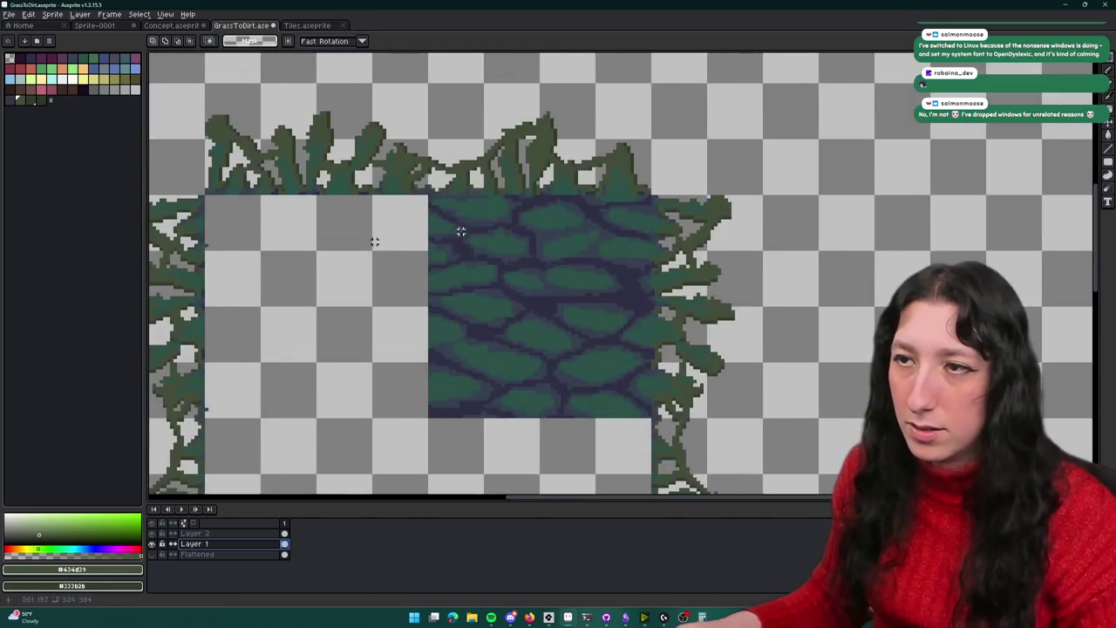
{"action": "scroll", "coordinate": [463, 200], "scroll_direction": "down", "scroll_amount": 4}
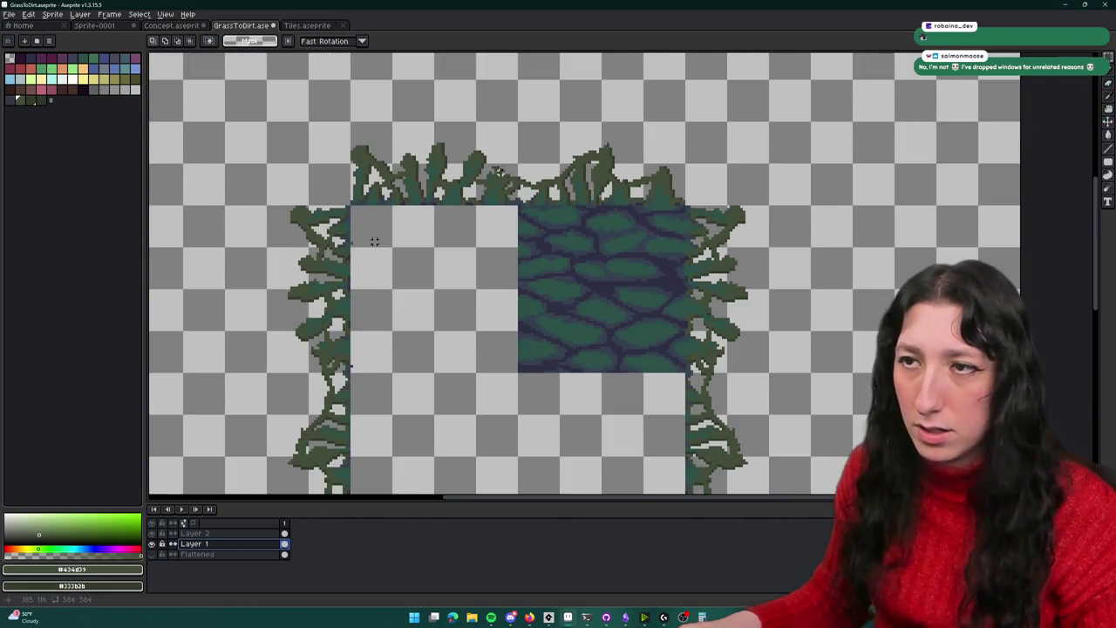
{"action": "left_click_drag", "start_coordinate": [518, 122], "coordinate": [351, 199]}
{"action": "key", "text": "Delete"}
Slide the left grass strip right against the tile
{"action": "mouse_move", "coordinate": [267, 204]}
{"action": "left_mouse_down"}
{"action": "mouse_move", "coordinate": [351, 375]}
{"action": "mouse_move", "coordinate": [423, 370]}
{"action": "left_mouse_up"}
{"action": "key", "text": "shift+Right"}
{"action": "key", "text": "shift+Right"}
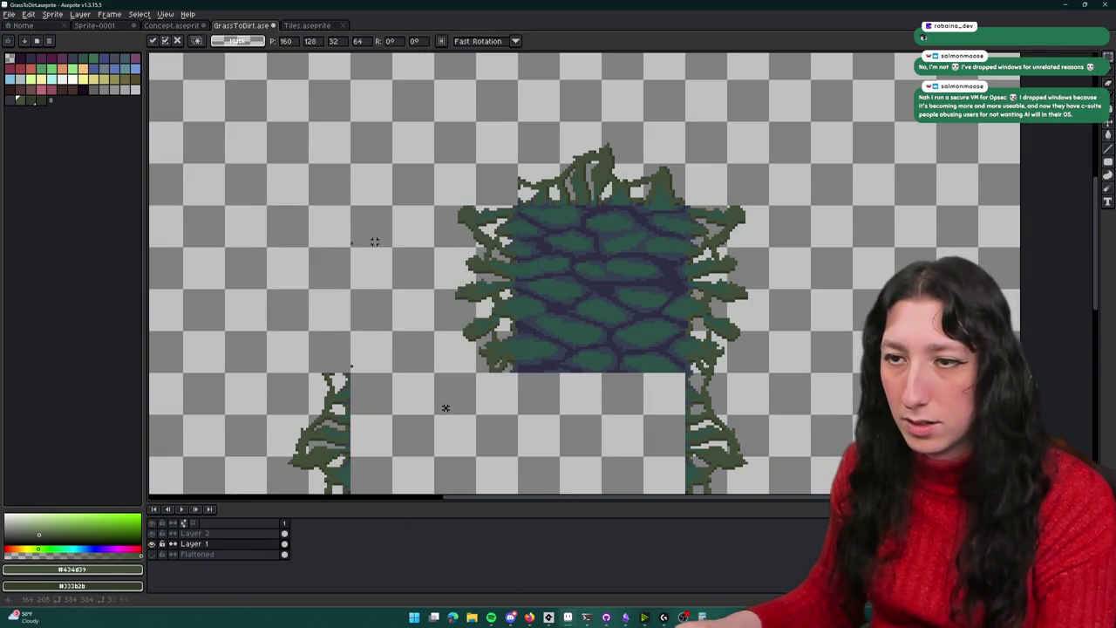
{"action": "key", "text": "Return"}
{"action": "scroll", "coordinate": [374, 241], "scroll_direction": "down", "scroll_amount": 3}
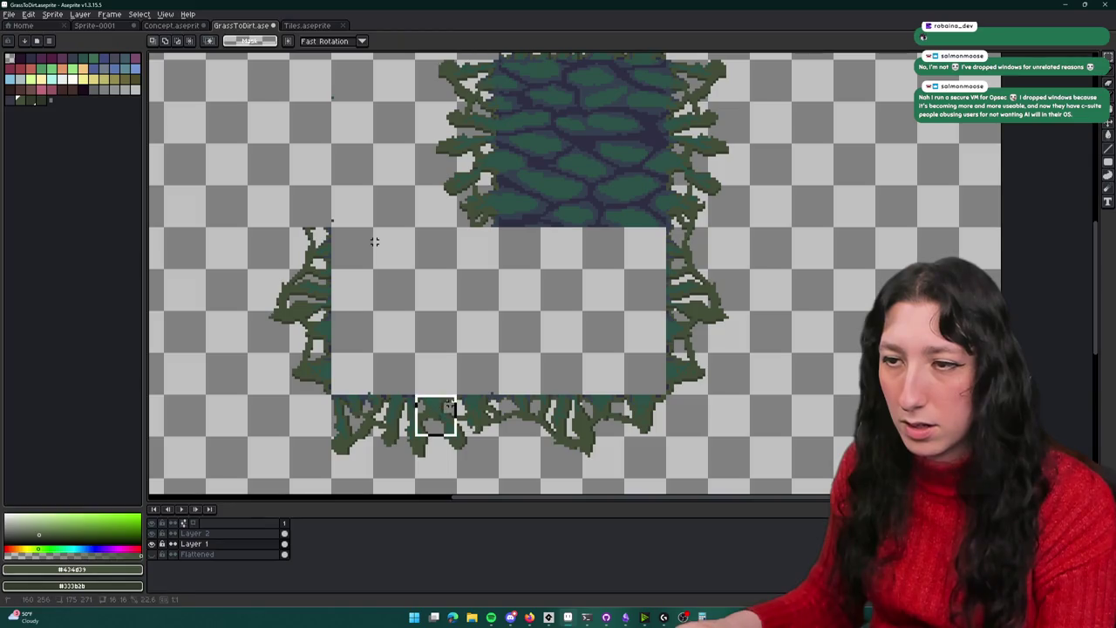
Nudge the bottom grass up and right to hug the tile
{"action": "left_click_drag", "start_coordinate": [344, 408], "coordinate": [491, 471]}
{"action": "key", "text": "shift+Up"}
{"action": "key", "text": "shift+Up"}
{"action": "key", "text": "shift+Right"}
{"action": "key", "text": "shift+Right"}
{"action": "key", "text": "shift+Up"}
{"action": "key", "text": "shift+Right"}
{"action": "key", "text": "shift+Right"}
{"action": "key", "text": "shift+Up"}
{"action": "key", "text": "Return"}
Erase the leftover bottom grass and small left grass pieces
{"action": "left_click_drag", "start_coordinate": [666, 226], "coordinate": [793, 438]}
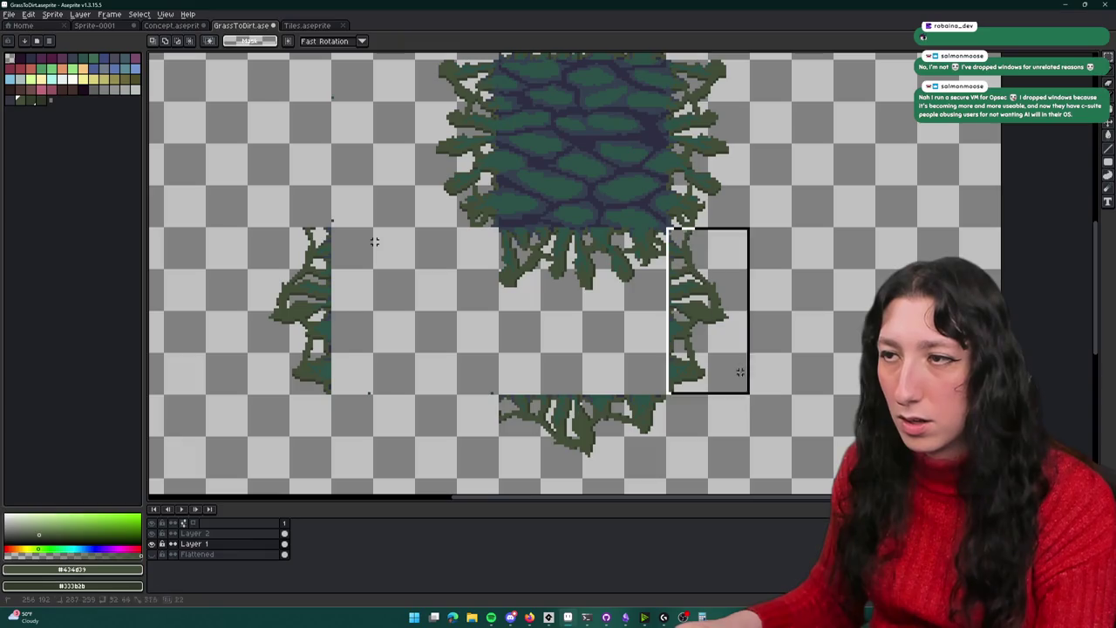
{"action": "mouse_move", "coordinate": [713, 451]}
{"action": "left_mouse_down"}
{"action": "mouse_move", "coordinate": [442, 356]}
{"action": "mouse_move", "coordinate": [266, 170]}
{"action": "left_mouse_up"}
{"action": "key", "text": "Delete"}
{"action": "key", "text": "Delete"}
{"action": "left_click_drag", "start_coordinate": [270, 268], "coordinate": [470, 449]}
{"action": "key", "text": "Delete"}
{"action": "scroll", "coordinate": [424, 391], "scroll_direction": "up", "scroll_amount": 3}
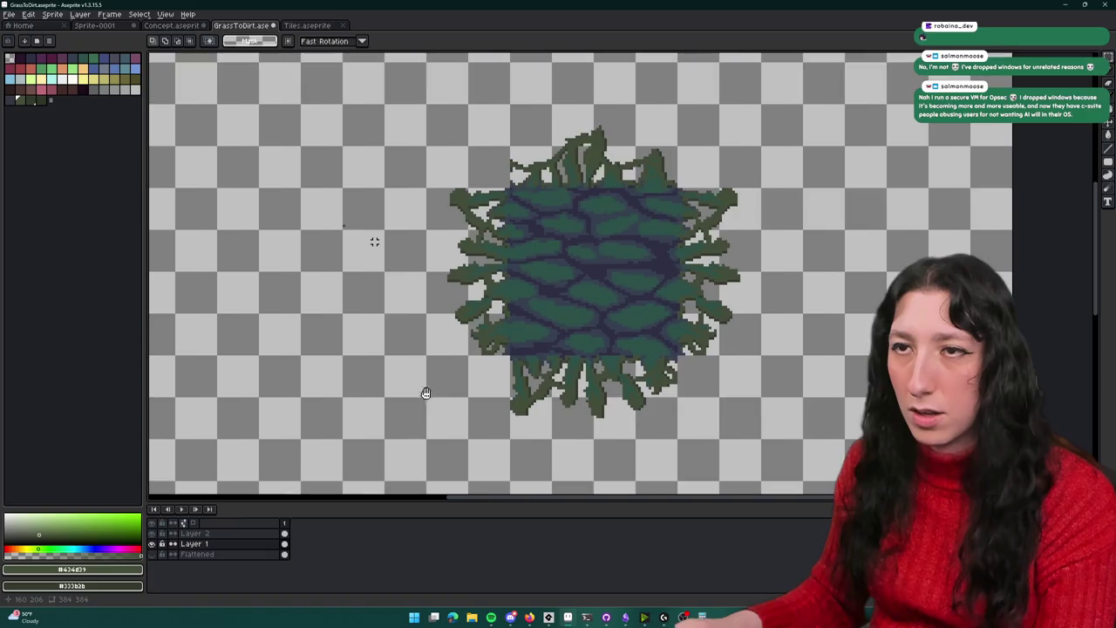
{"action": "scroll", "coordinate": [282, 279], "scroll_direction": "right", "scroll_amount": 3}
Erase the grey pixels inside a grass blade and fill a gap pixel with dark green
{"action": "key", "text": "i"}
{"action": "scroll", "coordinate": [383, 234], "scroll_direction": "up", "scroll_amount": 3}
{"action": "scroll", "coordinate": [387, 235], "scroll_direction": "down", "scroll_amount": 3}
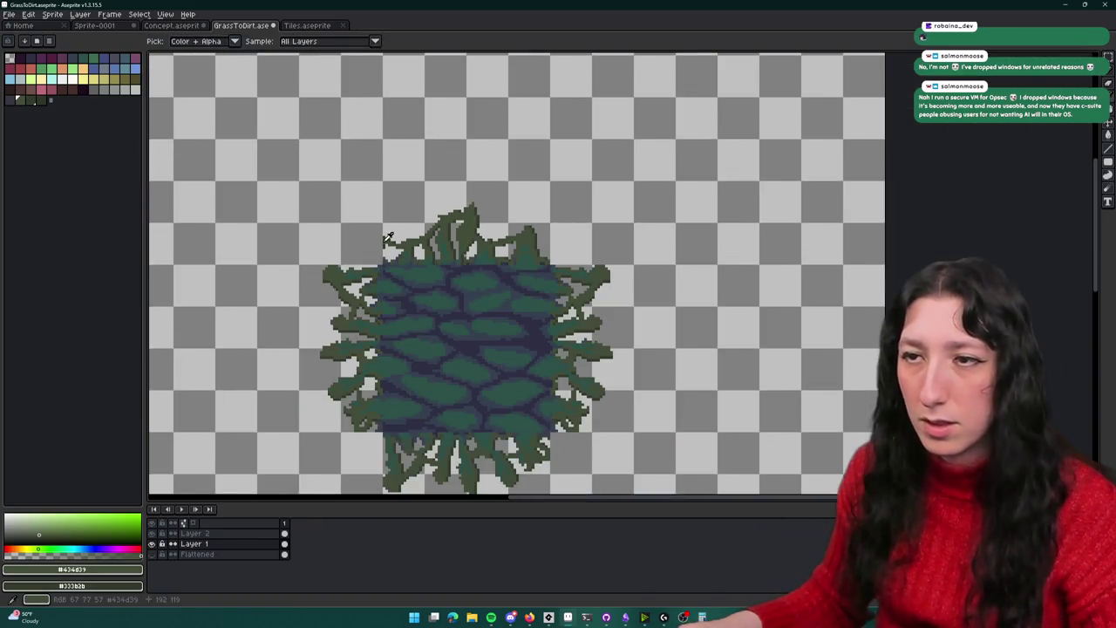
{"action": "scroll", "coordinate": [387, 237], "scroll_direction": "up", "scroll_amount": 2}
{"action": "scroll", "coordinate": [547, 233], "scroll_direction": "down", "scroll_amount": 1}
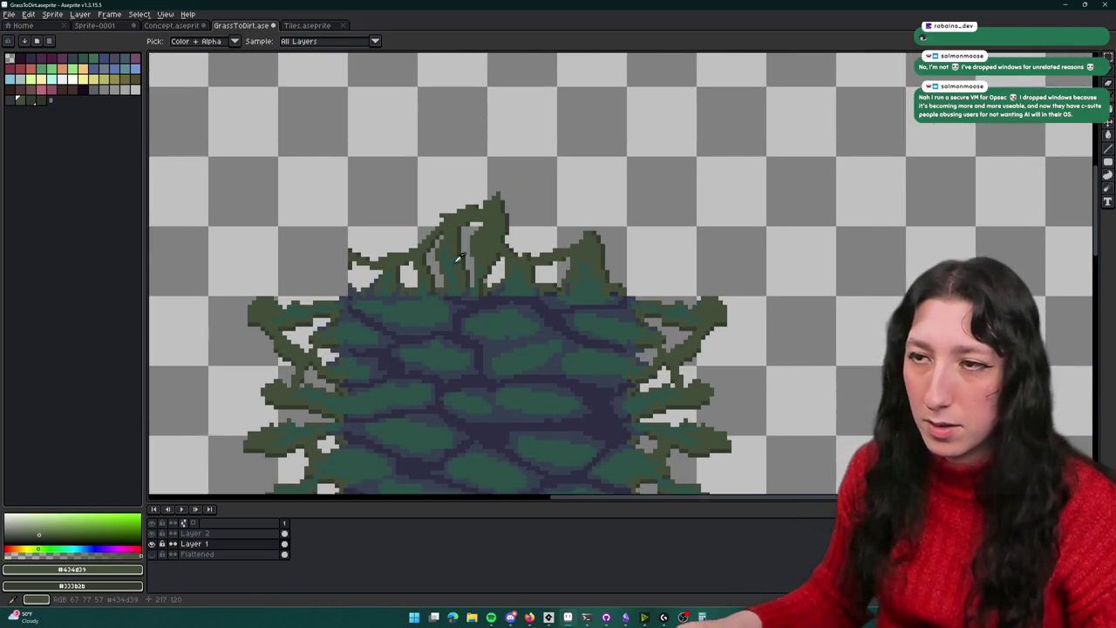
{"action": "scroll", "coordinate": [488, 235], "scroll_direction": "up", "scroll_amount": 1}
{"action": "scroll", "coordinate": [392, 239], "scroll_direction": "down", "scroll_amount": 2}
{"action": "scroll", "coordinate": [304, 244], "scroll_direction": "up", "scroll_amount": 2}
{"action": "scroll", "coordinate": [305, 245], "scroll_direction": "up", "scroll_amount": 2}
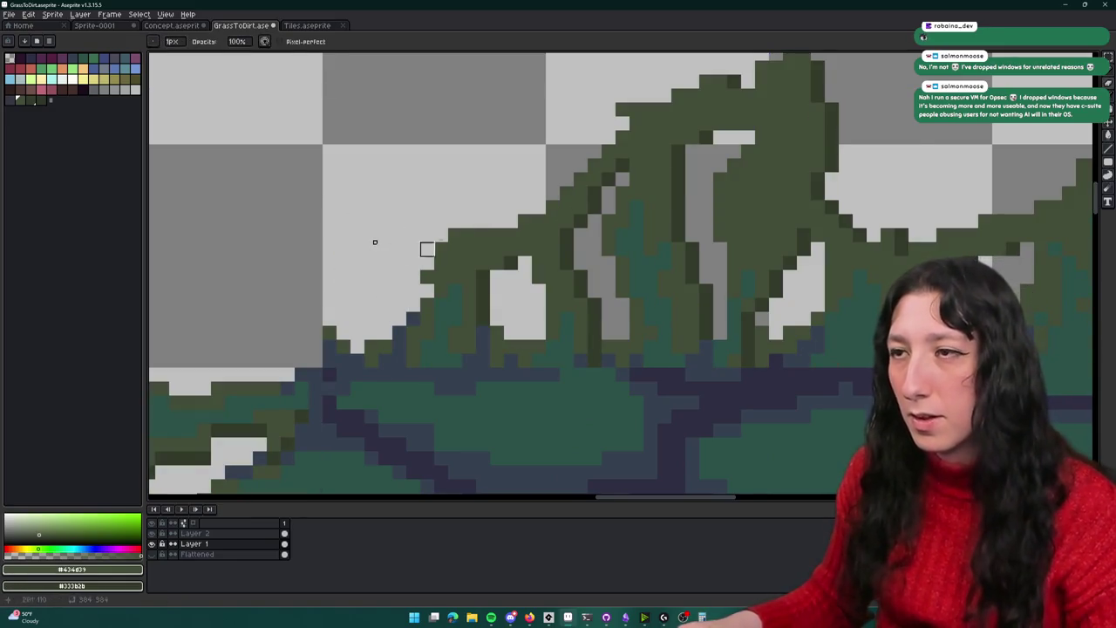
{"action": "scroll", "coordinate": [374, 243], "scroll_direction": "up", "scroll_amount": 2}
{"action": "scroll", "coordinate": [591, 221], "scroll_direction": "down", "scroll_amount": 4}
{"action": "scroll", "coordinate": [494, 324], "scroll_direction": "up", "scroll_amount": 3}
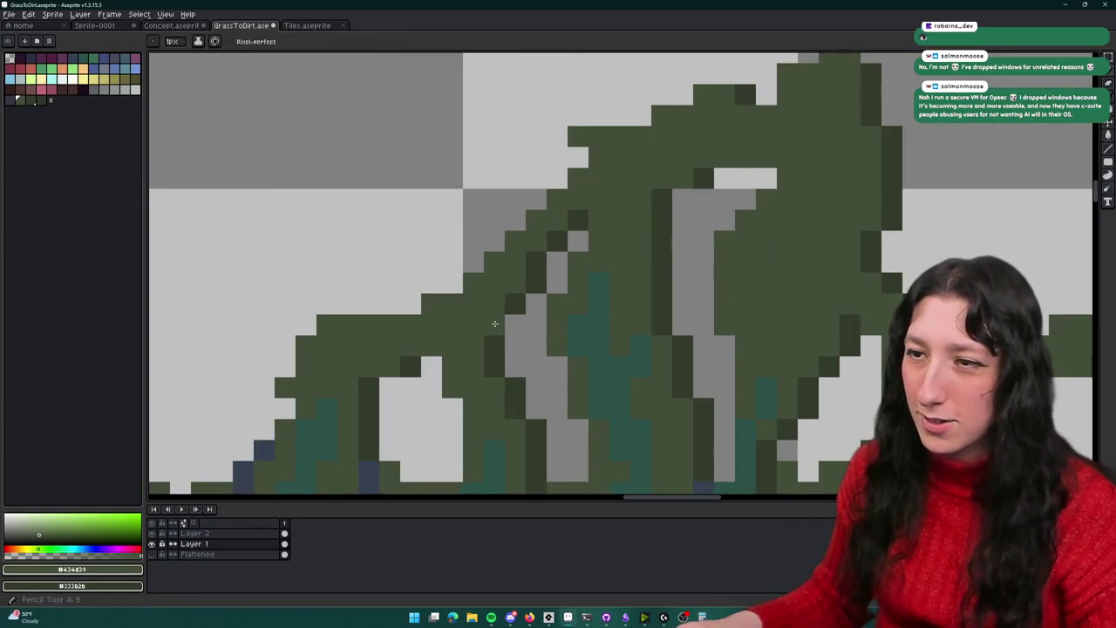
{"action": "key", "text": "e"}
{"action": "left_click_drag", "start_coordinate": [491, 339], "coordinate": [515, 388]}
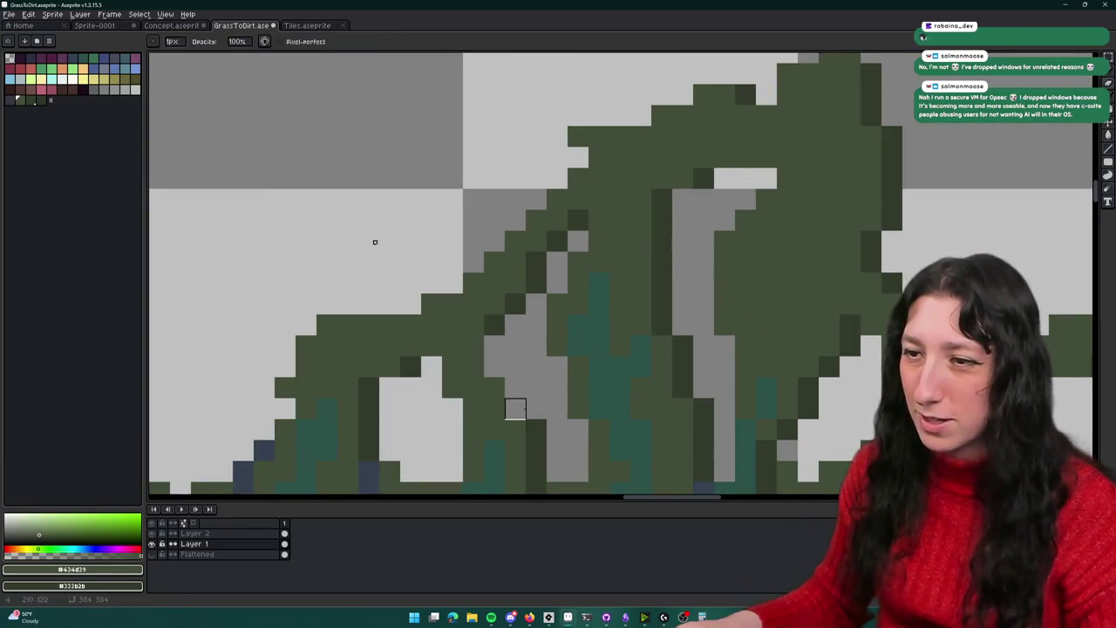
{"action": "scroll", "coordinate": [515, 409], "scroll_direction": "down", "scroll_amount": 3}
{"action": "key", "text": "e"}
{"action": "key", "text": "b"}
{"action": "left_click", "coordinate": [420, 251]}
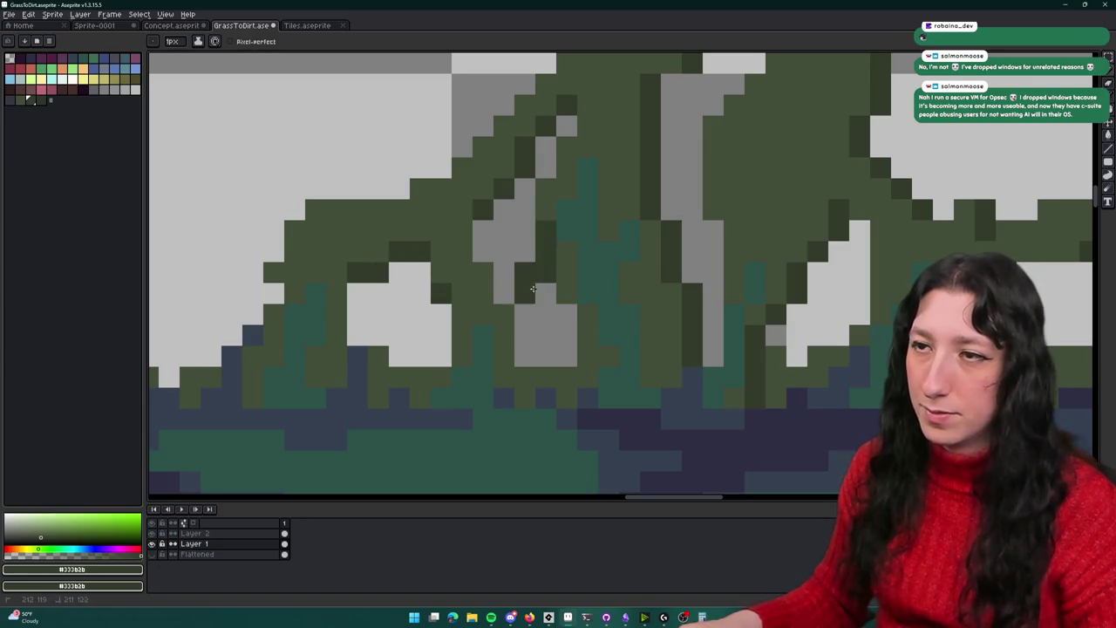
On the next stretch of blades, clear the stray light-grey row and paint a grey pixel dark green
{"action": "left_click_drag", "start_coordinate": [534, 261], "coordinate": [438, 308]}
{"action": "key", "text": "v"}
{"action": "left_click_drag", "start_coordinate": [567, 305], "coordinate": [453, 322]}
{"action": "key", "text": "e"}
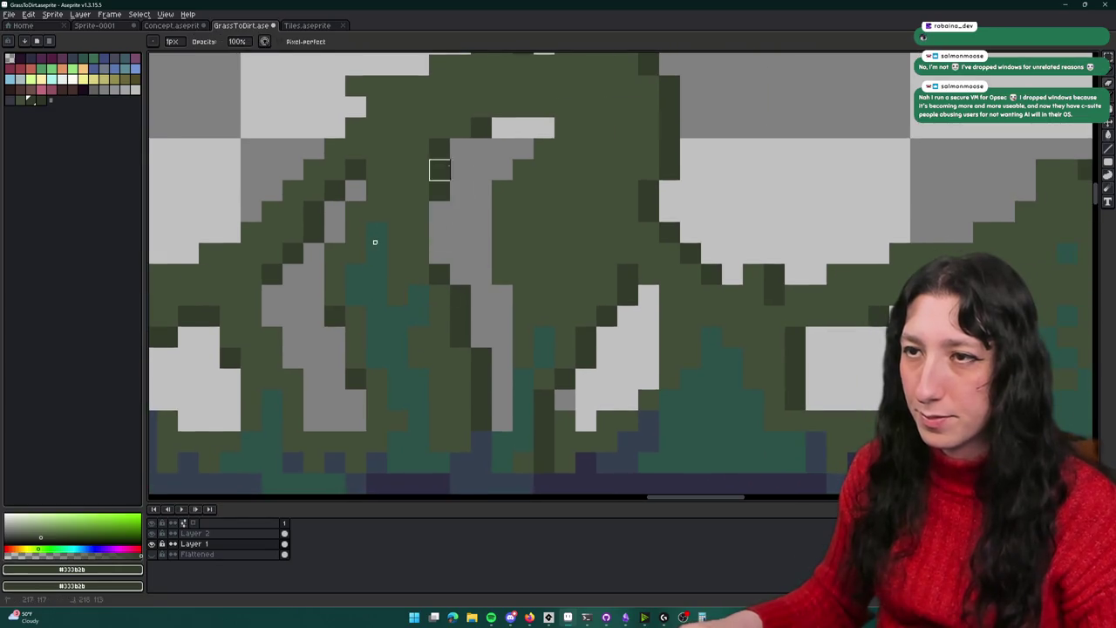
{"action": "mouse_move", "coordinate": [523, 128]}
{"action": "left_mouse_down"}
{"action": "mouse_move", "coordinate": [502, 128]}
{"action": "mouse_move", "coordinate": [544, 149]}
{"action": "left_mouse_up"}
{"action": "key", "text": "b"}
{"action": "left_click", "coordinate": [494, 296]}
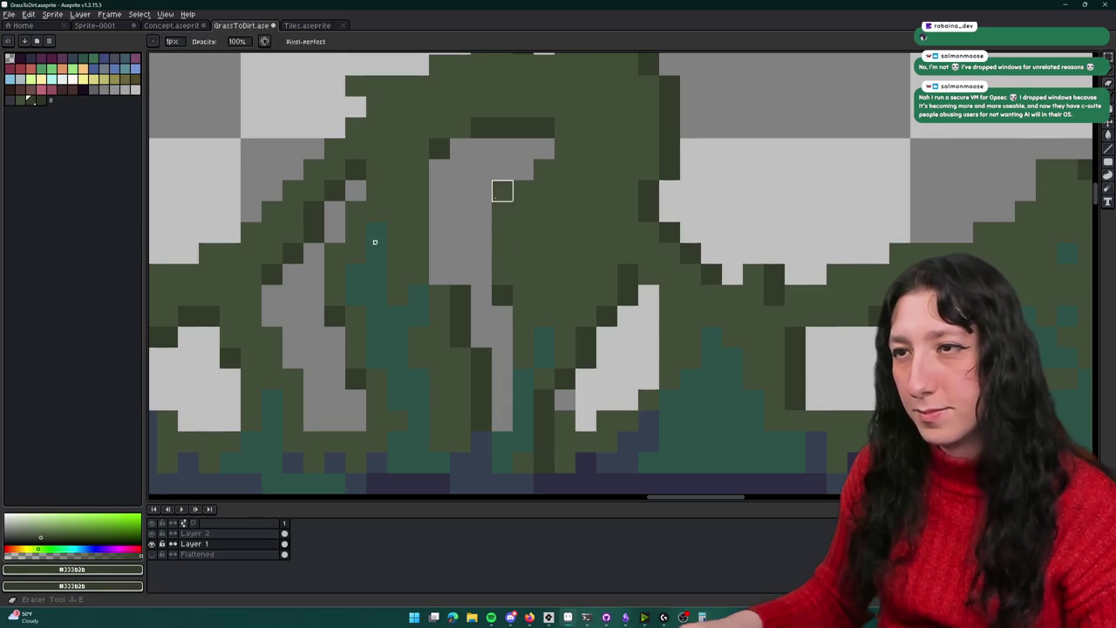
{"action": "key", "text": "e"}
{"action": "mouse_move", "coordinate": [482, 357]}
{"action": "left_mouse_down"}
{"action": "mouse_move", "coordinate": [405, 280]}
{"action": "mouse_move", "coordinate": [425, 363]}
{"action": "left_mouse_up"}
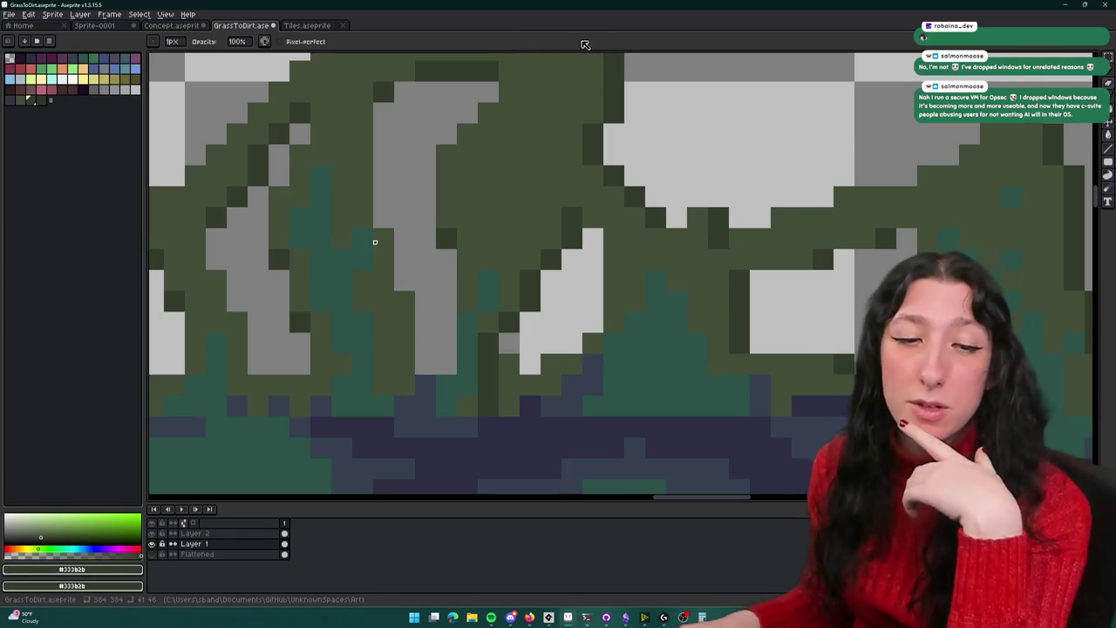
Undo the last eraser stroke, then erase the dark pixels beside the white gap
{"action": "scroll", "coordinate": [718, 238], "scroll_direction": "down", "scroll_amount": 1}
{"action": "scroll", "coordinate": [635, 311], "scroll_direction": "down", "scroll_amount": 1}
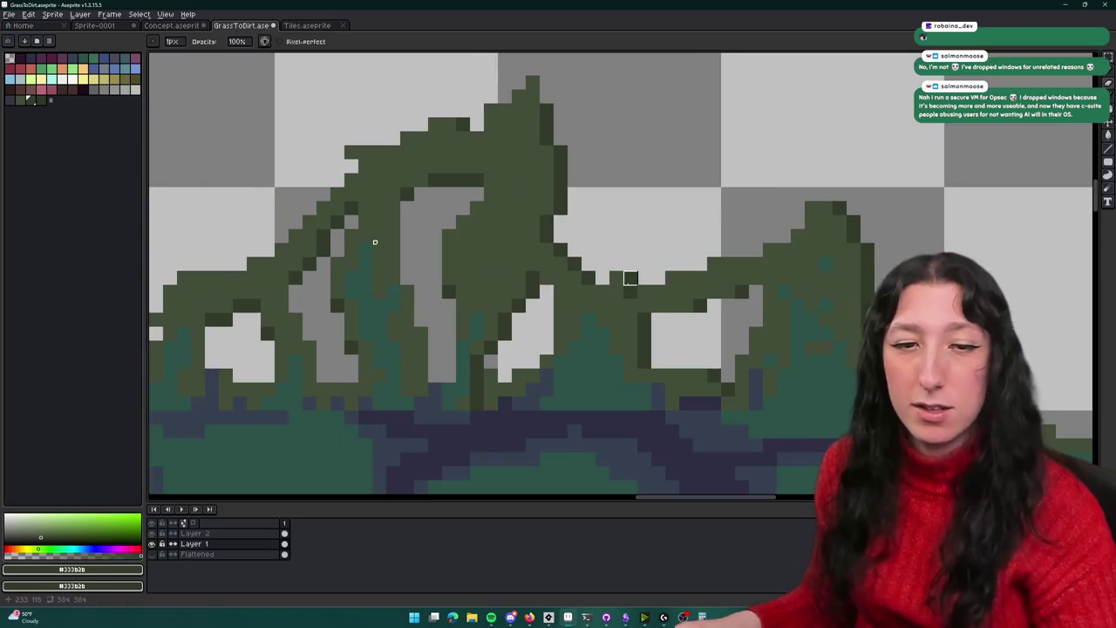
{"action": "scroll", "coordinate": [502, 284], "scroll_direction": "down", "scroll_amount": 1}
{"action": "key", "text": "ctrl+z"}
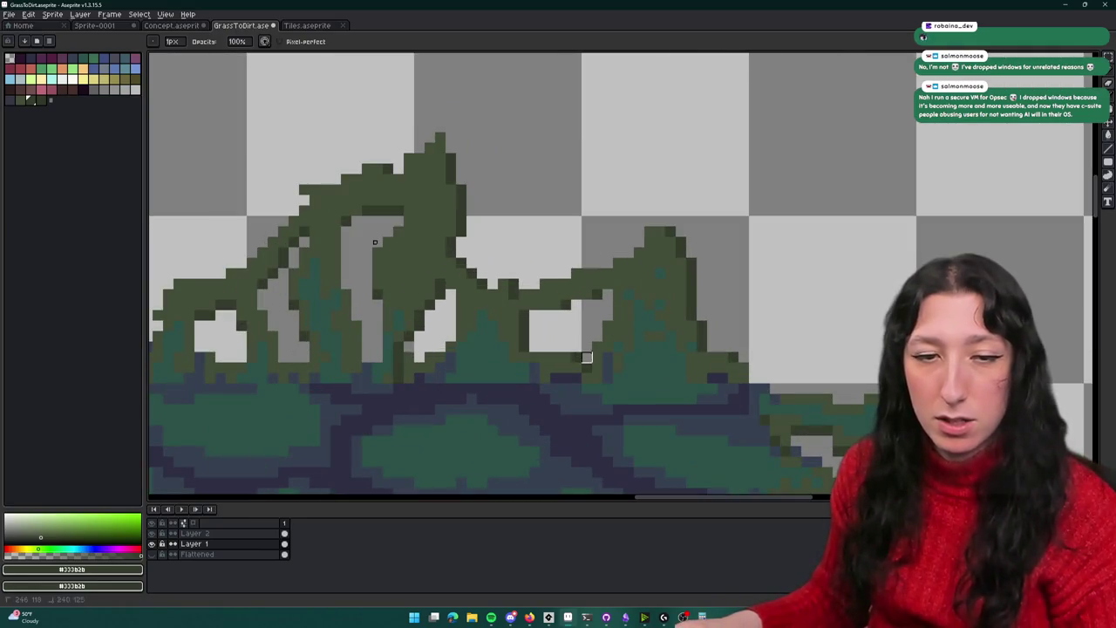
{"action": "key", "text": "v"}
{"action": "key", "text": "b"}
{"action": "scroll", "coordinate": [490, 334], "scroll_direction": "up", "scroll_amount": 1}
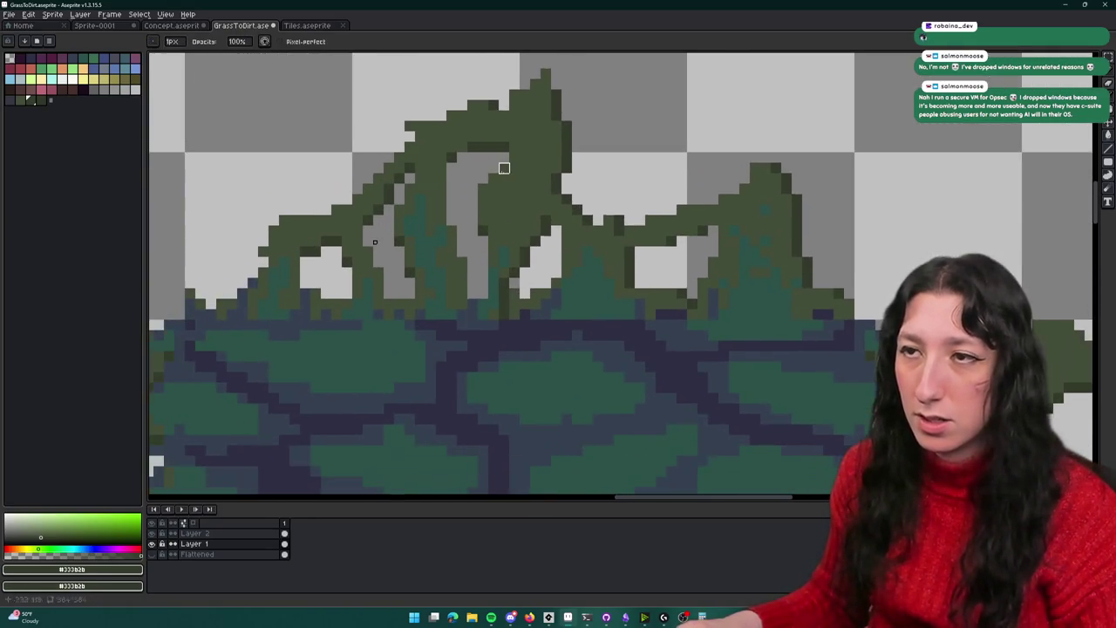
{"action": "scroll", "coordinate": [500, 167], "scroll_direction": "up", "scroll_amount": 1}
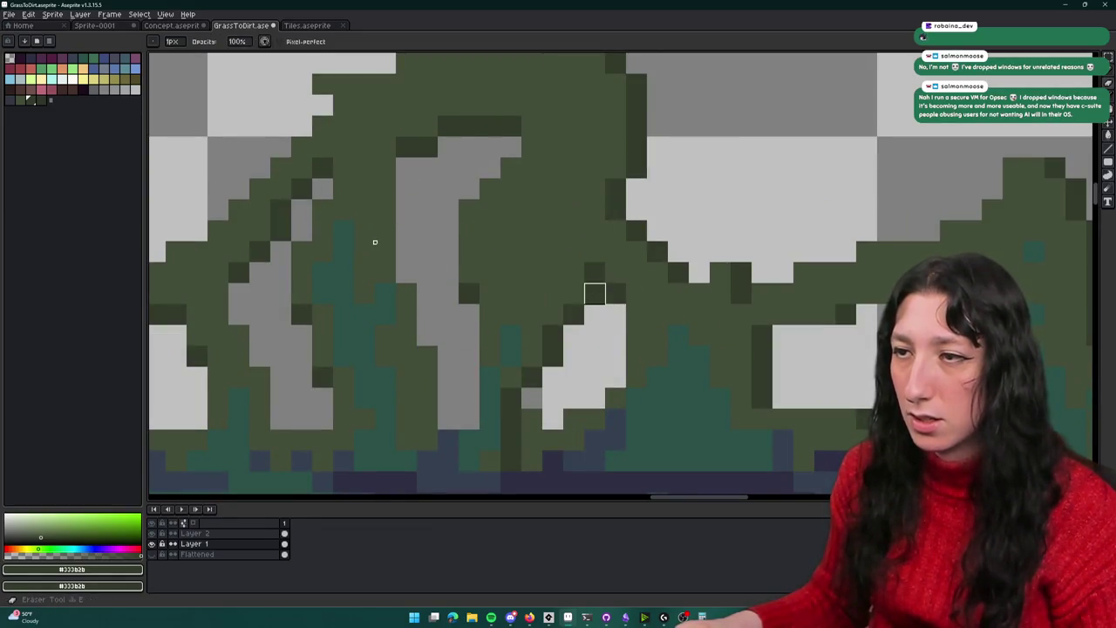
{"action": "scroll", "coordinate": [594, 292], "scroll_direction": "down", "scroll_amount": 2}
{"action": "scroll", "coordinate": [657, 312], "scroll_direction": "up", "scroll_amount": 1}
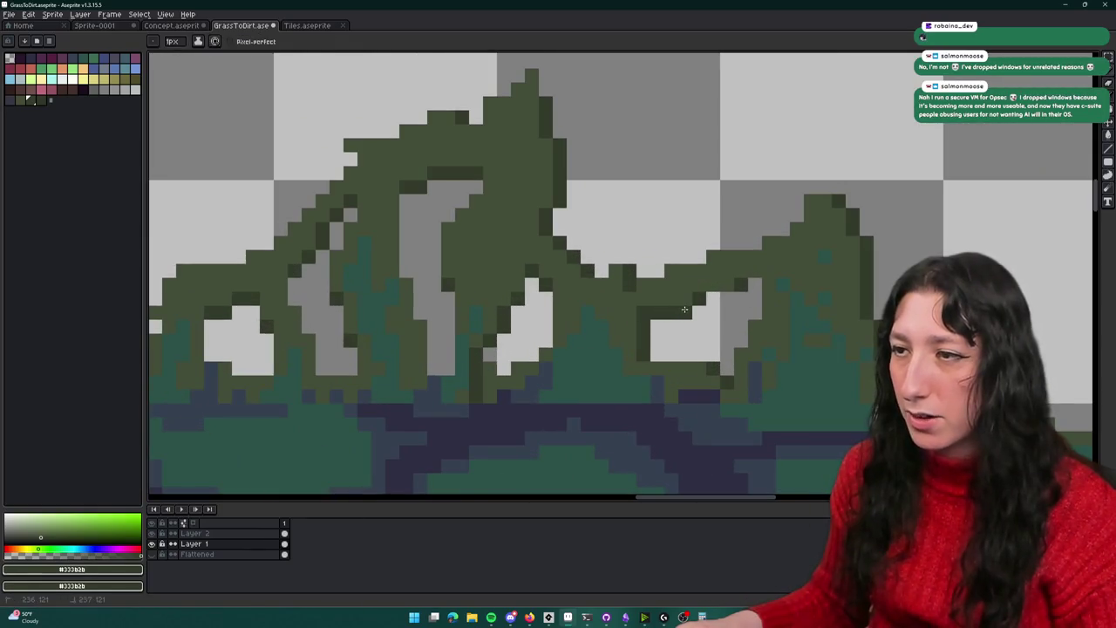
{"action": "left_click_drag", "start_coordinate": [657, 326], "coordinate": [644, 352]}
{"action": "key", "text": "b"}
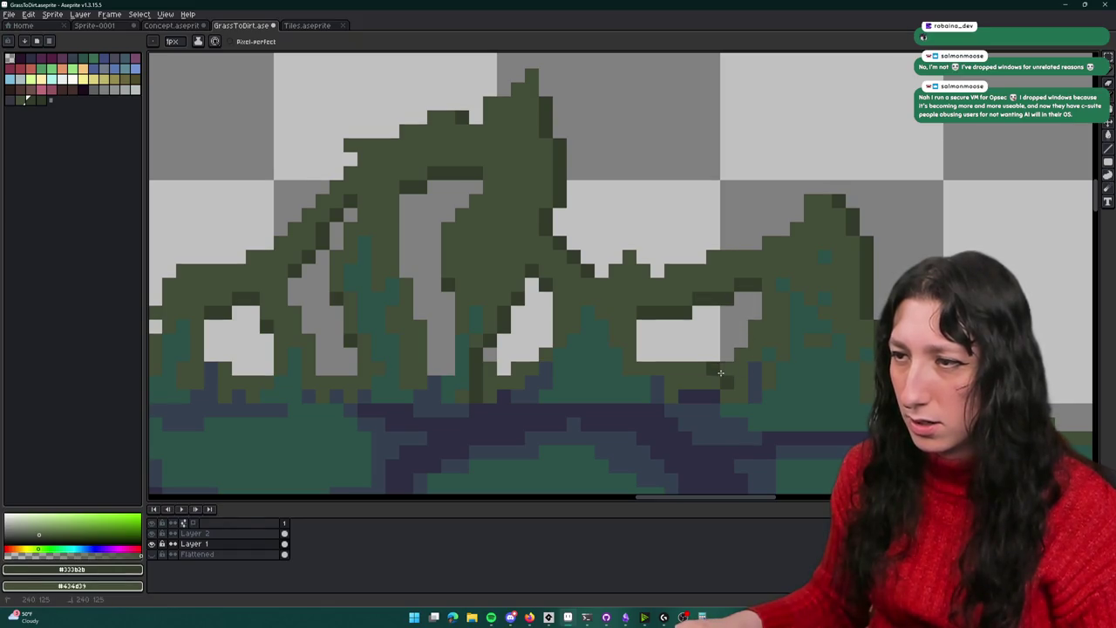
Erase the dark edge pixels along the right-hand grass blade
{"action": "scroll", "coordinate": [711, 369], "scroll_direction": "right", "scroll_amount": 5}
{"action": "scroll", "coordinate": [747, 324], "scroll_direction": "down", "scroll_amount": 2}
{"action": "key", "text": "e"}
{"action": "left_click_drag", "start_coordinate": [707, 301], "coordinate": [695, 178]}
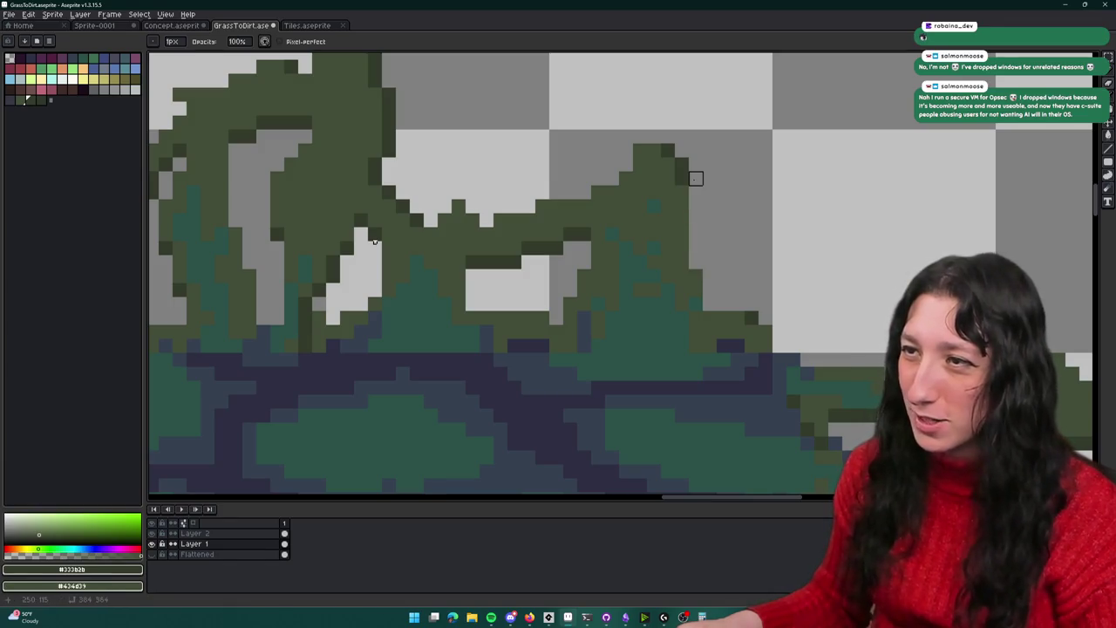
{"action": "scroll", "coordinate": [751, 318], "scroll_direction": "down", "scroll_amount": 2}
{"action": "scroll", "coordinate": [794, 331], "scroll_direction": "down", "scroll_amount": 2}
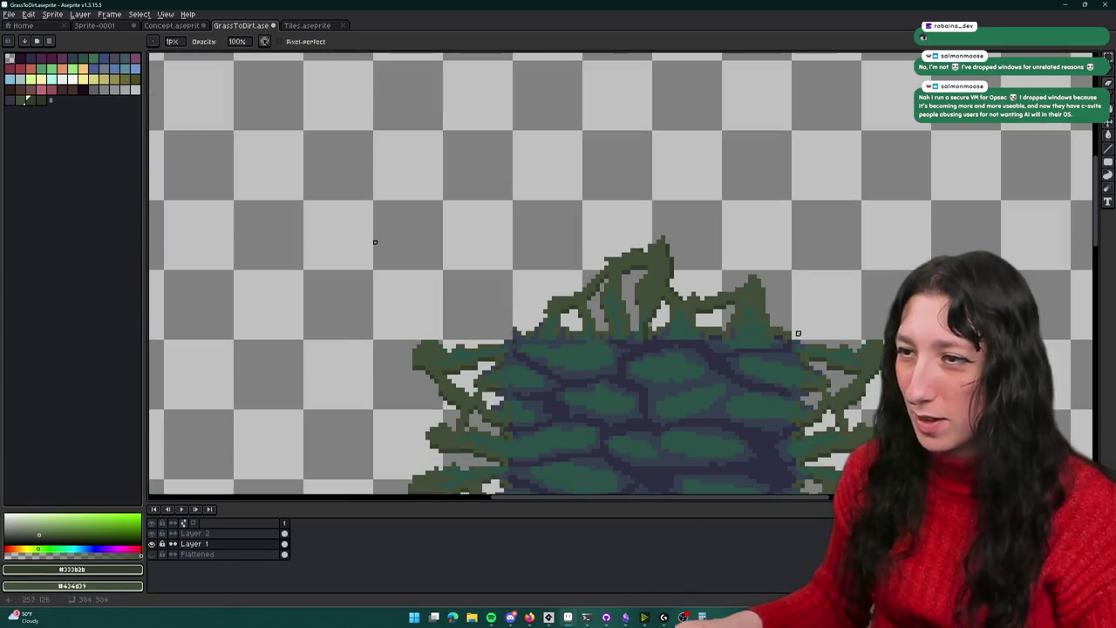
{"action": "scroll", "coordinate": [671, 312], "scroll_direction": "up", "scroll_amount": 2}
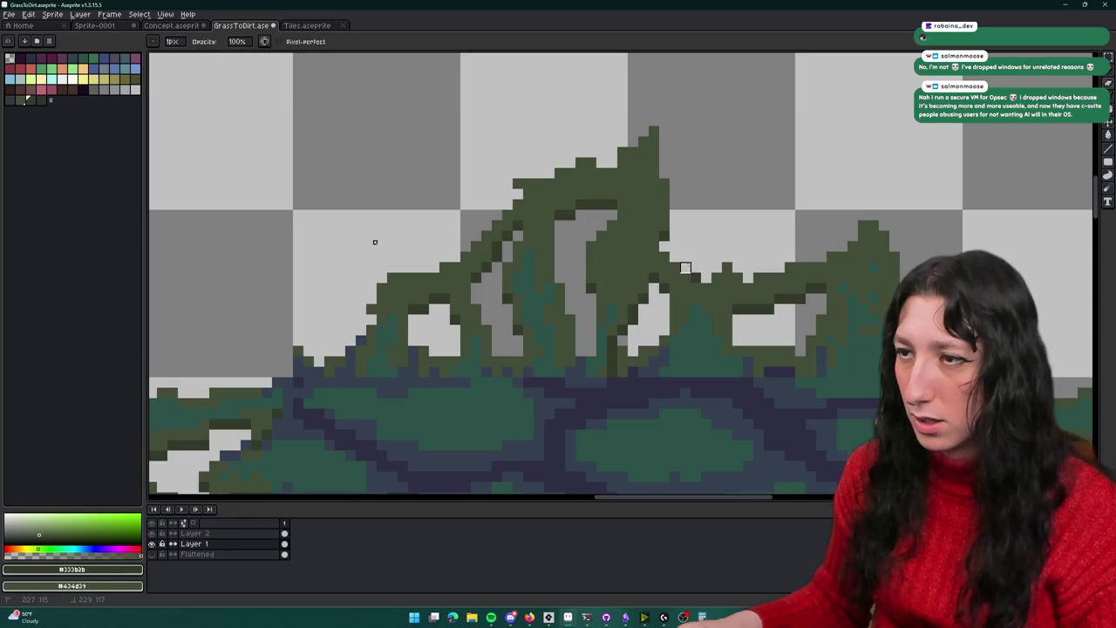
{"action": "scroll", "coordinate": [755, 255], "scroll_direction": "down", "scroll_amount": 2}
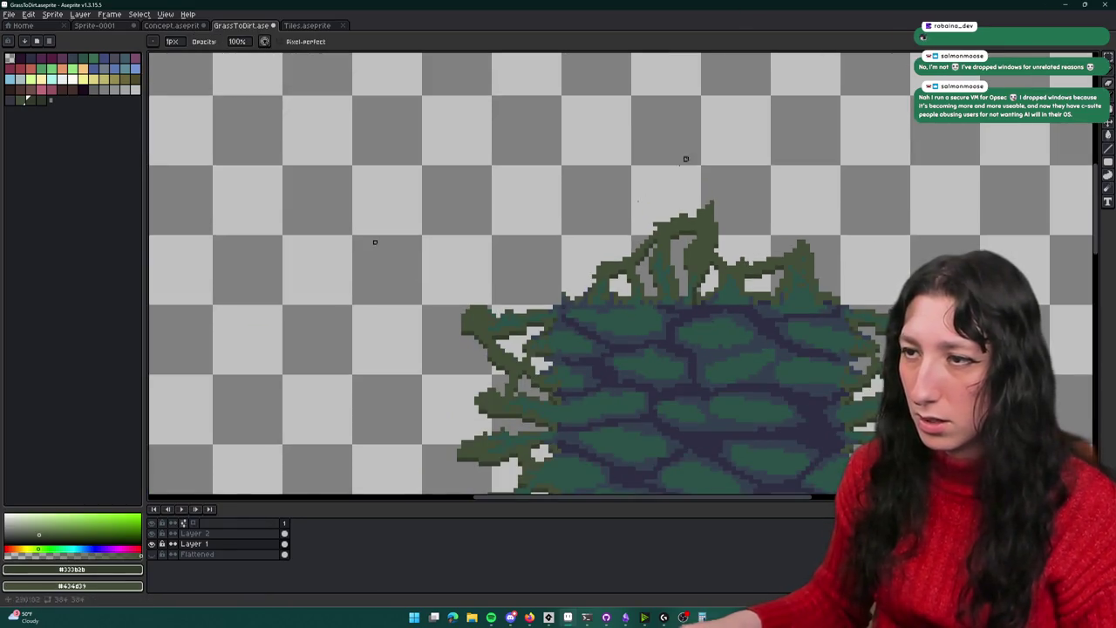
{"action": "scroll", "coordinate": [703, 128], "scroll_direction": "down", "scroll_amount": 1}
{"action": "scroll", "coordinate": [626, 156], "scroll_direction": "down", "scroll_amount": 3}
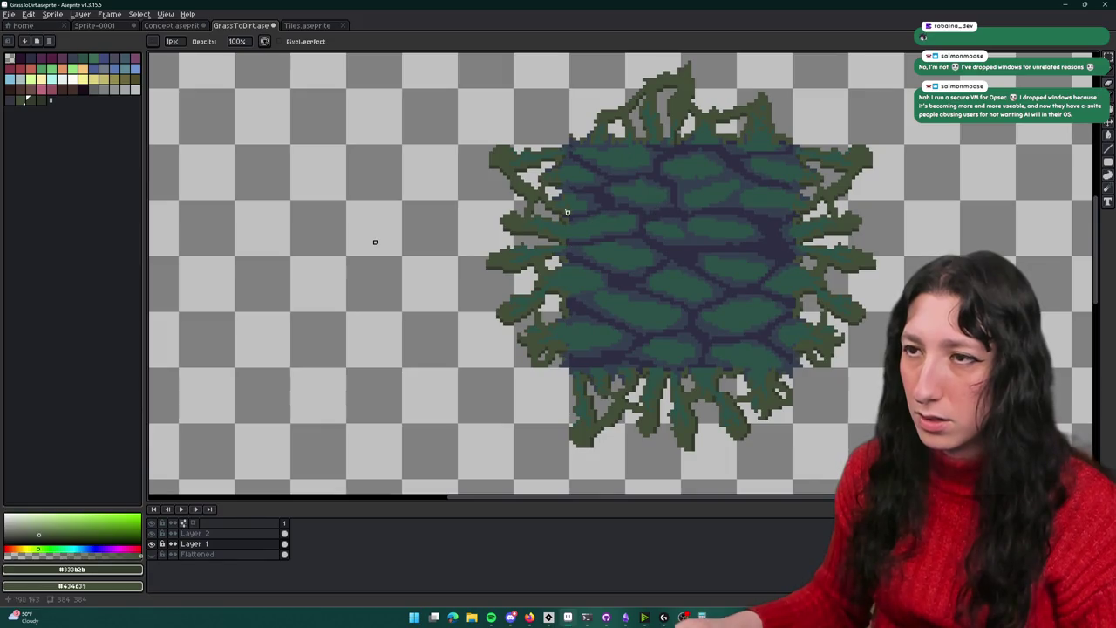
{"action": "scroll", "coordinate": [576, 349], "scroll_direction": "up", "scroll_amount": 2}
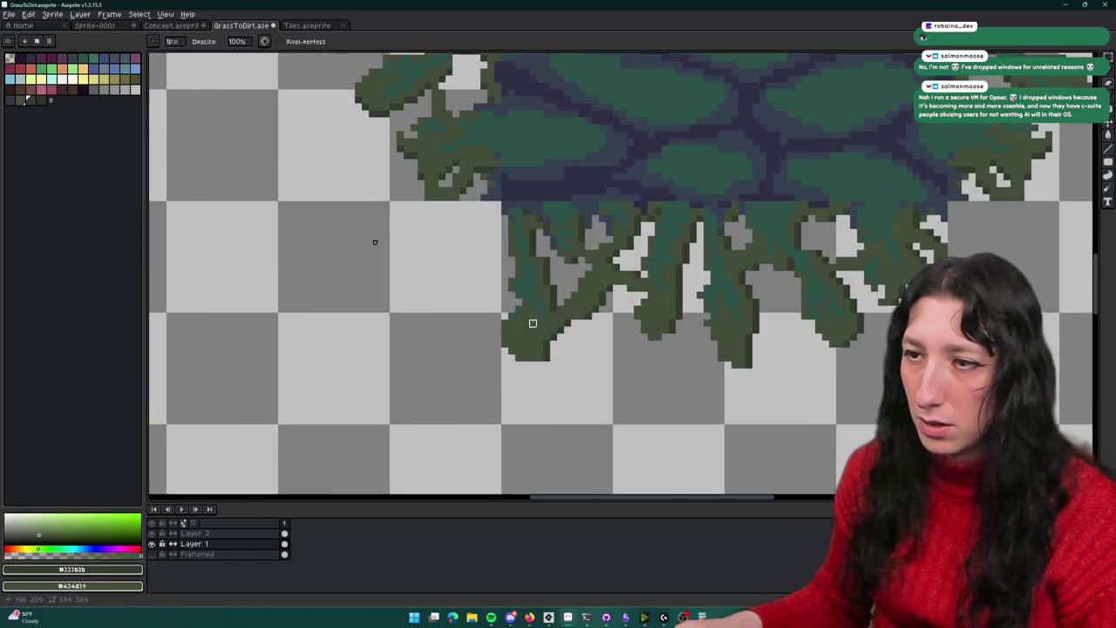
{"action": "scroll", "coordinate": [530, 320], "scroll_direction": "up", "scroll_amount": 2}
{"action": "scroll", "coordinate": [558, 296], "scroll_direction": "down", "scroll_amount": 2}
Select the strands below the dirt tile and apply a #333b2b Outline effect with an adjusted neighbour pattern
{"action": "key", "text": "m"}
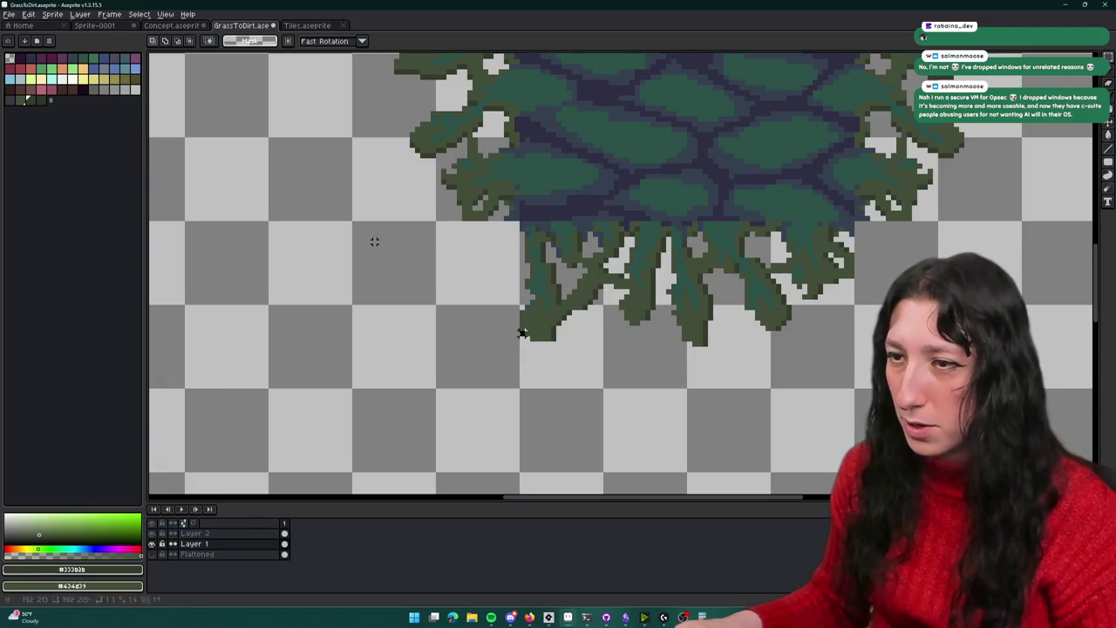
{"action": "left_click_drag", "start_coordinate": [521, 386], "coordinate": [852, 225]}
{"action": "key", "text": "i"}
{"action": "scroll", "coordinate": [819, 262], "scroll_direction": "up", "scroll_amount": 2}
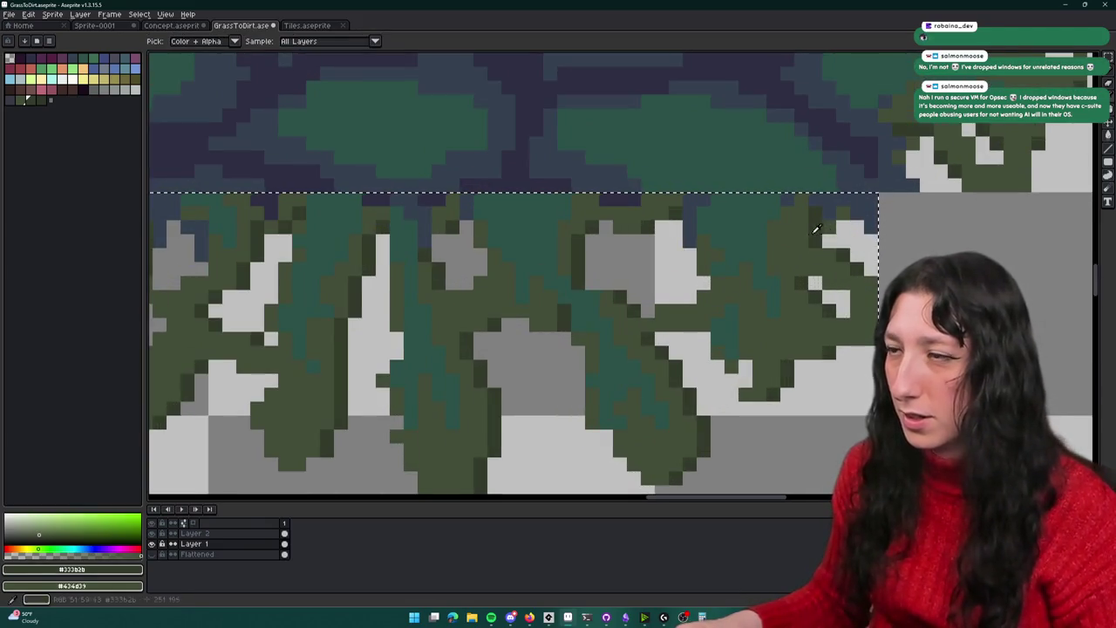
{"action": "scroll", "coordinate": [793, 230], "scroll_direction": "down", "scroll_amount": 2}
{"action": "right_click", "coordinate": [543, 209]}
{"action": "key", "text": "shift+o"}
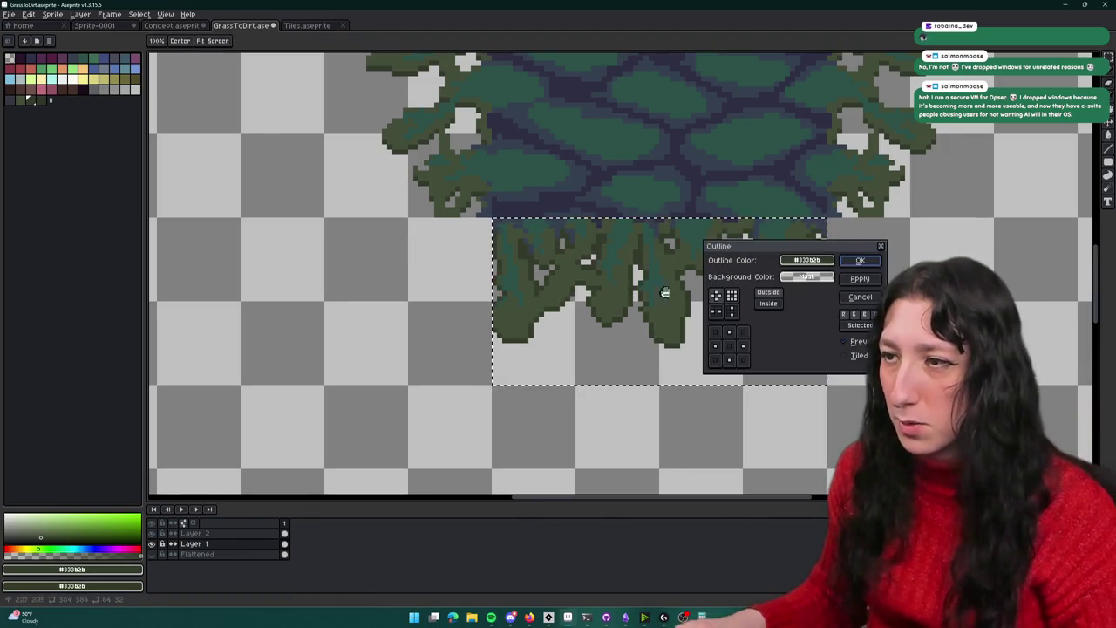
{"action": "left_click", "coordinate": [733, 339]}
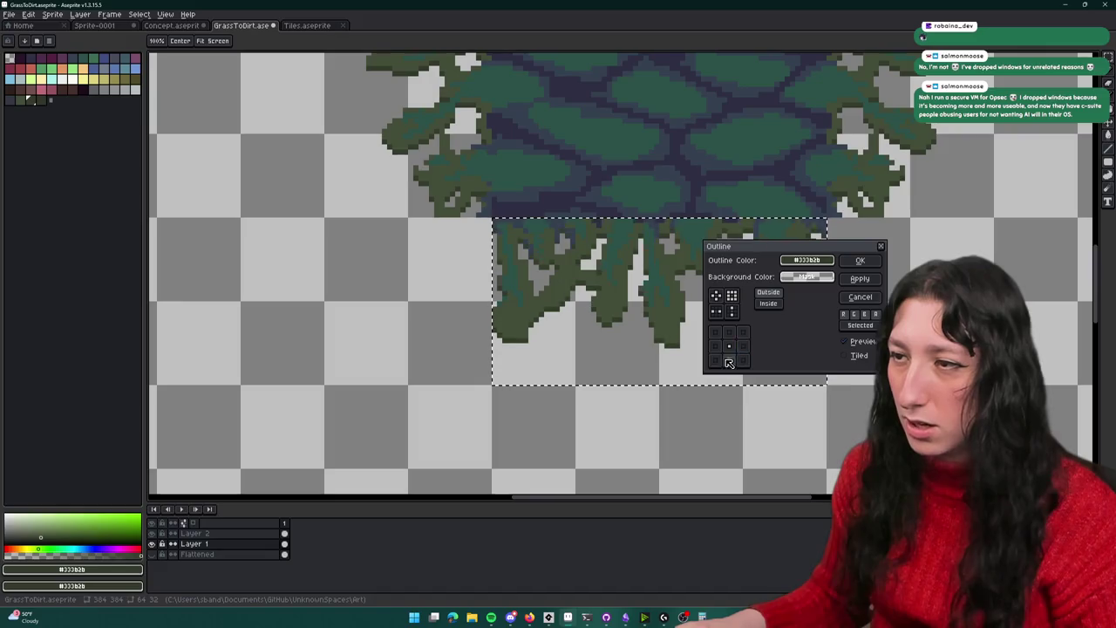
{"action": "left_click", "coordinate": [867, 261]}
{"action": "scroll", "coordinate": [615, 290], "scroll_direction": "up", "scroll_amount": 2}
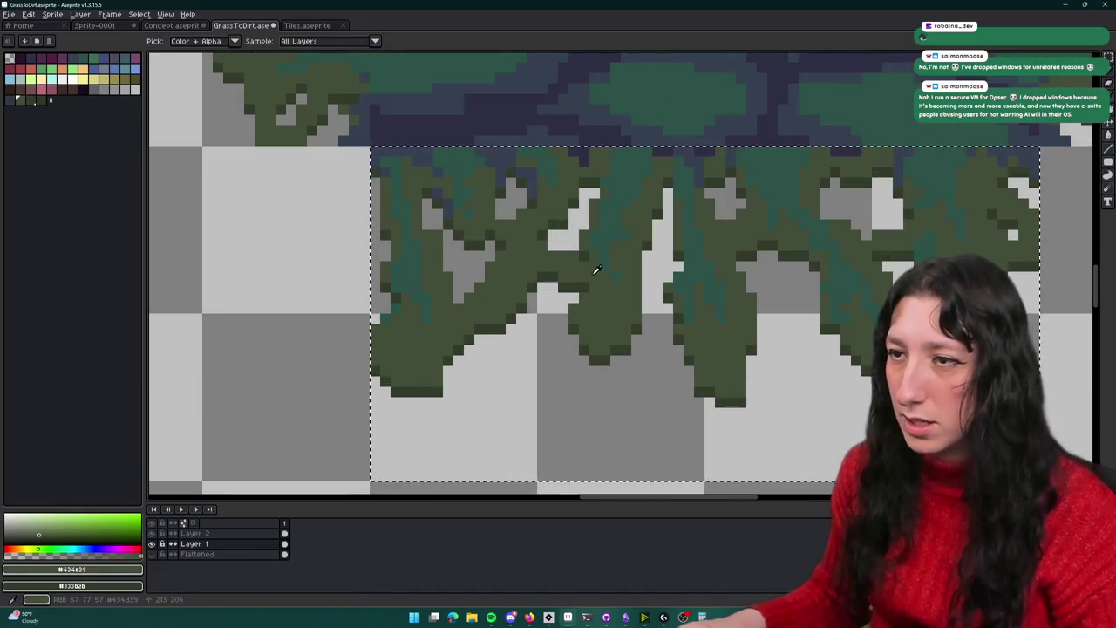
{"action": "scroll", "coordinate": [585, 257], "scroll_direction": "down", "scroll_amount": 5}
Clean stray green edge pixels, sampling outline #333b2b and grass green #434d39
{"action": "left_click_drag", "start_coordinate": [583, 290], "coordinate": [557, 321]}
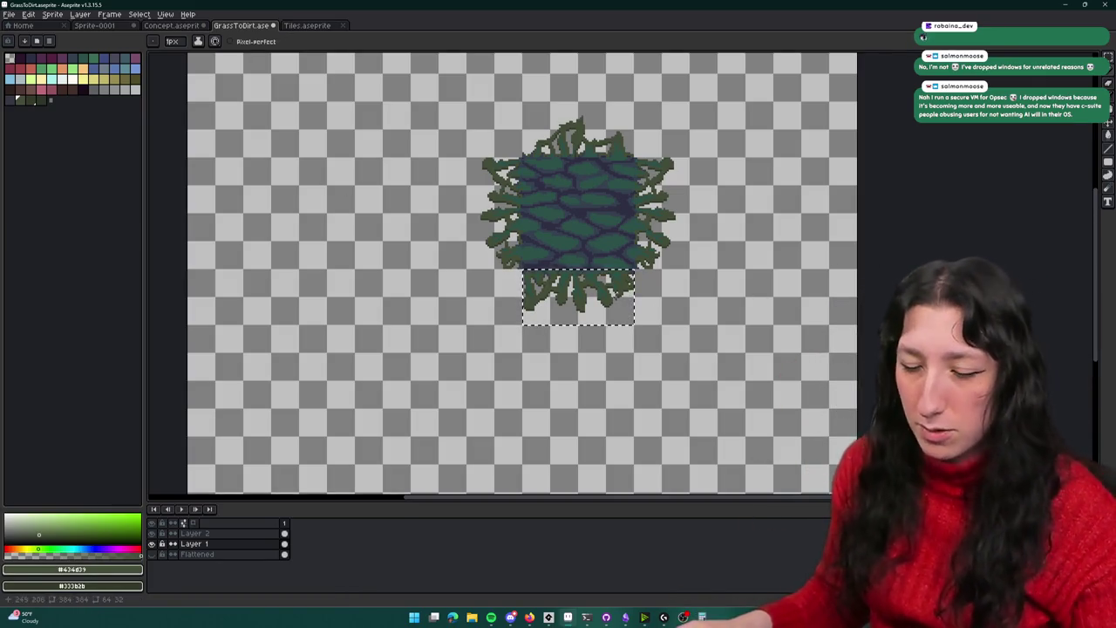
{"action": "key", "text": "i"}
{"action": "scroll", "coordinate": [527, 262], "scroll_direction": "up", "scroll_amount": 3}
{"action": "scroll", "coordinate": [523, 259], "scroll_direction": "up", "scroll_amount": 2}
{"action": "scroll", "coordinate": [567, 218], "scroll_direction": "down", "scroll_amount": 1}
{"action": "key", "text": "b"}
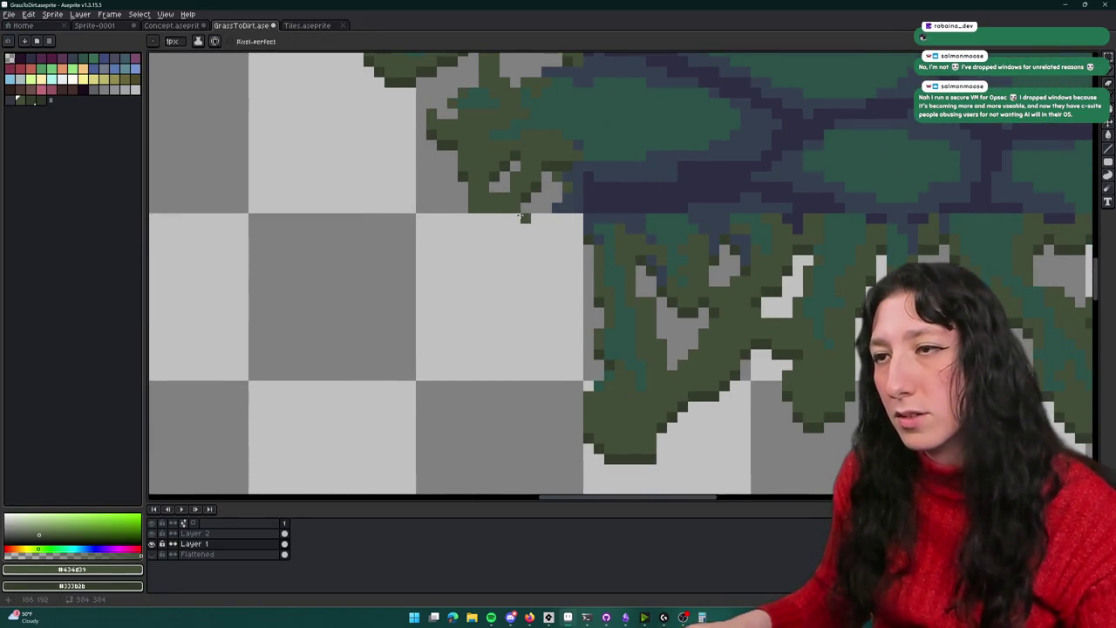
{"action": "left_click_drag", "start_coordinate": [523, 226], "coordinate": [578, 249]}
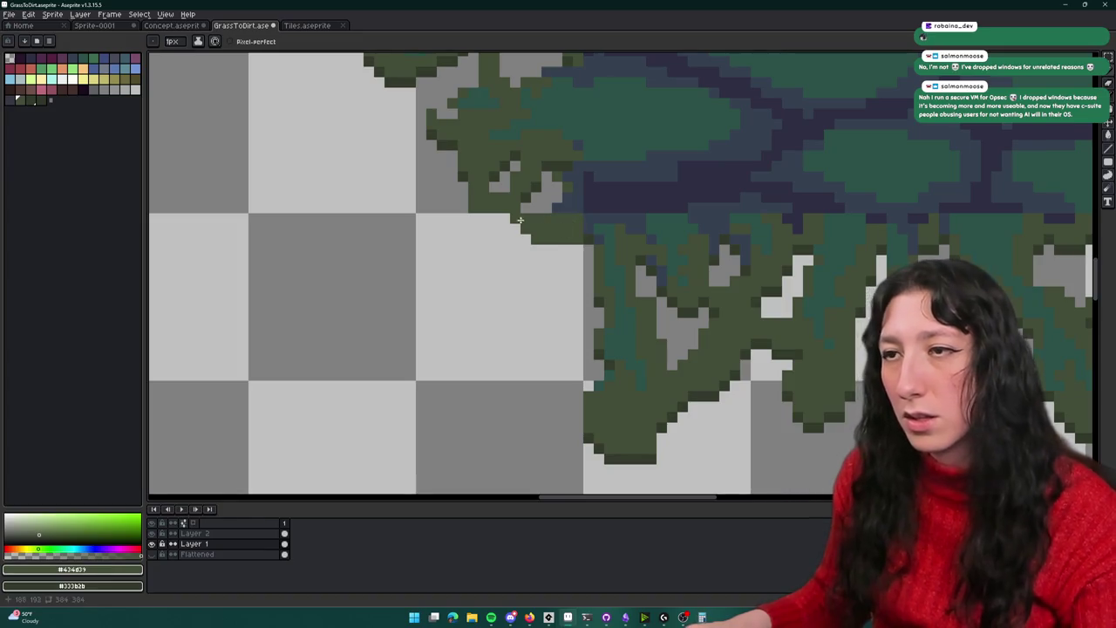
{"action": "left_click", "coordinate": [531, 193], "text": "alt"}
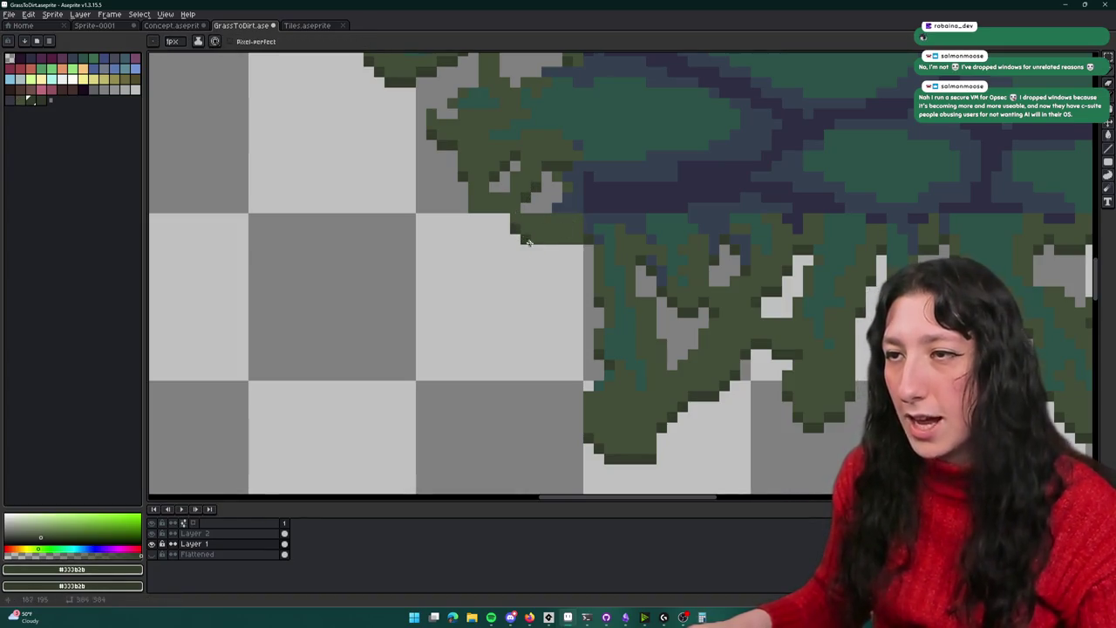
{"action": "scroll", "coordinate": [478, 204], "scroll_direction": "up", "scroll_amount": 1}
{"action": "left_click", "coordinate": [489, 199], "text": "alt"}
Erase the dark-green pixels along the grass edge and pick up the mid grass green
{"action": "key", "text": "e"}
{"action": "left_click_drag", "start_coordinate": [499, 211], "coordinate": [471, 211]}
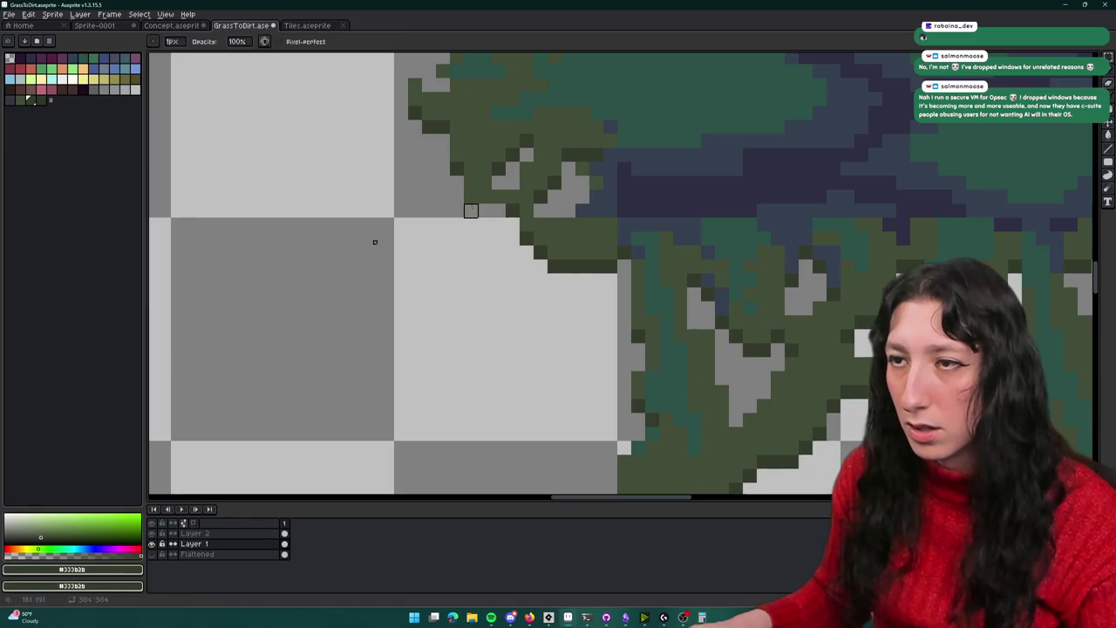
{"action": "left_click", "coordinate": [494, 193], "text": "alt"}
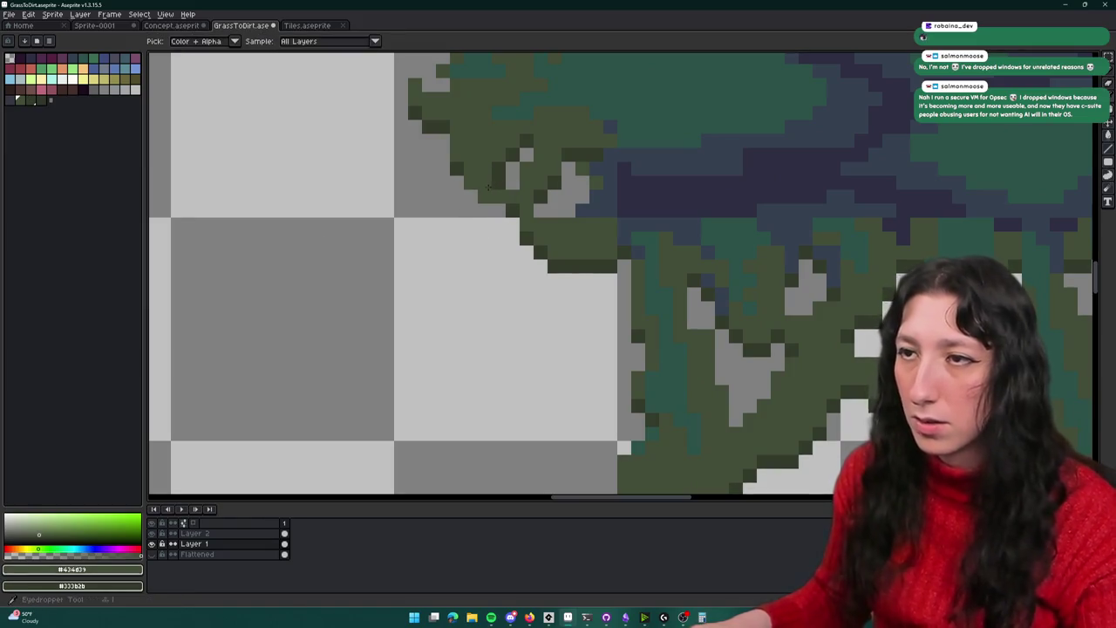
{"action": "left_click", "coordinate": [492, 201], "text": "alt"}
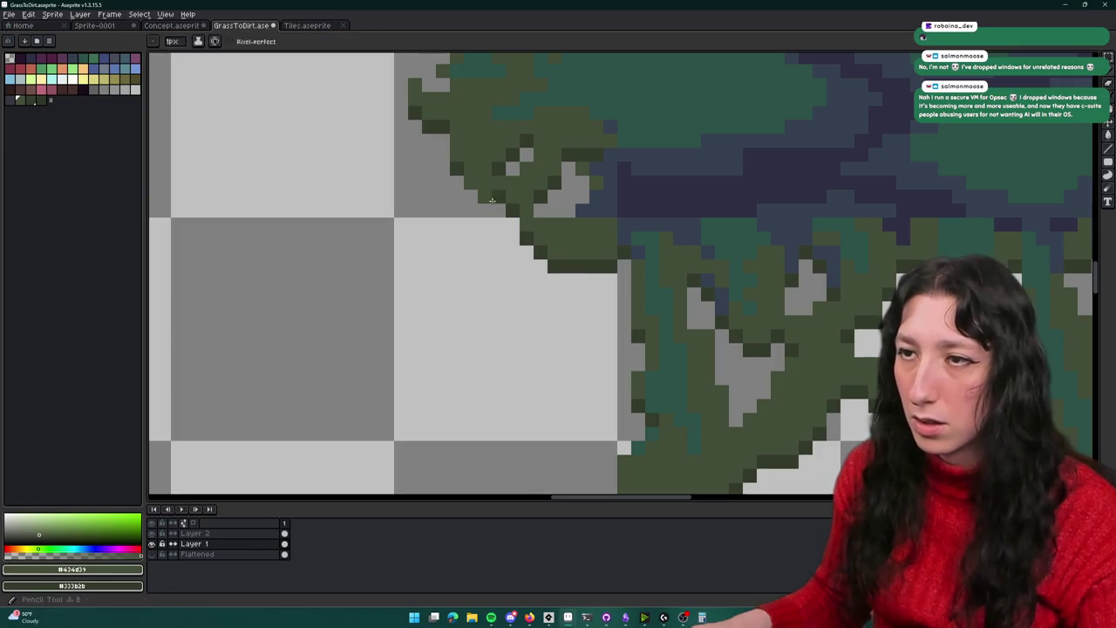
{"action": "scroll", "coordinate": [471, 190], "scroll_direction": "down", "scroll_amount": 4}
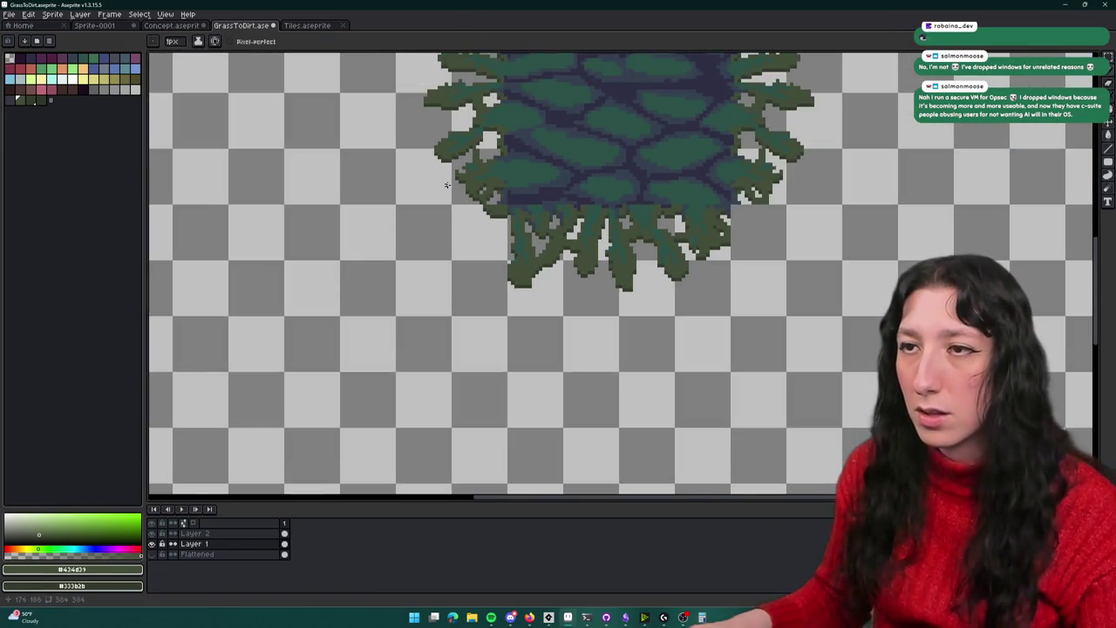
{"action": "scroll", "coordinate": [595, 180], "scroll_direction": "up", "scroll_amount": 1}
{"action": "scroll", "coordinate": [543, 194], "scroll_direction": "up", "scroll_amount": 1}
{"action": "scroll", "coordinate": [610, 218], "scroll_direction": "up", "scroll_amount": 2}
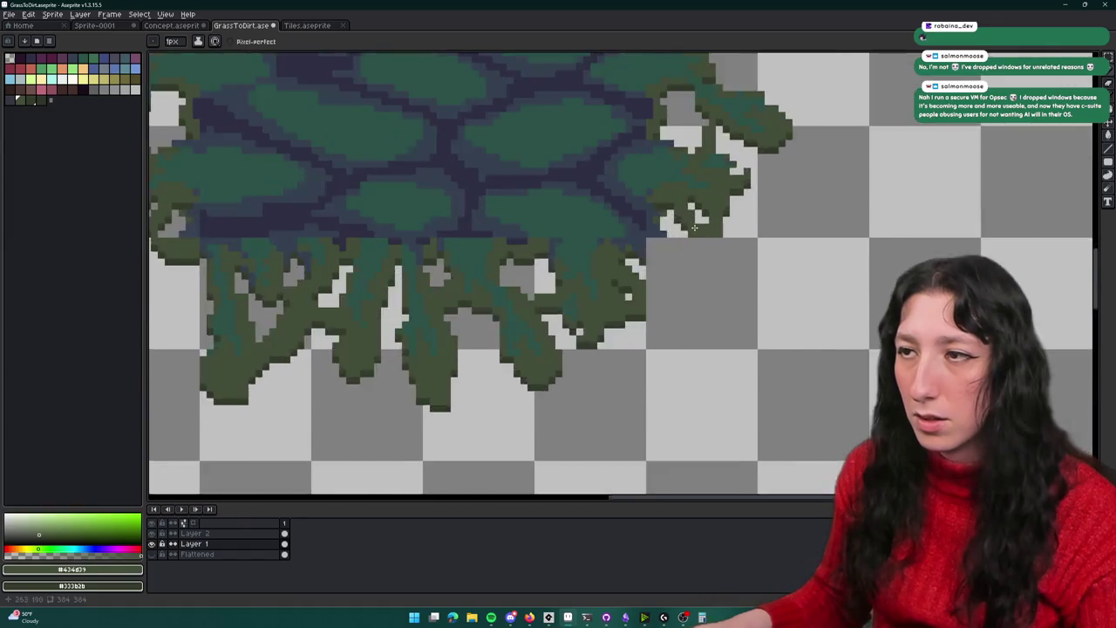
{"action": "scroll", "coordinate": [684, 248], "scroll_direction": "up", "scroll_amount": 1}
Erase the stray bottom-row pixels and add one dark pixel to the fringe edge
{"action": "key", "text": "e"}
{"action": "left_click_drag", "start_coordinate": [685, 248], "coordinate": [787, 242]}
{"action": "key", "text": "b"}
{"action": "left_click", "coordinate": [726, 247]}
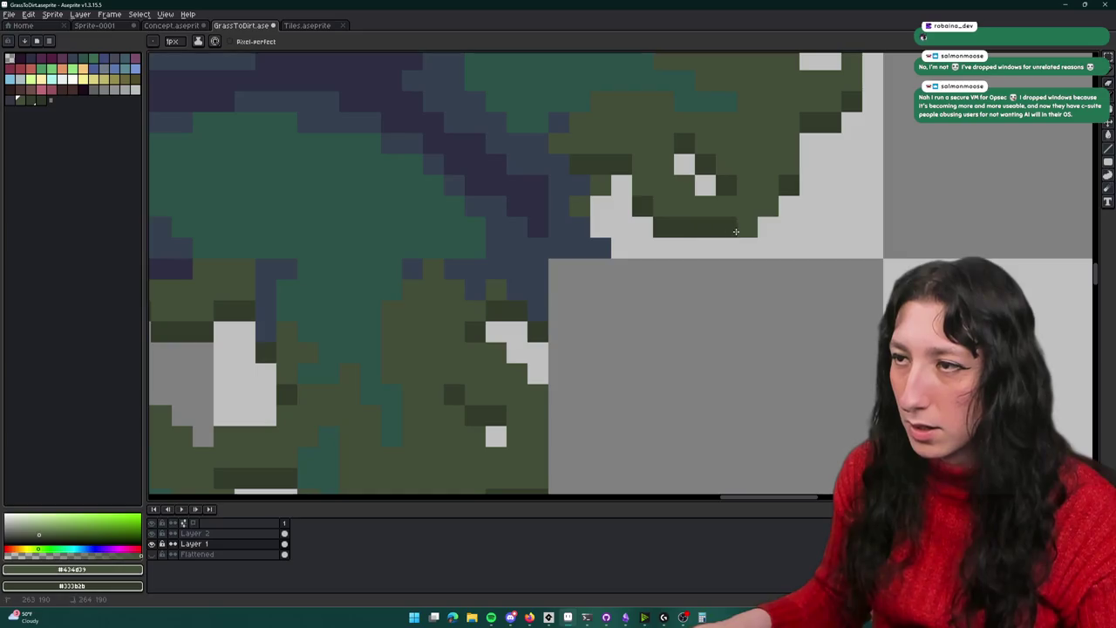
{"action": "scroll", "coordinate": [749, 252], "scroll_direction": "down", "scroll_amount": 2}
{"action": "scroll", "coordinate": [741, 288], "scroll_direction": "down", "scroll_amount": 1}
{"action": "scroll", "coordinate": [732, 322], "scroll_direction": "down", "scroll_amount": 1}
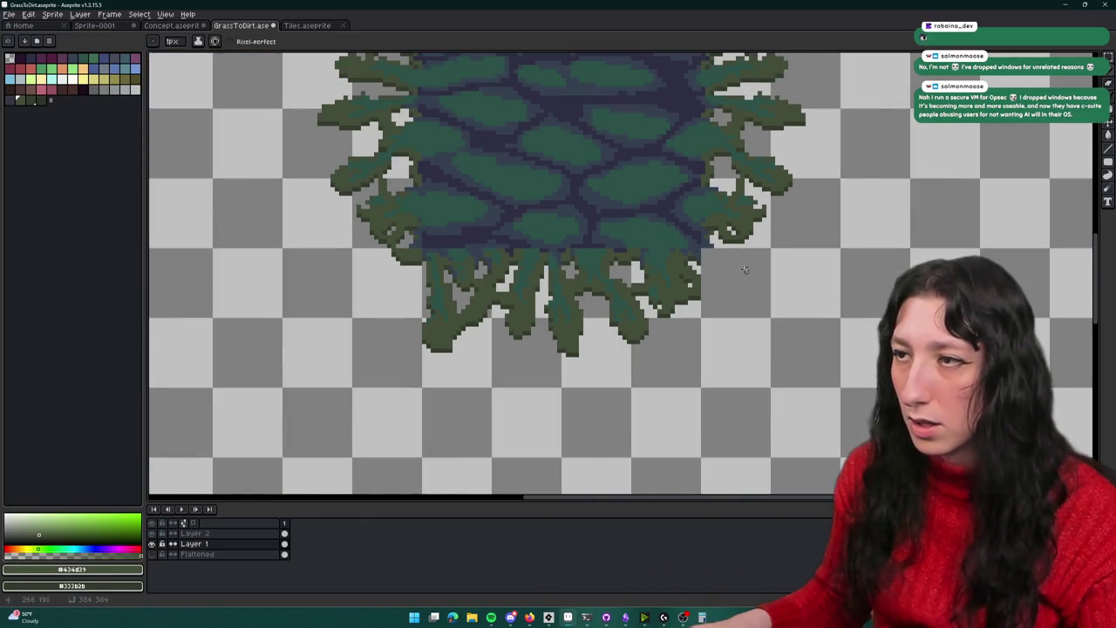
{"action": "scroll", "coordinate": [723, 358], "scroll_direction": "up", "scroll_amount": 1}
{"action": "mouse_move", "coordinate": [664, 187]}
{"action": "left_mouse_down"}
{"action": "mouse_move", "coordinate": [701, 214]}
{"action": "mouse_move", "coordinate": [766, 215]}
{"action": "mouse_move", "coordinate": [718, 236]}
{"action": "left_mouse_up"}
{"action": "scroll", "coordinate": [766, 215], "scroll_direction": "down", "scroll_amount": 1}
{"action": "scroll", "coordinate": [761, 226], "scroll_direction": "down", "scroll_amount": 1}
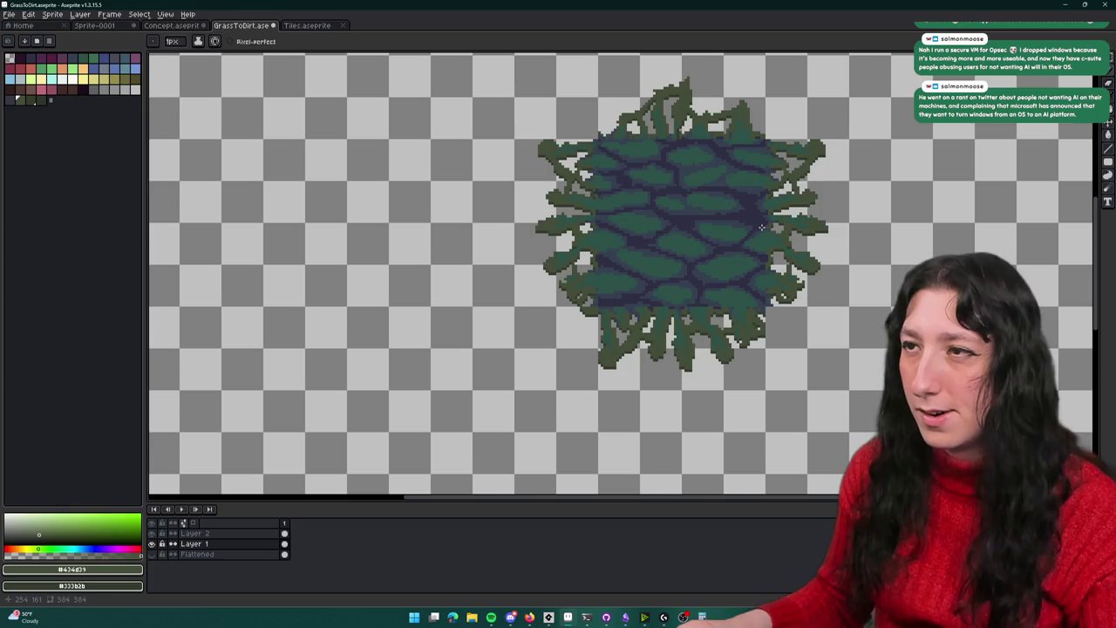
{"action": "scroll", "coordinate": [761, 227], "scroll_direction": "down", "scroll_amount": 1}
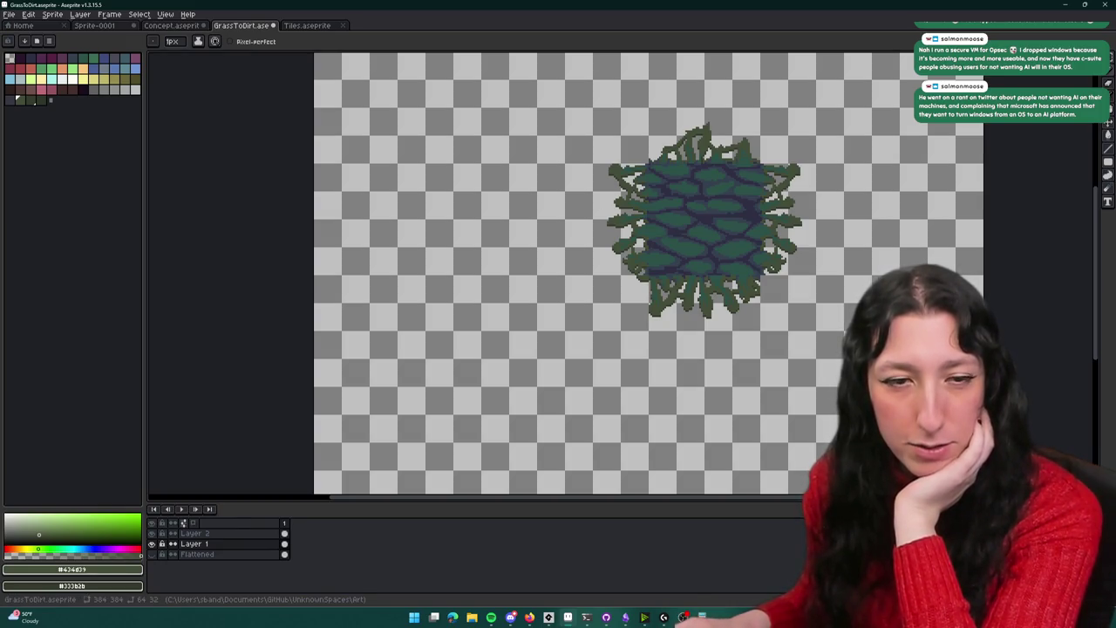
Select a 16×16 patch of the lower fringe and paste a copy into the gap
{"action": "left_click_drag", "start_coordinate": [645, 206], "coordinate": [549, 184]}
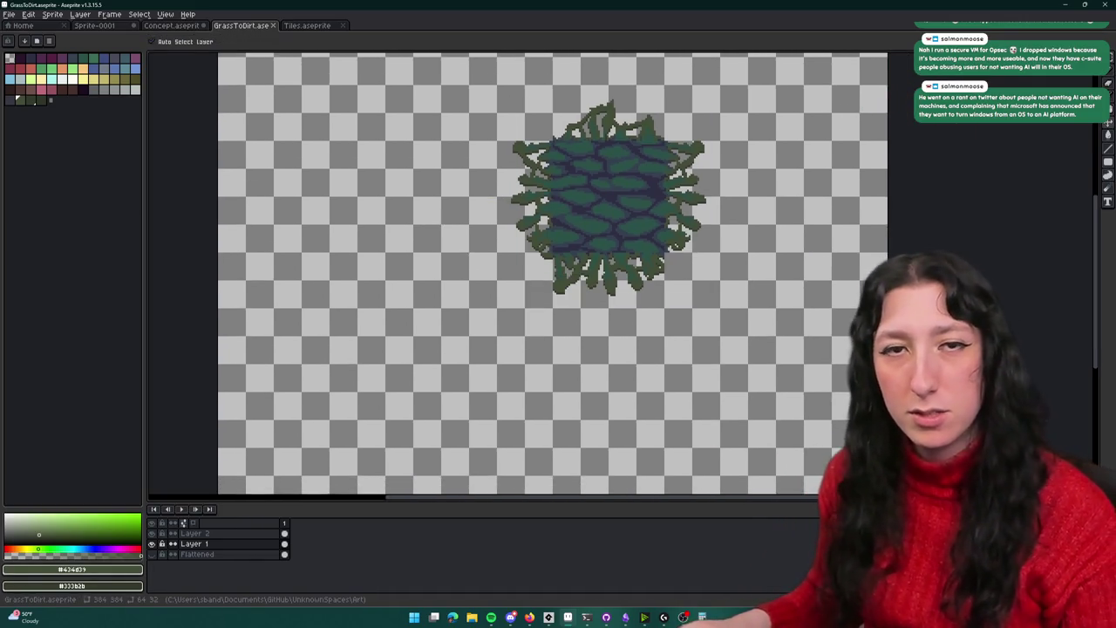
{"action": "scroll", "coordinate": [582, 235], "scroll_direction": "up", "scroll_amount": 1}
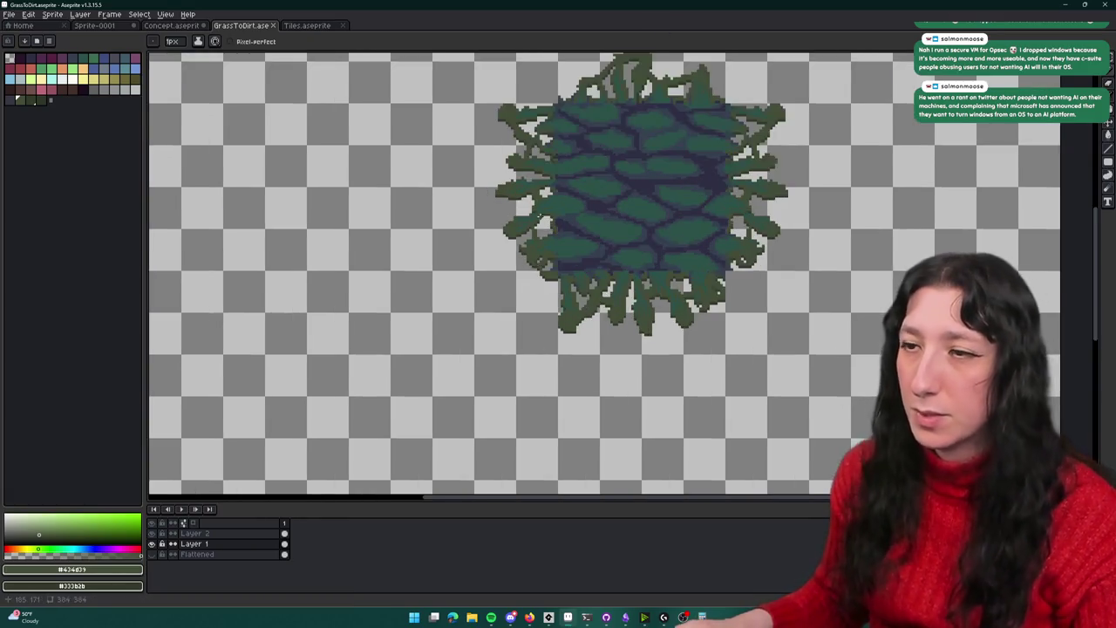
{"action": "scroll", "coordinate": [582, 235], "scroll_direction": "up", "scroll_amount": 1}
{"action": "scroll", "coordinate": [582, 235], "scroll_direction": "up", "scroll_amount": 1}
{"action": "key", "text": "m"}
{"action": "scroll", "coordinate": [494, 294], "scroll_direction": "up", "scroll_amount": 2}
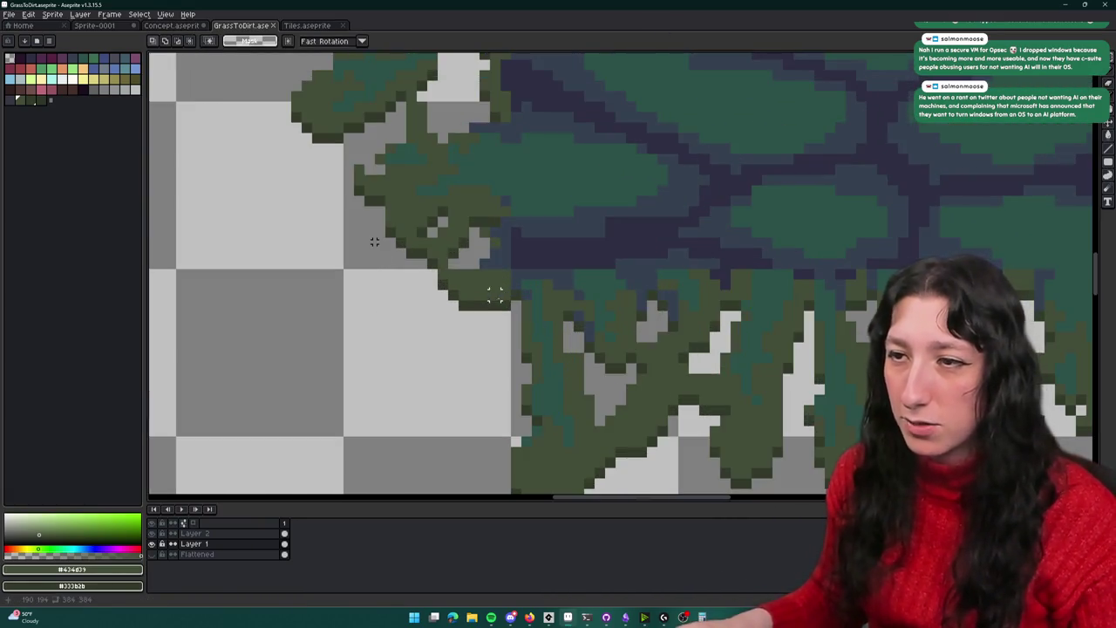
{"action": "left_click_drag", "start_coordinate": [505, 295], "coordinate": [349, 433]}
{"action": "scroll", "coordinate": [497, 314], "scroll_direction": "down", "scroll_amount": 3}
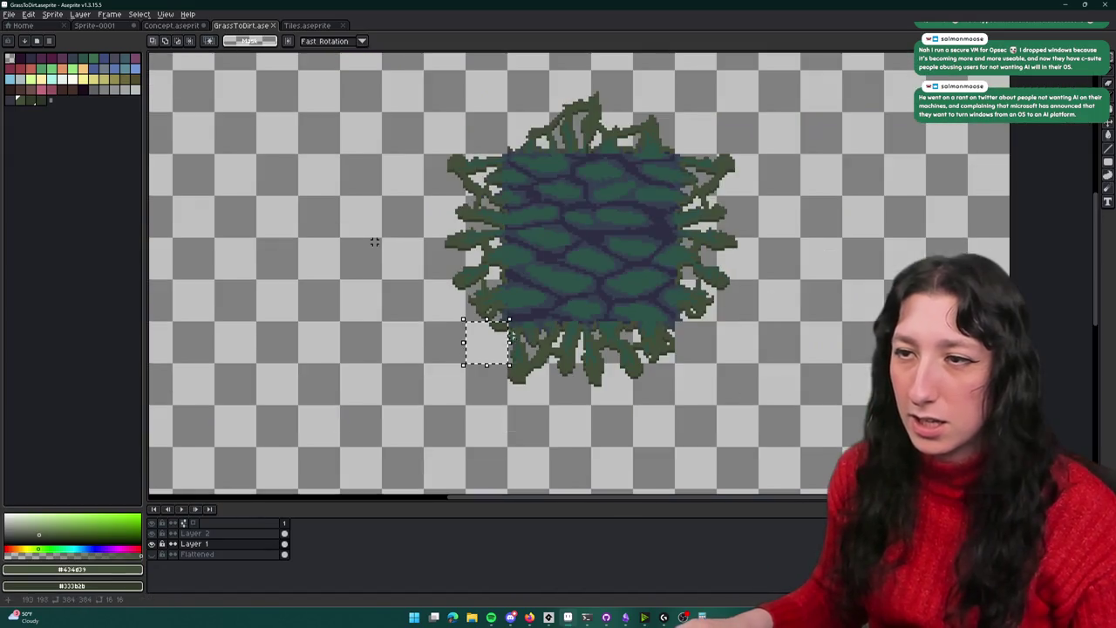
{"action": "scroll", "coordinate": [655, 326], "scroll_direction": "down", "scroll_amount": 1}
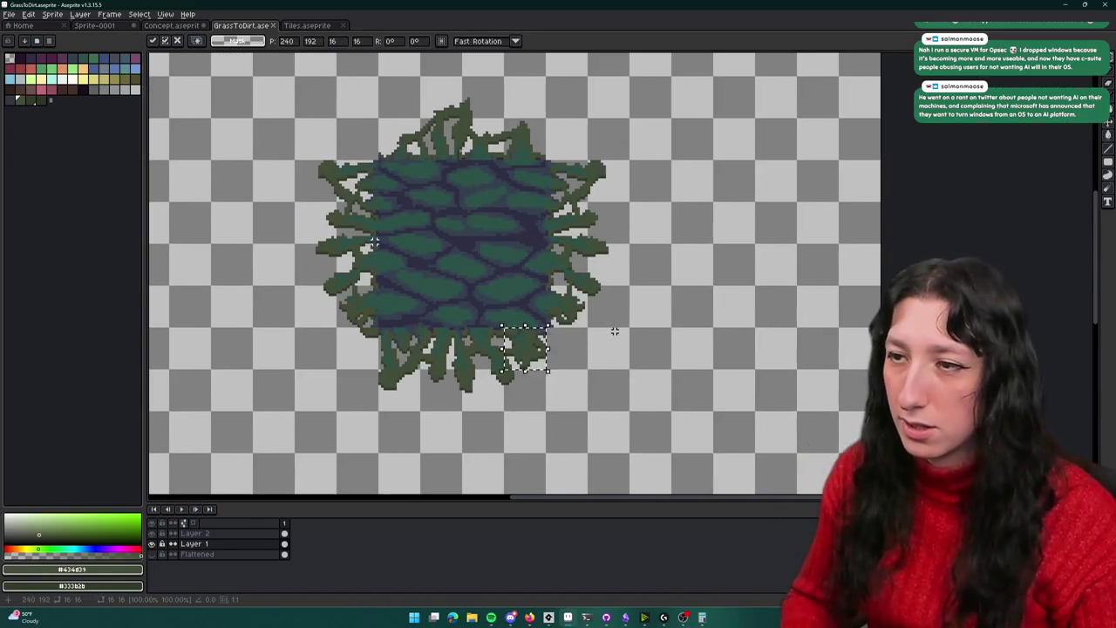
{"action": "key", "text": "ctrl+v"}
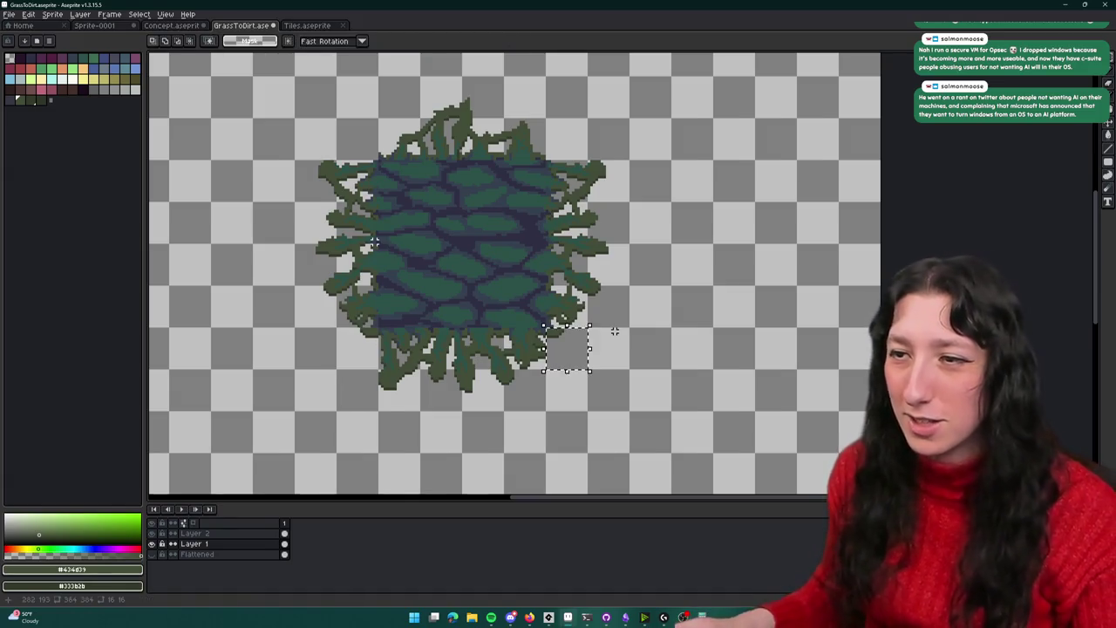
{"action": "scroll", "coordinate": [616, 326], "scroll_direction": "up", "scroll_amount": 1}
{"action": "scroll", "coordinate": [615, 326], "scroll_direction": "up", "scroll_amount": 2}
{"action": "scroll", "coordinate": [374, 242], "scroll_direction": "up", "scroll_amount": 2}
{"action": "scroll", "coordinate": [374, 241], "scroll_direction": "up", "scroll_amount": 1}
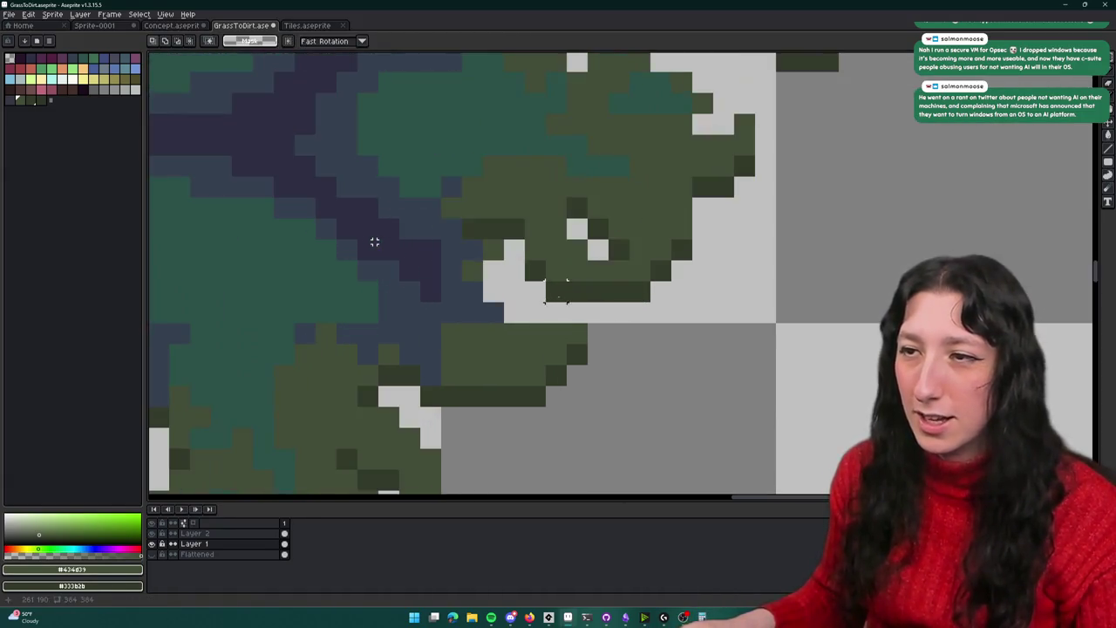
{"action": "key", "text": "b"}
Fill the gap pixel with dark green and redraw the dark green edge of the fringe leaf
{"action": "scroll", "coordinate": [374, 242], "scroll_direction": "up", "scroll_amount": 1}
{"action": "scroll", "coordinate": [559, 291], "scroll_direction": "down", "scroll_amount": 4}
{"action": "scroll", "coordinate": [558, 291], "scroll_direction": "down", "scroll_amount": 1}
{"action": "scroll", "coordinate": [561, 307], "scroll_direction": "up", "scroll_amount": 2}
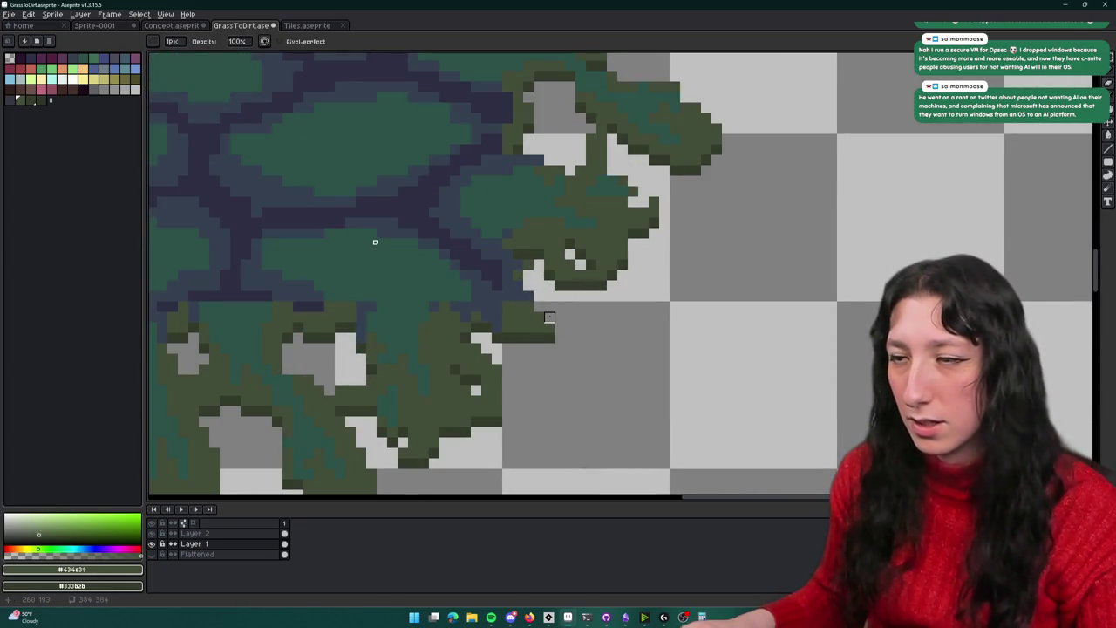
{"action": "scroll", "coordinate": [549, 317], "scroll_direction": "down", "scroll_amount": 5}
{"action": "scroll", "coordinate": [546, 346], "scroll_direction": "up", "scroll_amount": 2}
{"action": "scroll", "coordinate": [546, 346], "scroll_direction": "up", "scroll_amount": 2}
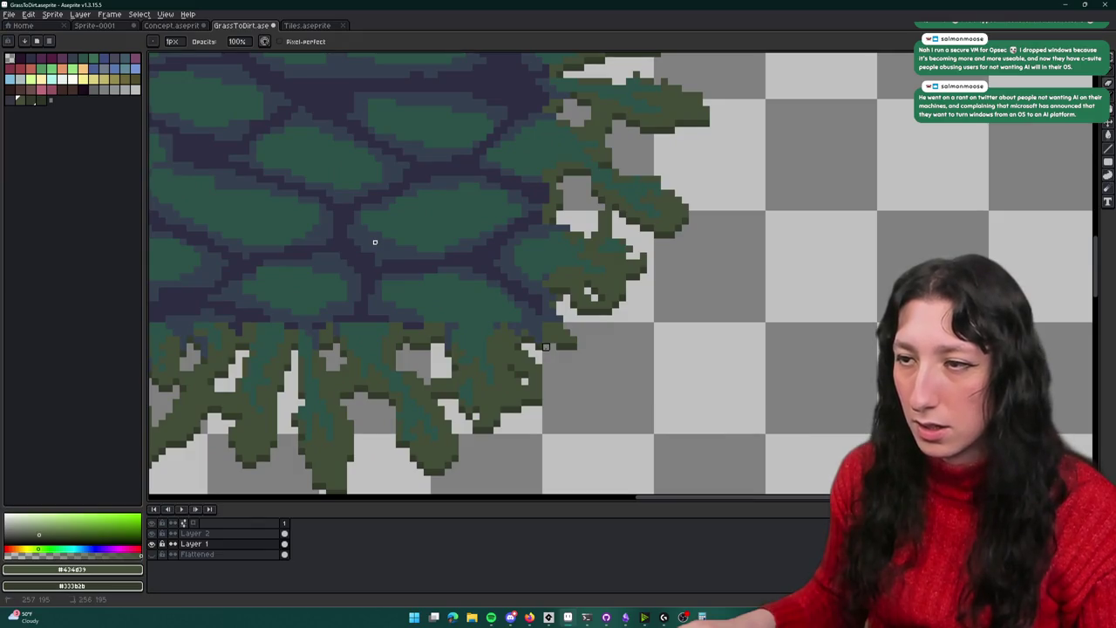
{"action": "scroll", "coordinate": [546, 346], "scroll_direction": "up", "scroll_amount": 2}
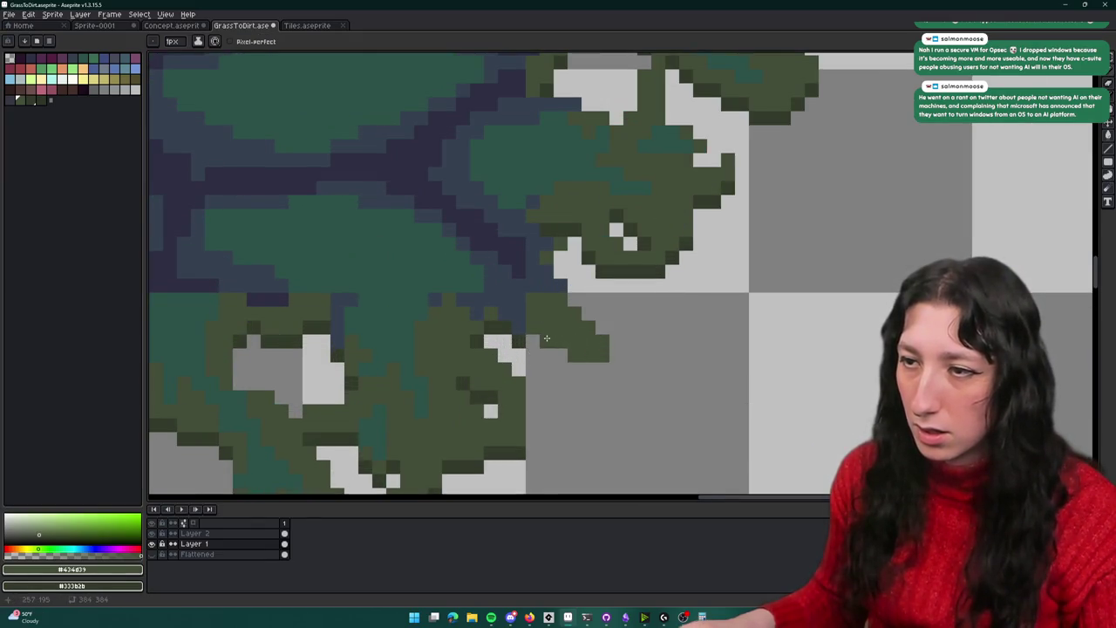
{"action": "scroll", "coordinate": [596, 367], "scroll_direction": "down", "scroll_amount": 3}
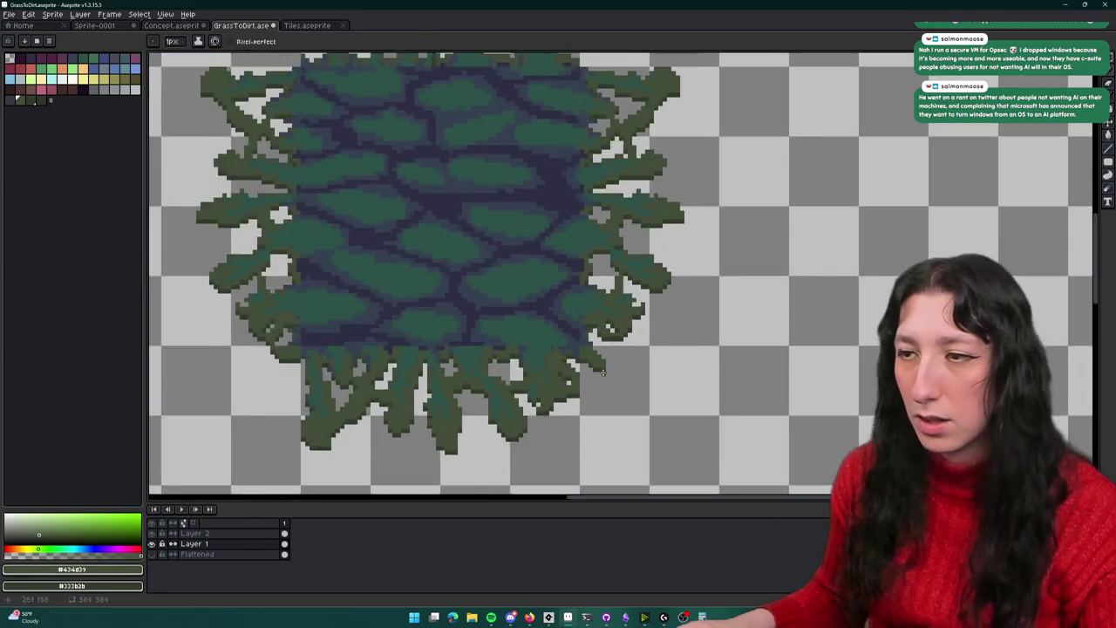
{"action": "scroll", "coordinate": [539, 378], "scroll_direction": "down", "scroll_amount": 1}
{"action": "scroll", "coordinate": [400, 358], "scroll_direction": "up", "scroll_amount": 4}
{"action": "key", "text": "e"}
{"action": "scroll", "coordinate": [392, 340], "scroll_direction": "up", "scroll_amount": 1}
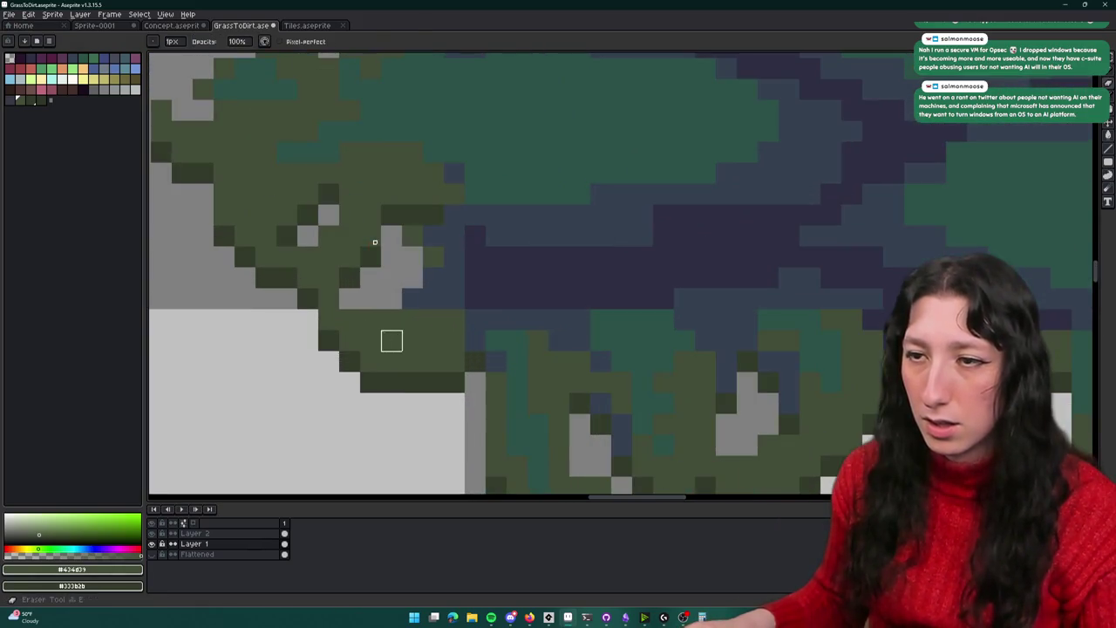
{"action": "key", "text": "b"}
{"action": "left_click", "coordinate": [352, 306]}
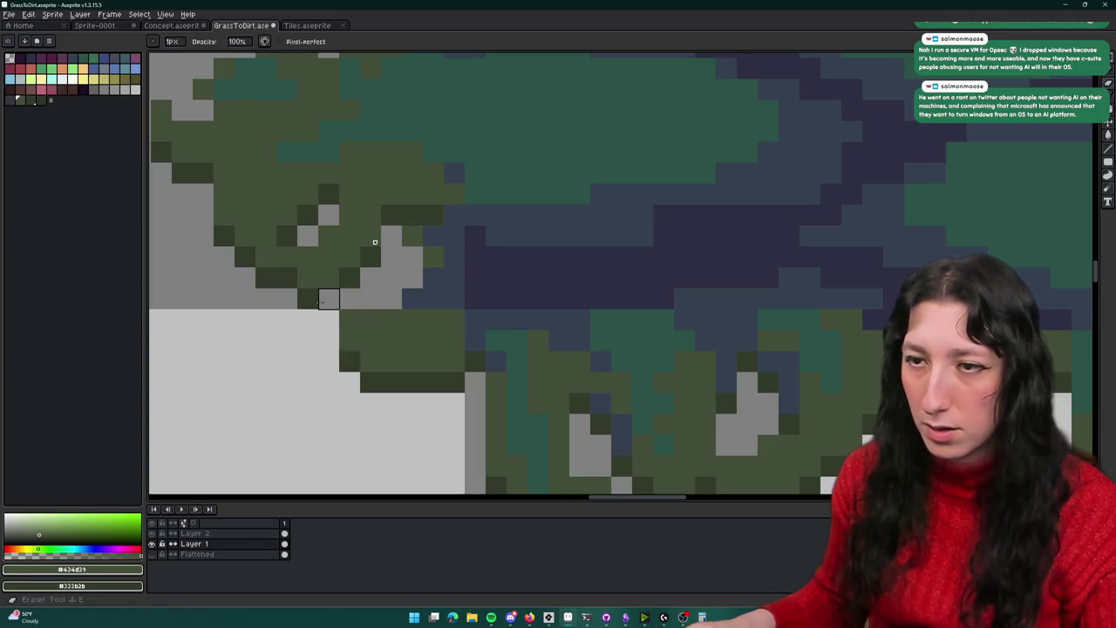
{"action": "left_click_drag", "start_coordinate": [329, 299], "coordinate": [318, 279]}
{"action": "key", "text": "b"}
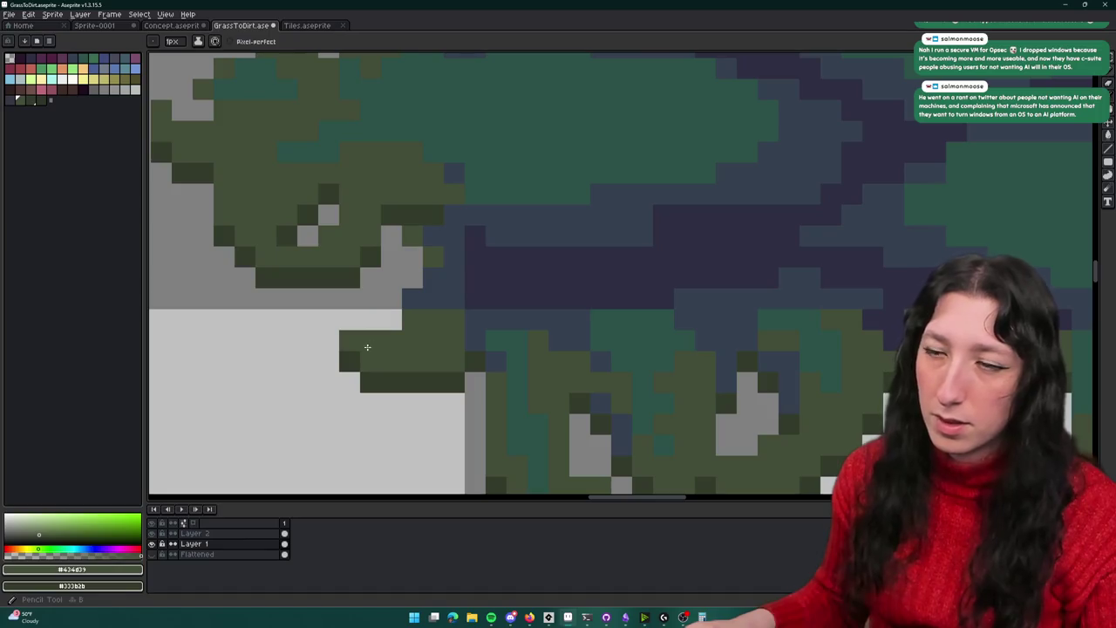
Touch up the remaining grass edge pixels with Eraser and Pencil, re-centring on the sprite
{"action": "scroll", "coordinate": [375, 349], "scroll_direction": "down", "scroll_amount": 3}
{"action": "scroll", "coordinate": [373, 380], "scroll_direction": "up", "scroll_amount": 2}
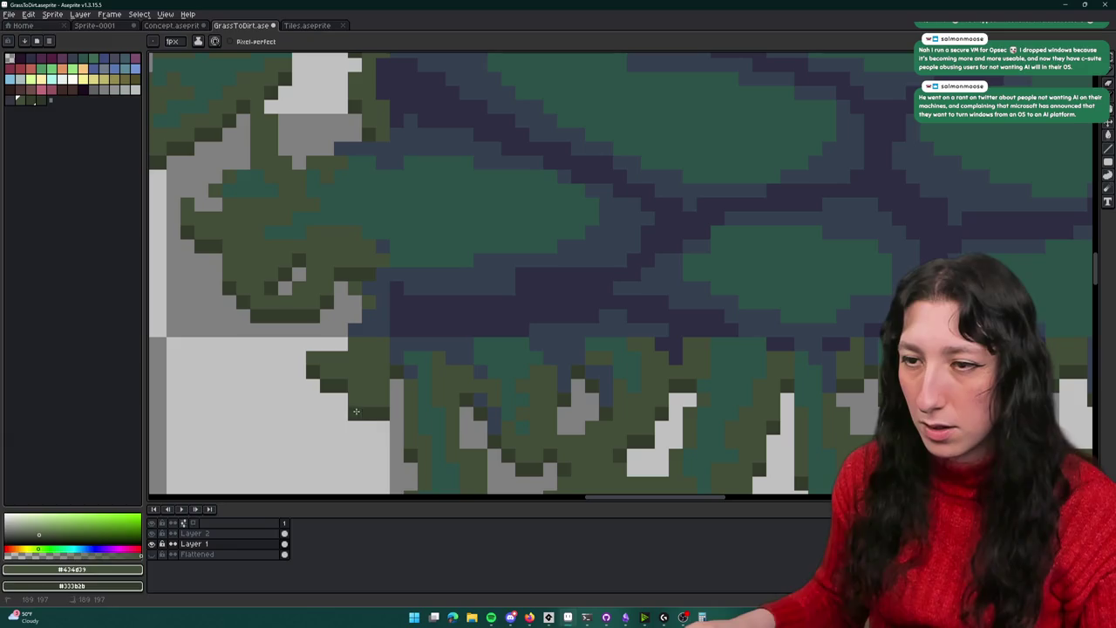
{"action": "scroll", "coordinate": [354, 413], "scroll_direction": "down", "scroll_amount": 3}
{"action": "scroll", "coordinate": [362, 401], "scroll_direction": "up", "scroll_amount": 3}
{"action": "scroll", "coordinate": [370, 393], "scroll_direction": "down", "scroll_amount": 3}
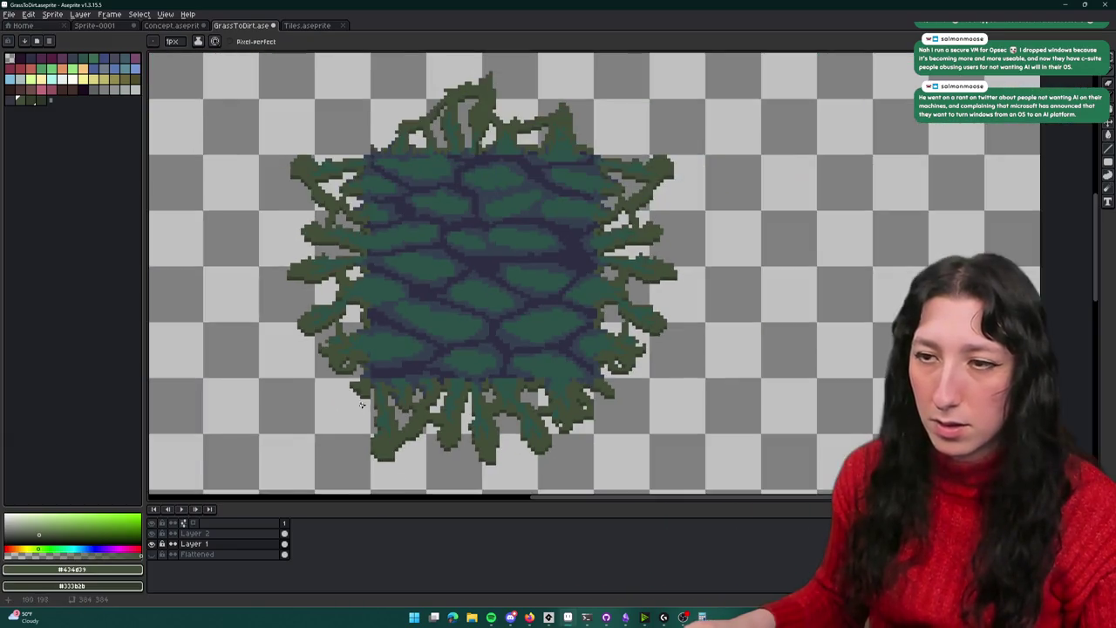
{"action": "scroll", "coordinate": [381, 381], "scroll_direction": "up", "scroll_amount": 1}
{"action": "scroll", "coordinate": [382, 380], "scroll_direction": "up", "scroll_amount": 2}
{"action": "scroll", "coordinate": [392, 349], "scroll_direction": "up", "scroll_amount": 2}
{"action": "key", "text": "e"}
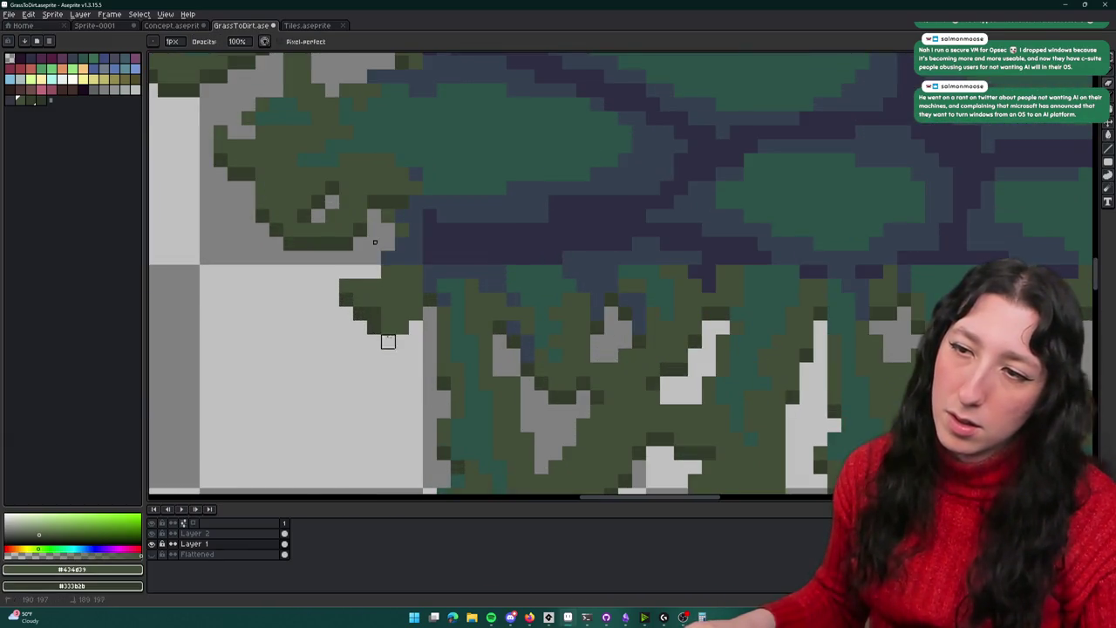
{"action": "key", "text": "b"}
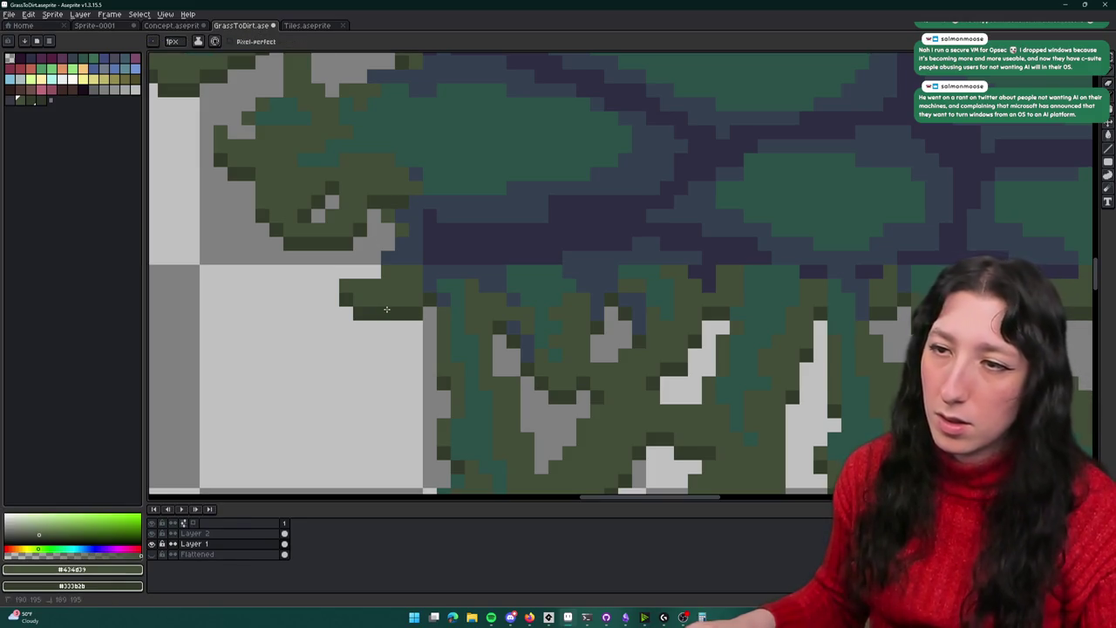
{"action": "scroll", "coordinate": [386, 309], "scroll_direction": "down", "scroll_amount": 3}
{"action": "scroll", "coordinate": [384, 312], "scroll_direction": "down", "scroll_amount": 1}
{"action": "scroll", "coordinate": [381, 316], "scroll_direction": "up", "scroll_amount": 2}
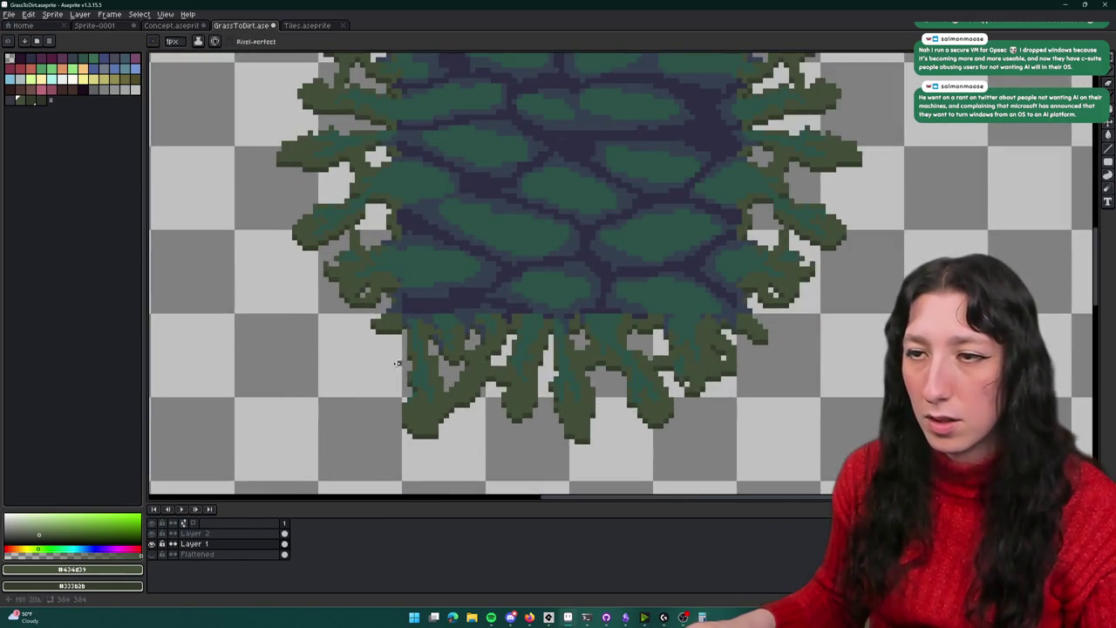
{"action": "scroll", "coordinate": [393, 358], "scroll_direction": "down", "scroll_amount": 2}
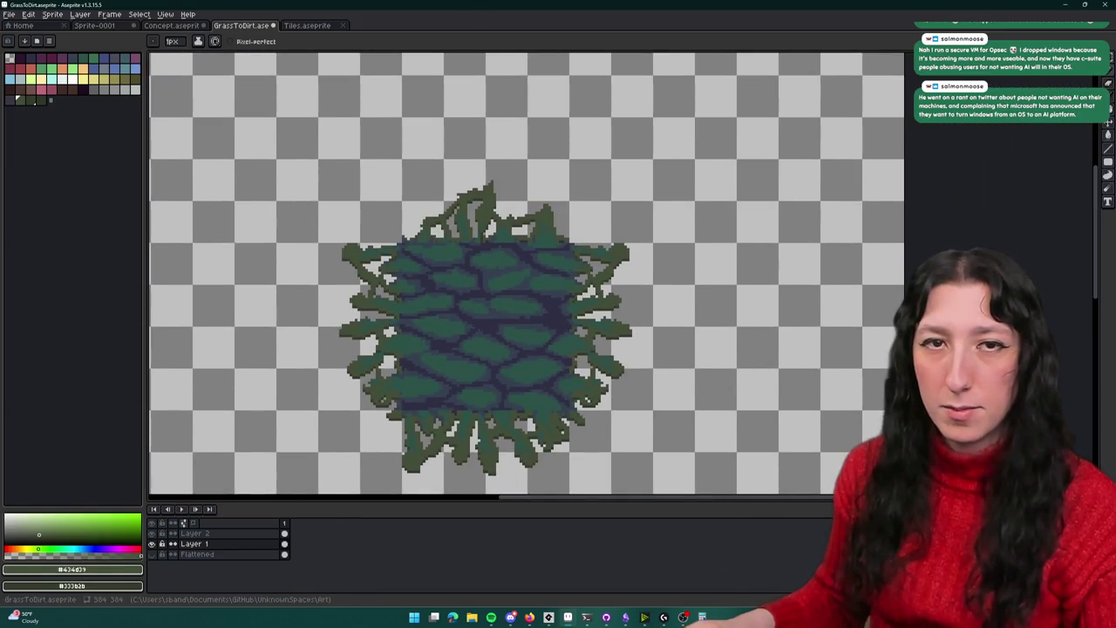
{"action": "left_click_drag", "start_coordinate": [292, 214], "coordinate": [361, 241]}
{"action": "scroll", "coordinate": [420, 253], "scroll_direction": "up", "scroll_amount": 4}
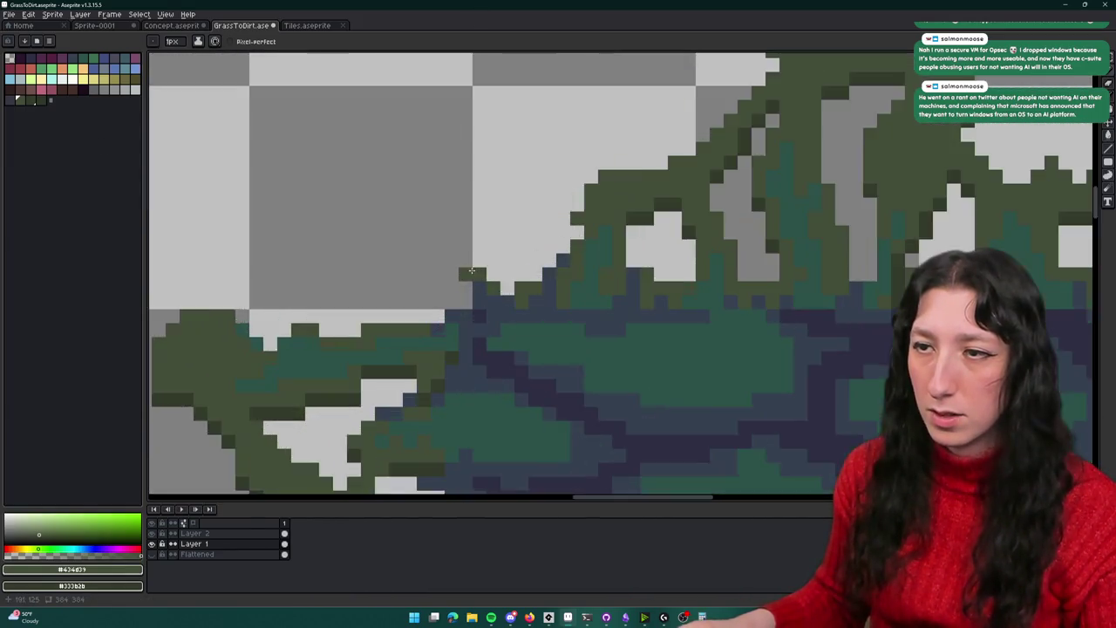
{"action": "scroll", "coordinate": [461, 303], "scroll_direction": "up", "scroll_amount": 1}
{"action": "scroll", "coordinate": [451, 299], "scroll_direction": "down", "scroll_amount": 4}
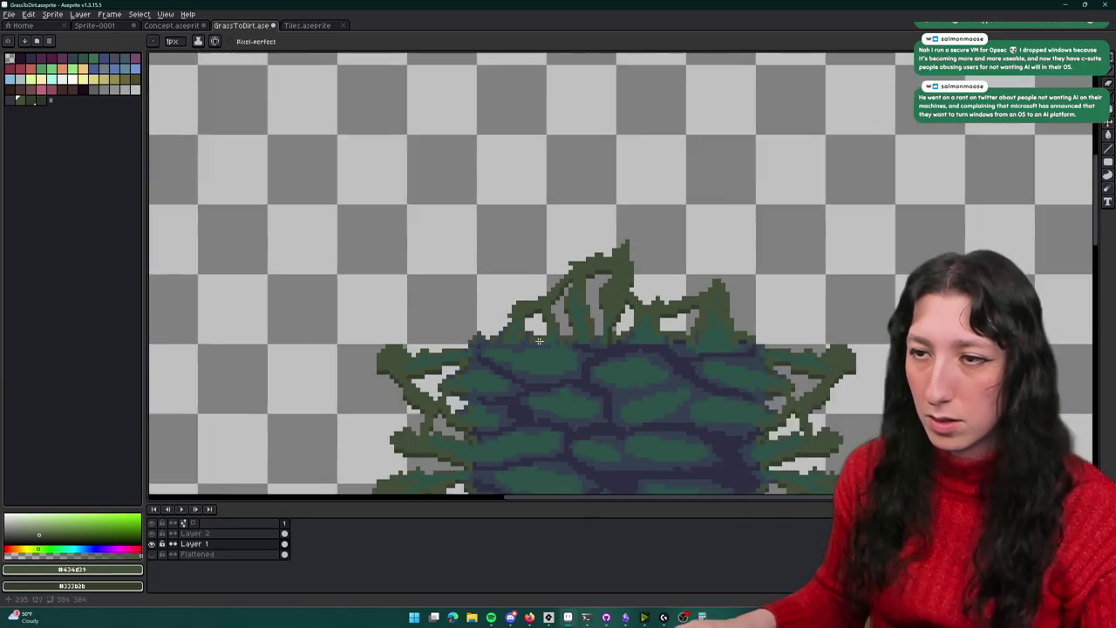
{"action": "scroll", "coordinate": [598, 307], "scroll_direction": "up", "scroll_amount": 4}
{"action": "scroll", "coordinate": [602, 285], "scroll_direction": "down", "scroll_amount": 2}
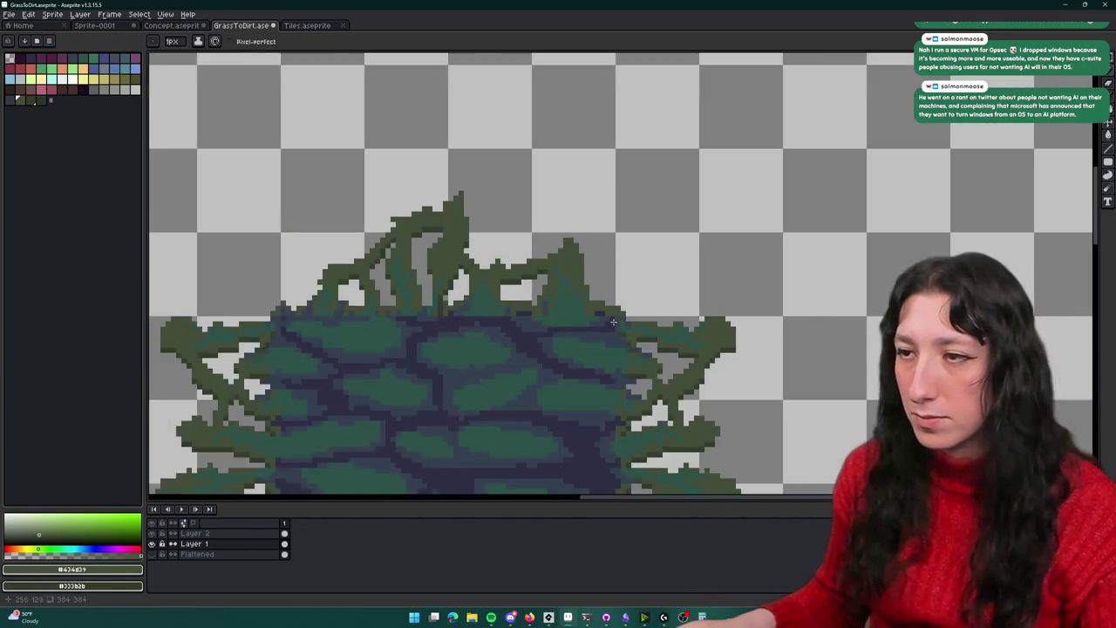
{"action": "scroll", "coordinate": [601, 285], "scroll_direction": "down", "scroll_amount": 2}
{"action": "key", "text": "m"}
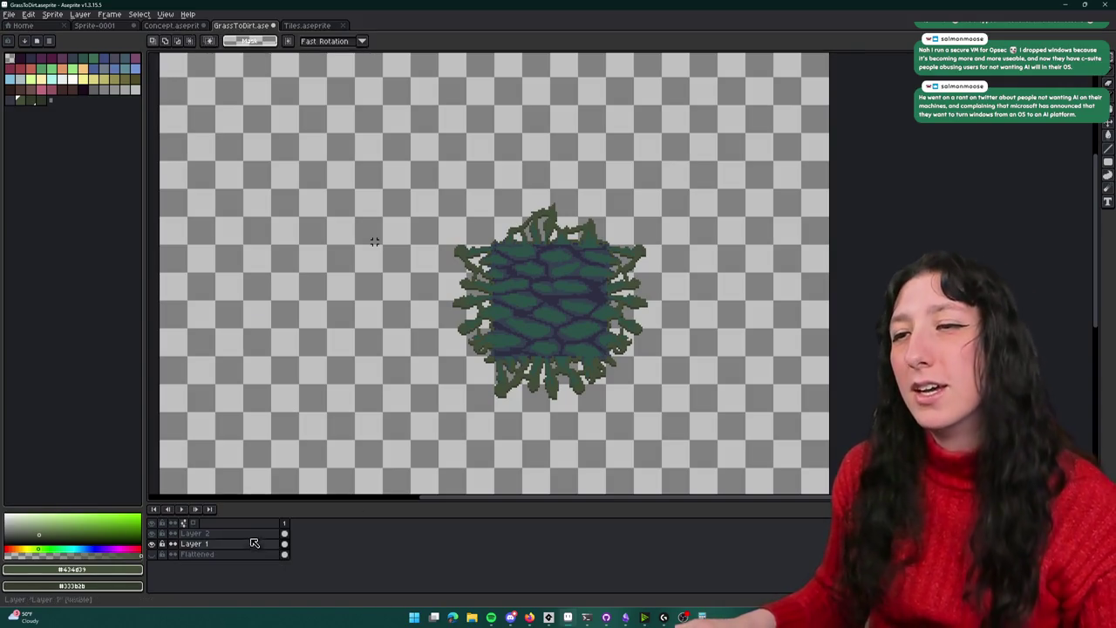
Compare the layers, then hide Layer 2's grass fill so only the fringe ring shows
{"action": "left_click", "coordinate": [153, 544]}
{"action": "left_click", "coordinate": [153, 544]}
{"action": "left_click", "coordinate": [153, 533]}
{"action": "left_click", "coordinate": [153, 532]}
{"action": "left_click", "coordinate": [153, 532]}
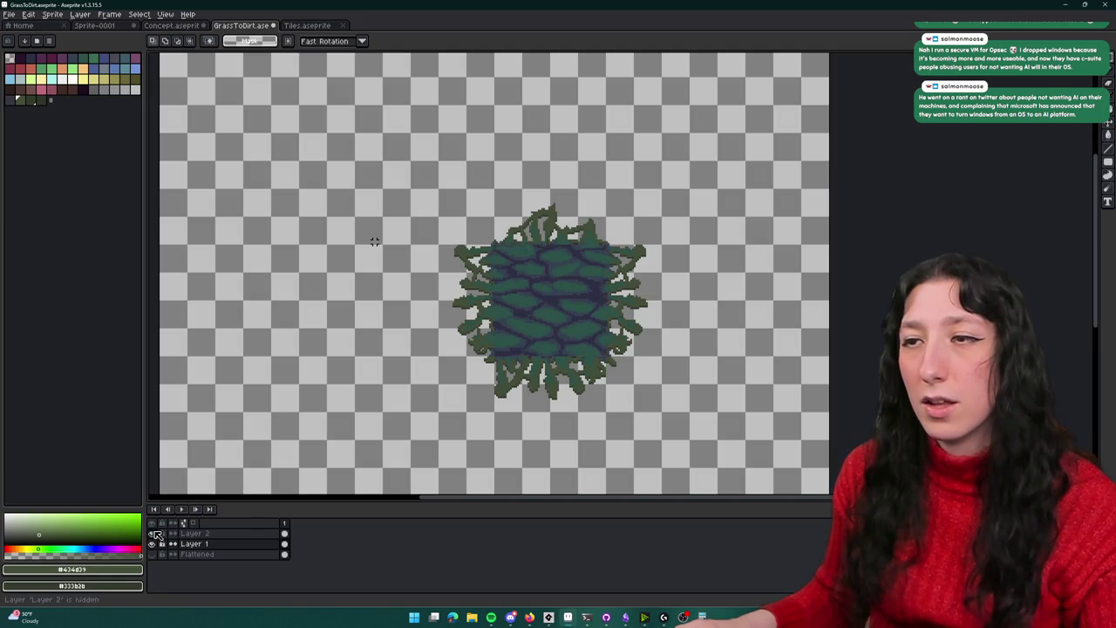
{"action": "left_click", "coordinate": [209, 543]}
{"action": "left_click", "coordinate": [213, 533]}
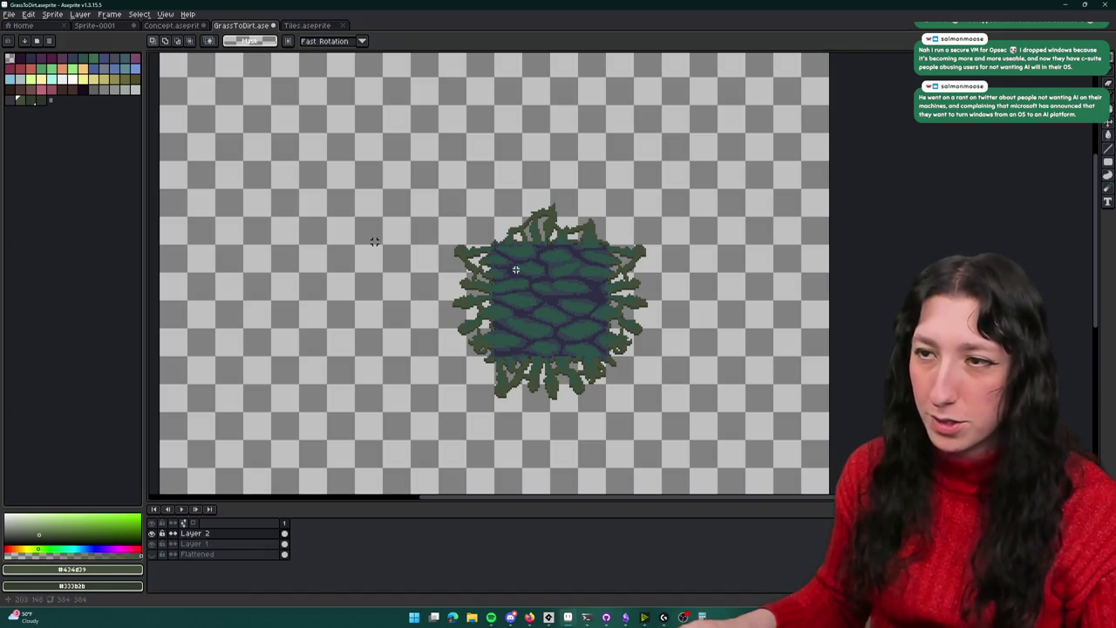
{"action": "left_click", "coordinate": [153, 534]}
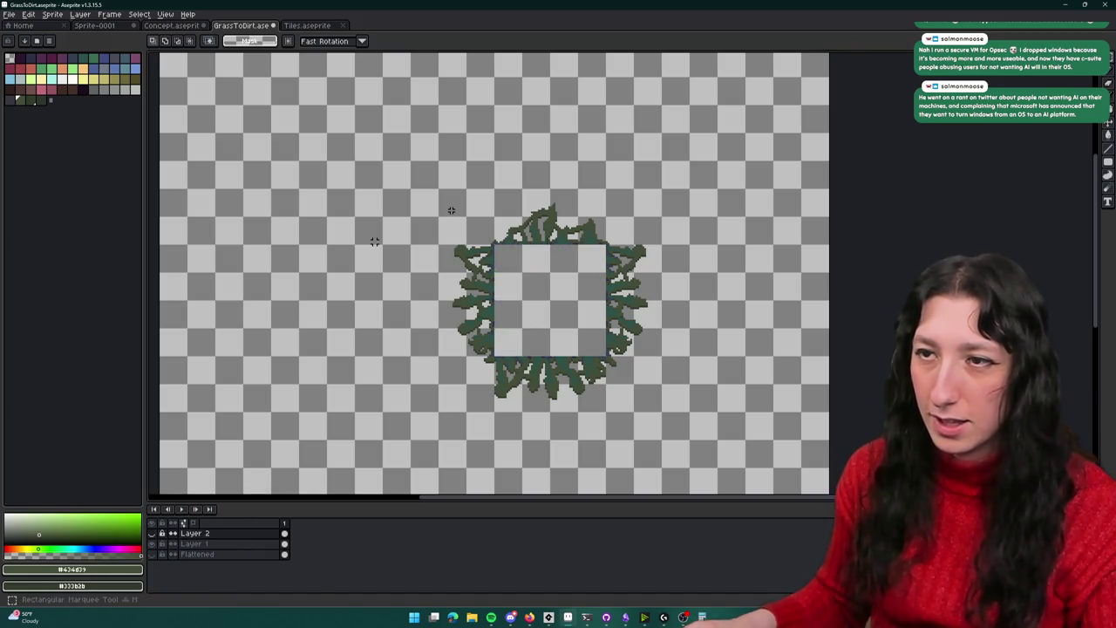
Select and copy the fringe ring, undo the undersized trial paste in Tiles, and recopy it
{"action": "left_click_drag", "start_coordinate": [437, 188], "coordinate": [663, 413]}
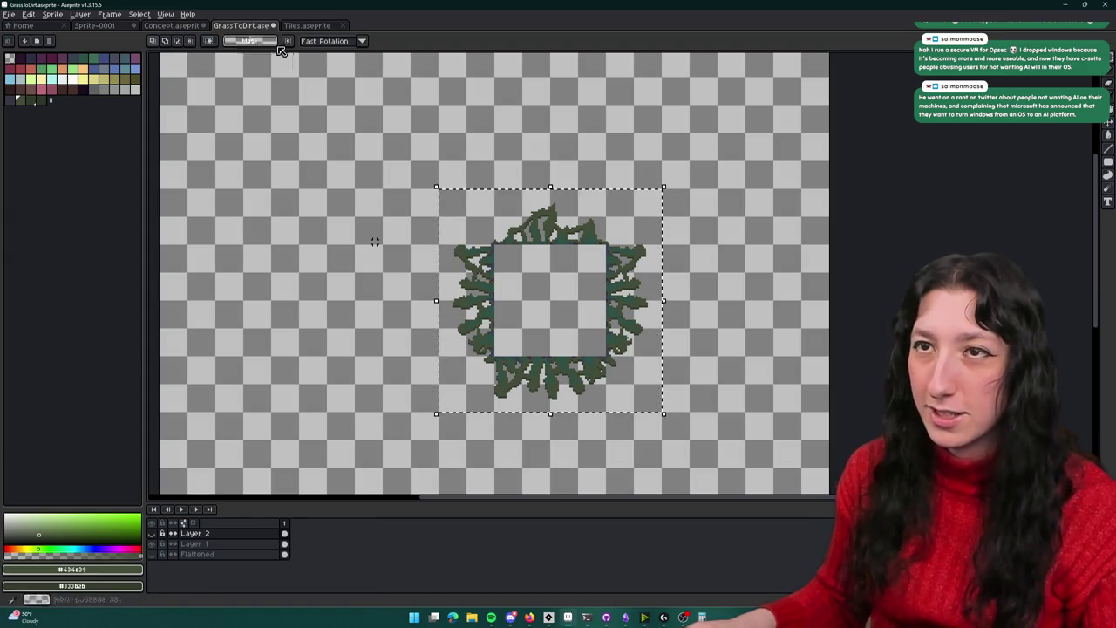
{"action": "key", "text": "ctrl+c"}
{"action": "left_click", "coordinate": [307, 25]}
{"action": "scroll", "coordinate": [618, 458], "scroll_direction": "down", "scroll_amount": 3}
{"action": "key", "text": "ctrl+v"}
{"action": "key", "text": "Escape"}
{"action": "left_click", "coordinate": [241, 26]}
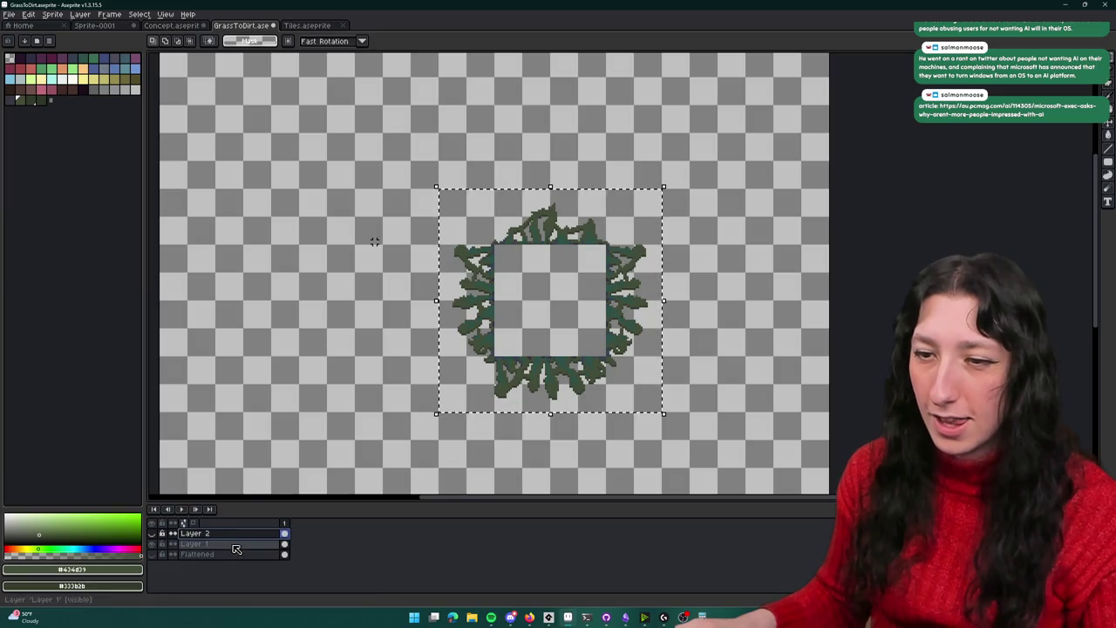
{"action": "key", "text": "ctrl+c"}
Paste the fringe ring into the Tiles sheet and nudge it into place below the tiles
{"action": "key", "text": "ctrl+Tab"}
{"action": "key", "text": "ctrl+v"}
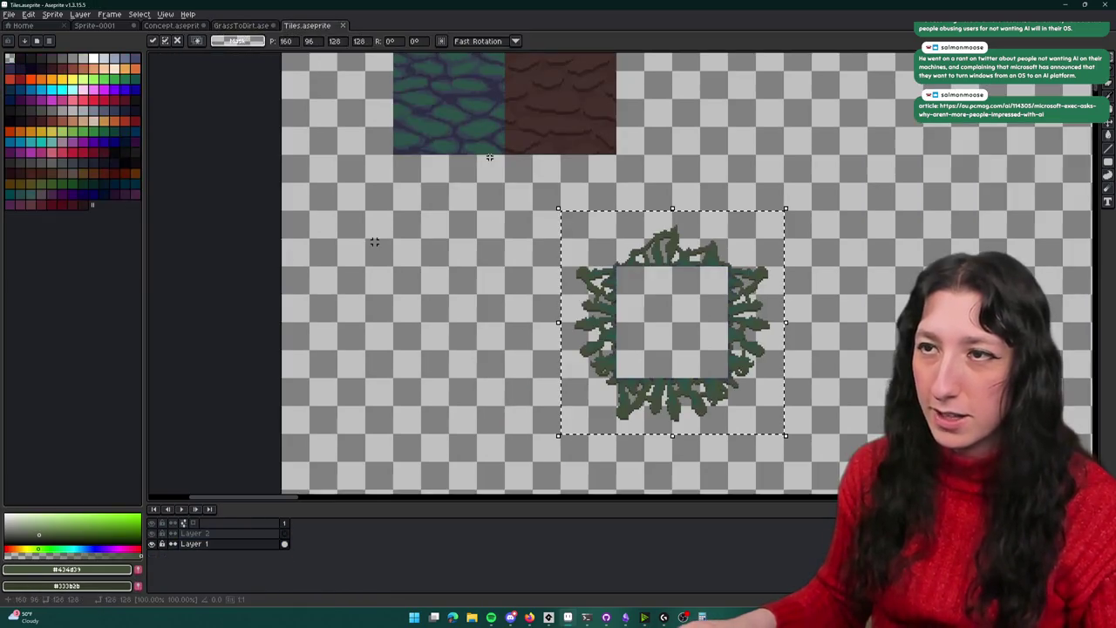
{"action": "key", "text": "Left"}
{"action": "key", "text": "Left"}
{"action": "key", "text": "Left"}
{"action": "key", "text": "Down"}
{"action": "key", "text": "Down"}
{"action": "key", "text": "Down"}
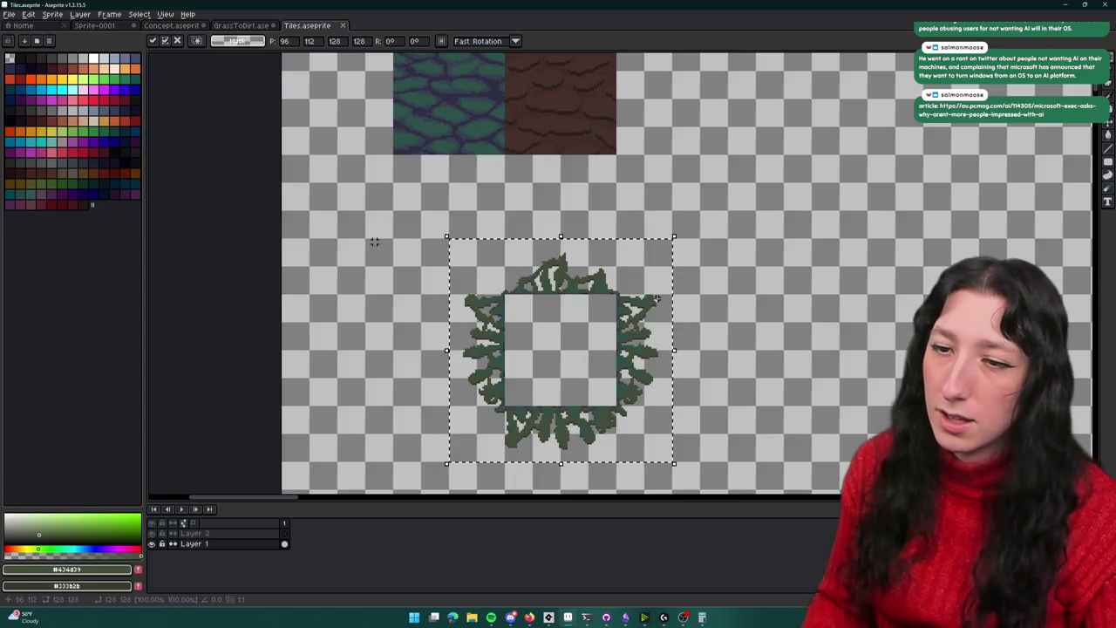
{"action": "key", "text": "Right"}
{"action": "key", "text": "Right"}
{"action": "key", "text": "Right"}
{"action": "key", "text": "Right"}
{"action": "key", "text": "Right"}
{"action": "key", "text": "Right"}
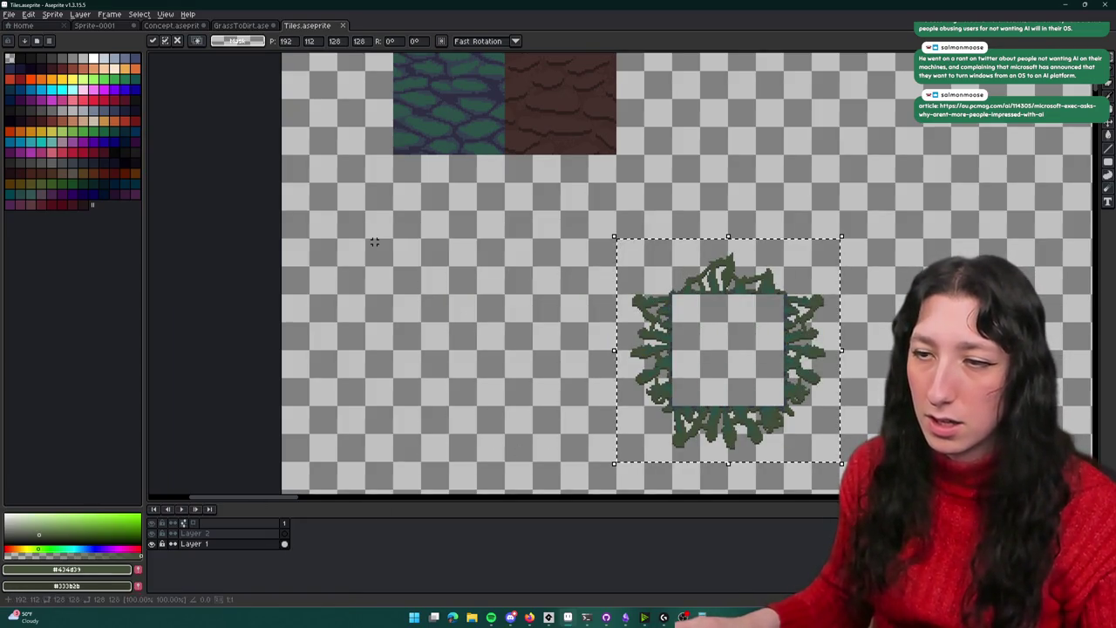
{"action": "key", "text": "Return"}
Select the grass tile on Layer 1 and move it down and right beneath the dirt tile
{"action": "left_click", "coordinate": [194, 533]}
{"action": "scroll", "coordinate": [485, 220], "scroll_direction": "up", "scroll_amount": 2}
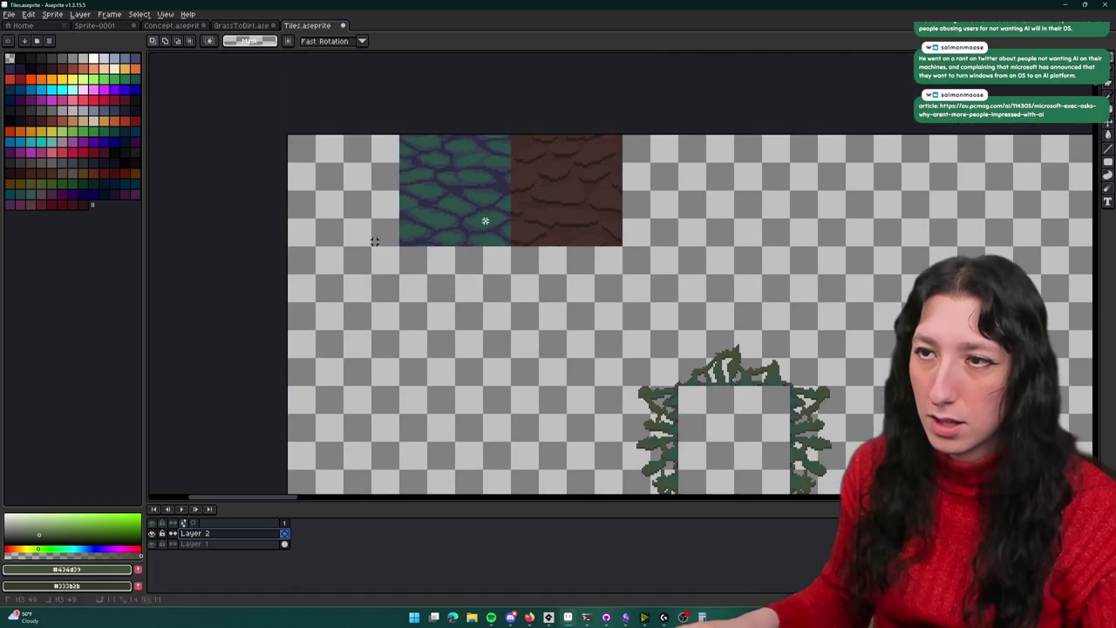
{"action": "left_click_drag", "start_coordinate": [431, 143], "coordinate": [421, 142]}
{"action": "key", "text": "ctrl+z"}
{"action": "key", "text": "ctrl+y"}
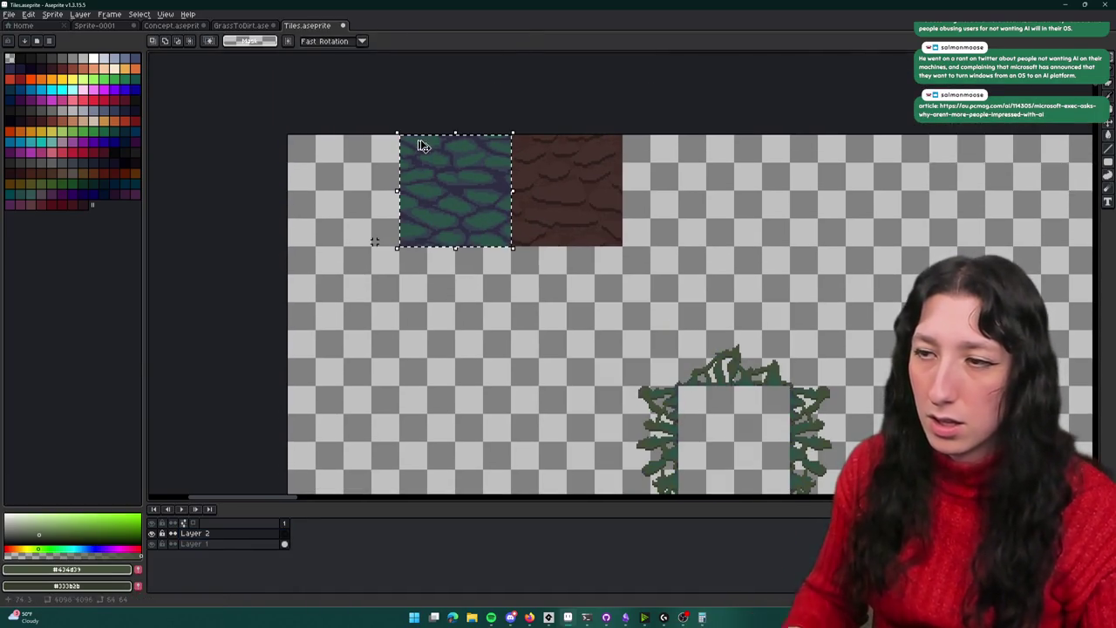
{"action": "left_click", "coordinate": [194, 544]}
{"action": "left_click", "coordinate": [456, 213]}
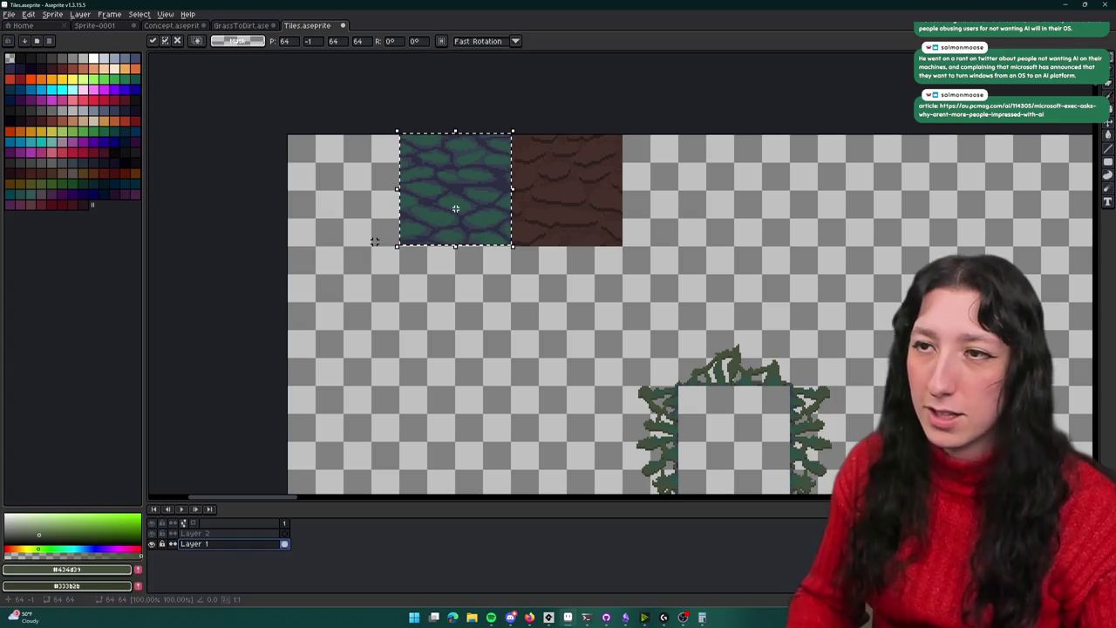
{"action": "key", "text": "Down"}
{"action": "key", "text": "Down"}
{"action": "key", "text": "Down"}
{"action": "key", "text": "shift+Down"}
{"action": "key", "text": "shift+Down"}
{"action": "key", "text": "shift+Down"}
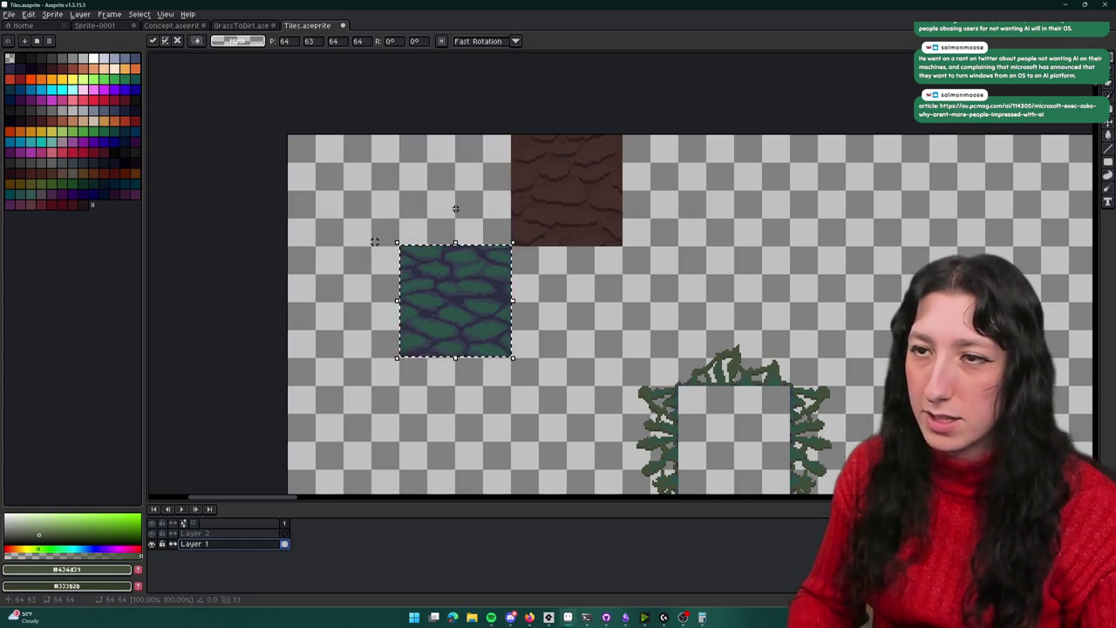
{"action": "key", "text": "shift+Right"}
{"action": "key", "text": "shift+Right"}
{"action": "key", "text": "shift+Right"}
{"action": "key", "text": "shift+Right"}
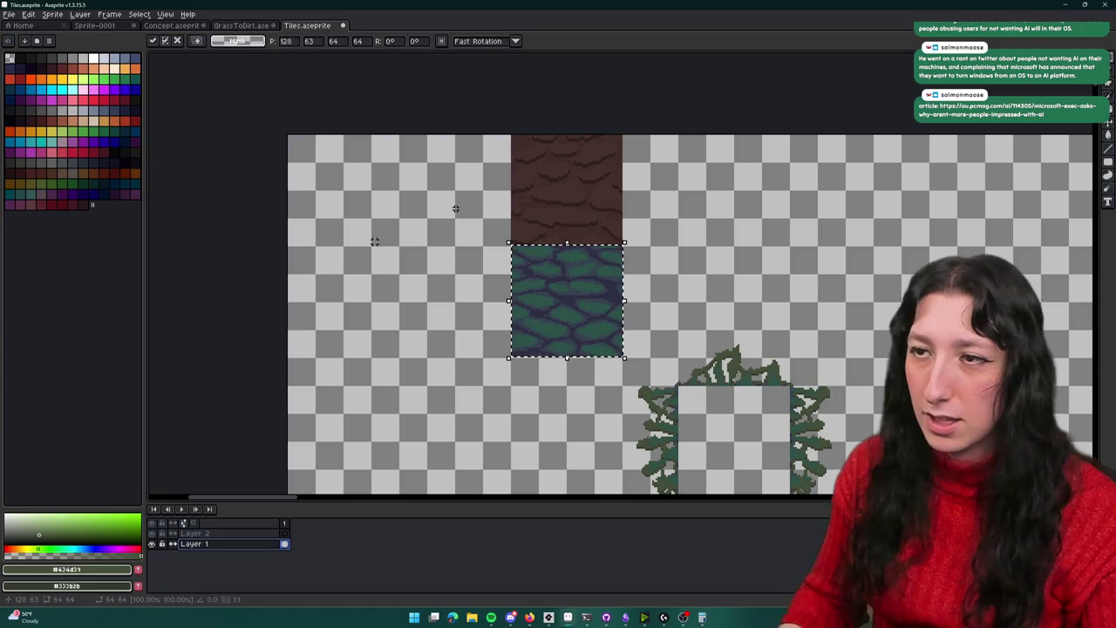
{"action": "scroll", "coordinate": [453, 175], "scroll_direction": "right", "scroll_amount": 2}
{"action": "left_click_drag", "start_coordinate": [433, 117], "coordinate": [530, 217]}
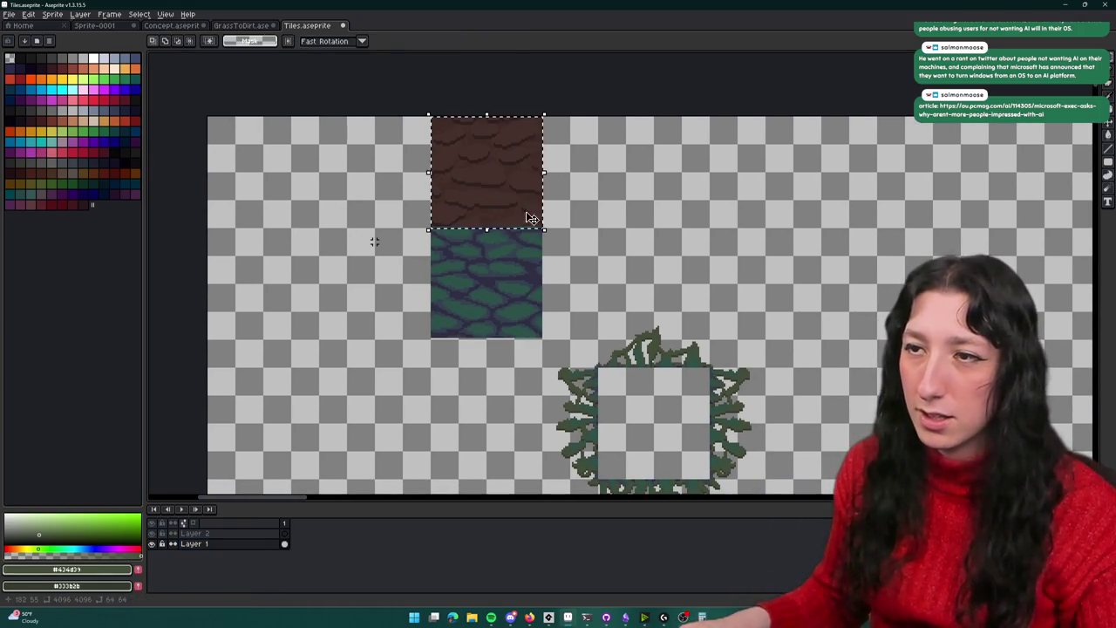
Shift the dirt tile around and further right on the sheet, then commit it
{"action": "key", "text": "shift+Right"}
{"action": "key", "text": "shift+Right"}
{"action": "key", "text": "shift+Right"}
{"action": "key", "text": "shift+Right"}
{"action": "key", "text": "shift+Right"}
{"action": "key", "text": "shift+Right"}
{"action": "key", "text": "shift+Down"}
{"action": "key", "text": "shift+Down"}
{"action": "key", "text": "shift+Down"}
{"action": "key", "text": "shift+Left"}
{"action": "key", "text": "shift+Left"}
{"action": "key", "text": "shift+Left"}
{"action": "key", "text": "shift+Left"}
{"action": "key", "text": "shift+Down"}
{"action": "key", "text": "shift+Left"}
{"action": "key", "text": "shift+Left"}
{"action": "key", "text": "shift+Right"}
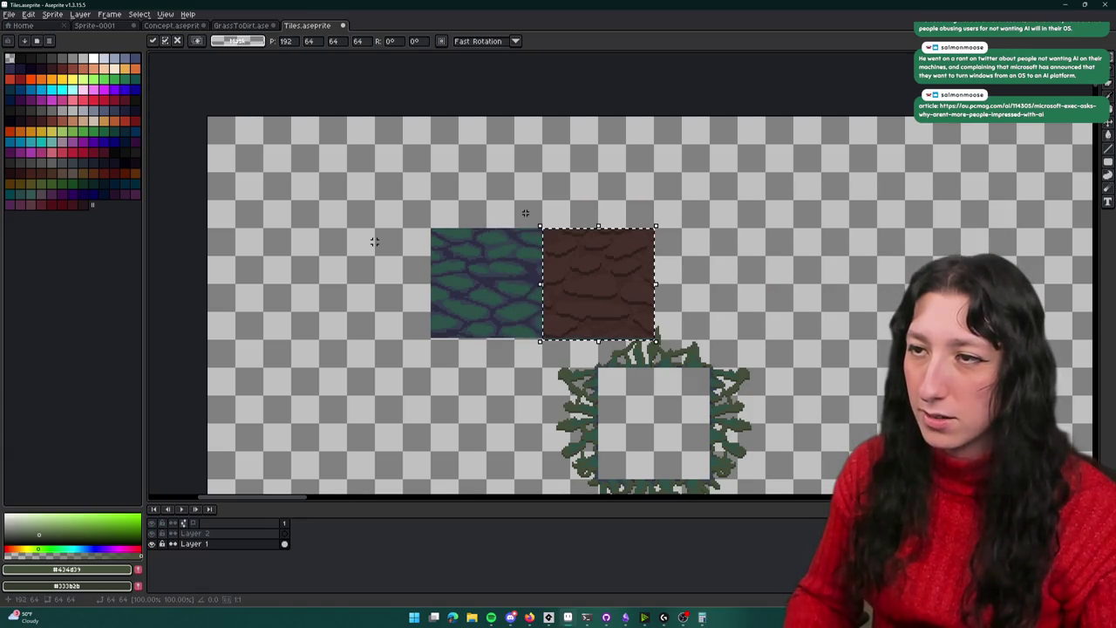
{"action": "key", "text": "shift+Right"}
{"action": "key", "text": "shift+Right"}
{"action": "key", "text": "shift+Right"}
{"action": "key", "text": "shift+Right"}
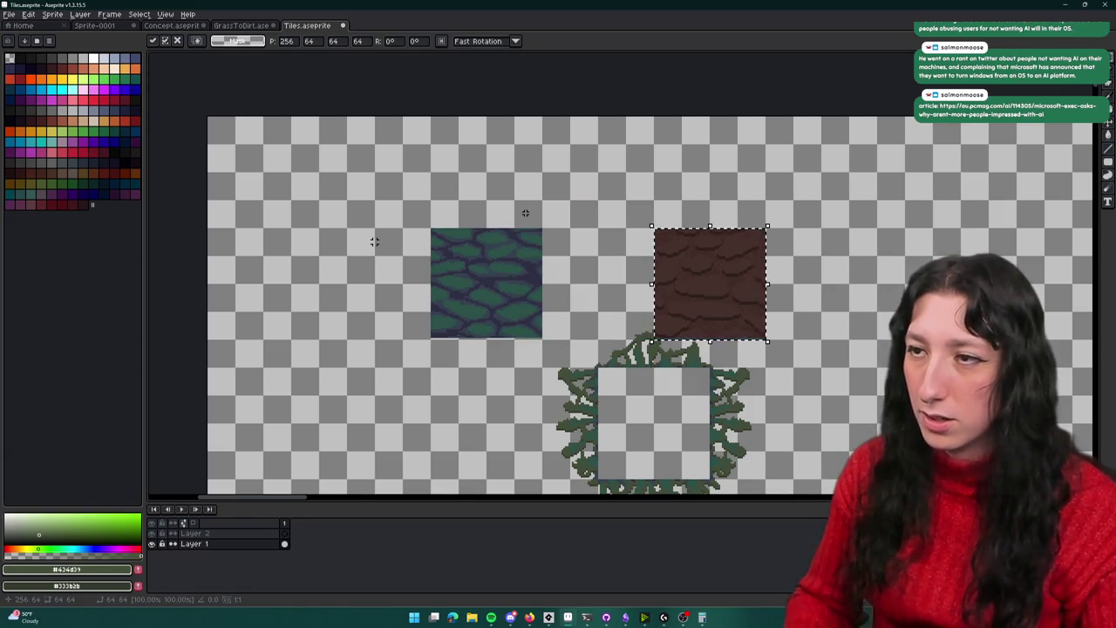
{"action": "left_click_drag", "start_coordinate": [525, 213], "coordinate": [555, 161]}
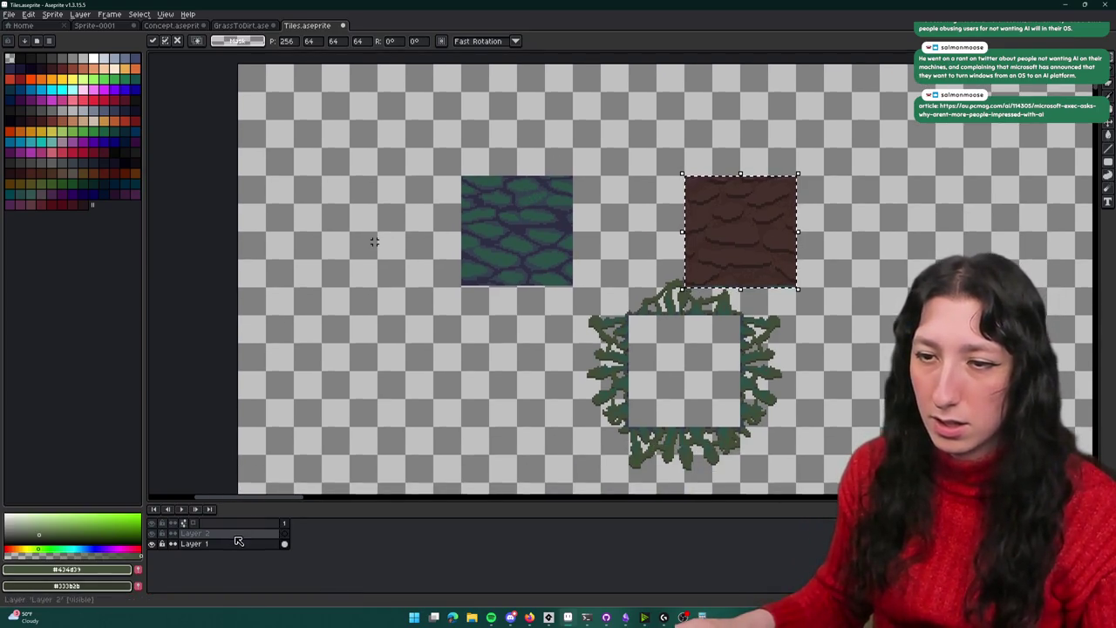
{"action": "key", "text": "shift+Right"}
{"action": "key", "text": "shift+Right"}
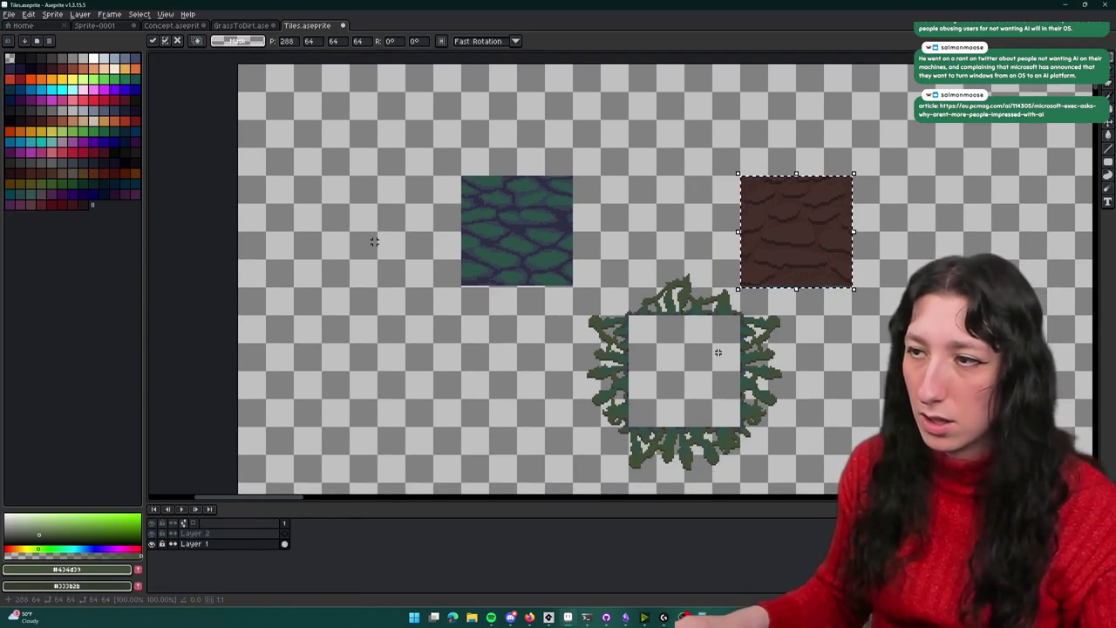
{"action": "key", "text": "shift+Right"}
{"action": "key", "text": "shift+Right"}
{"action": "key", "text": "Return"}
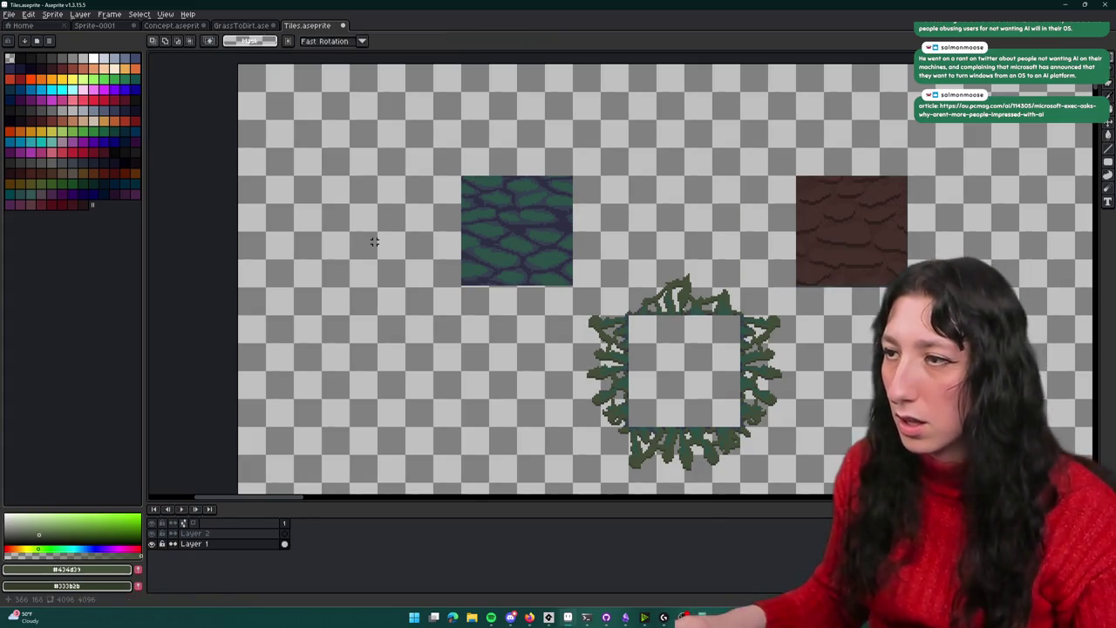
Undo the dirt tile placement back to the original tile layout
{"action": "scroll", "coordinate": [879, 295], "scroll_direction": "up", "scroll_amount": 3}
{"action": "scroll", "coordinate": [879, 295], "scroll_direction": "up", "scroll_amount": 1}
{"action": "scroll", "coordinate": [879, 295], "scroll_direction": "down", "scroll_amount": 2}
{"action": "scroll", "coordinate": [879, 294], "scroll_direction": "down", "scroll_amount": 1}
{"action": "key", "text": "ctrl+z"}
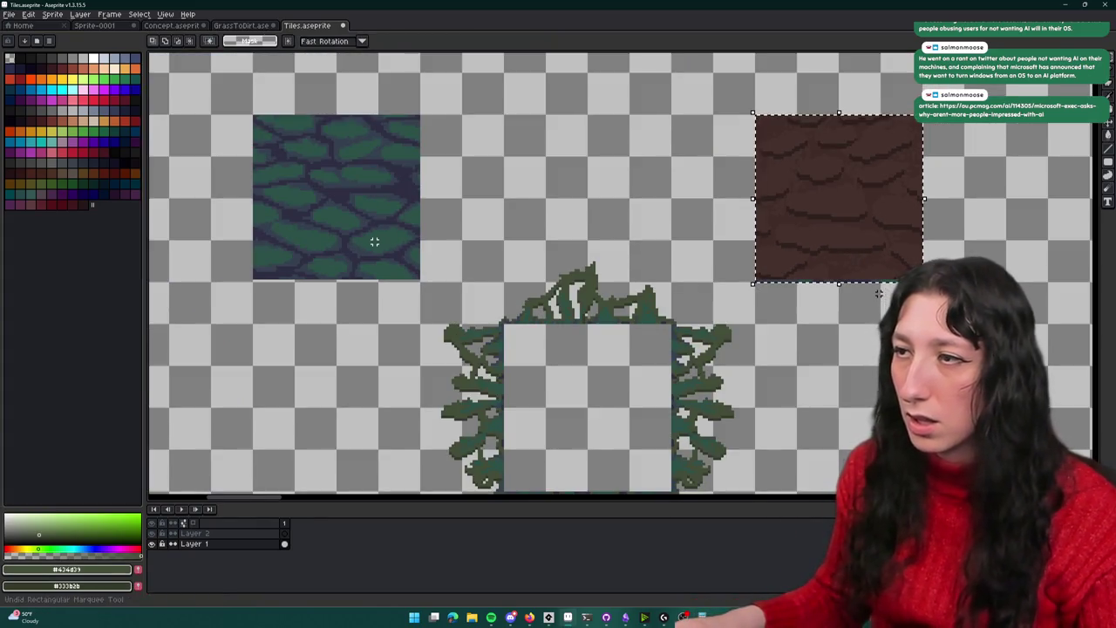
{"action": "key", "text": "ctrl+z"}
Drop the grass tile to 64,64 and slide the dirt tile down and right to 384,64
{"action": "scroll", "coordinate": [601, 268], "scroll_direction": "down", "scroll_amount": 3}
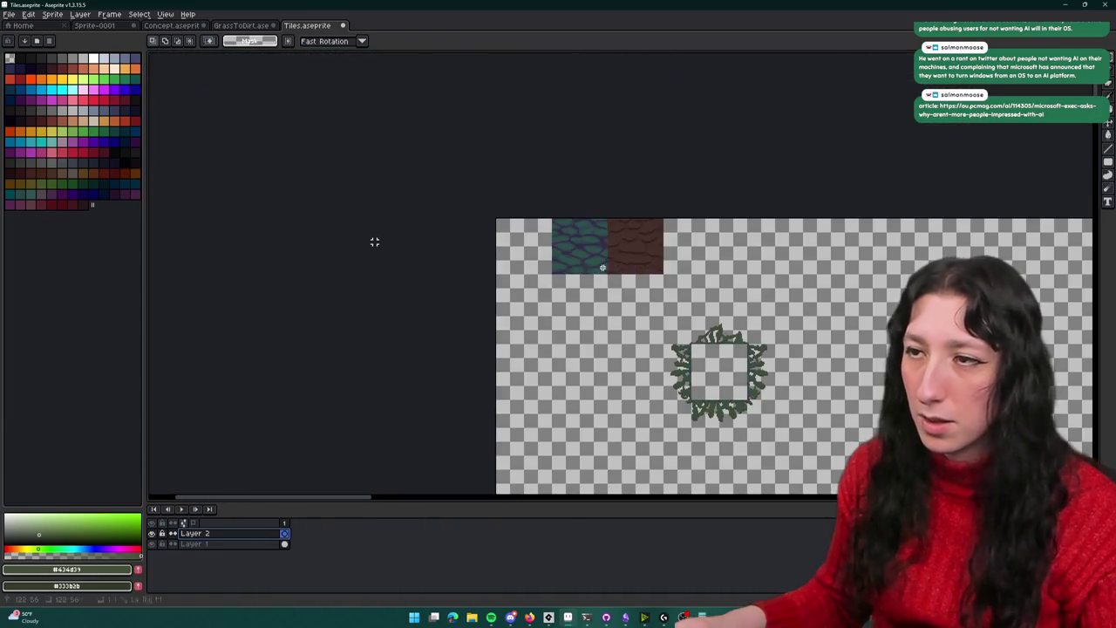
{"action": "left_click_drag", "start_coordinate": [569, 221], "coordinate": [558, 221]}
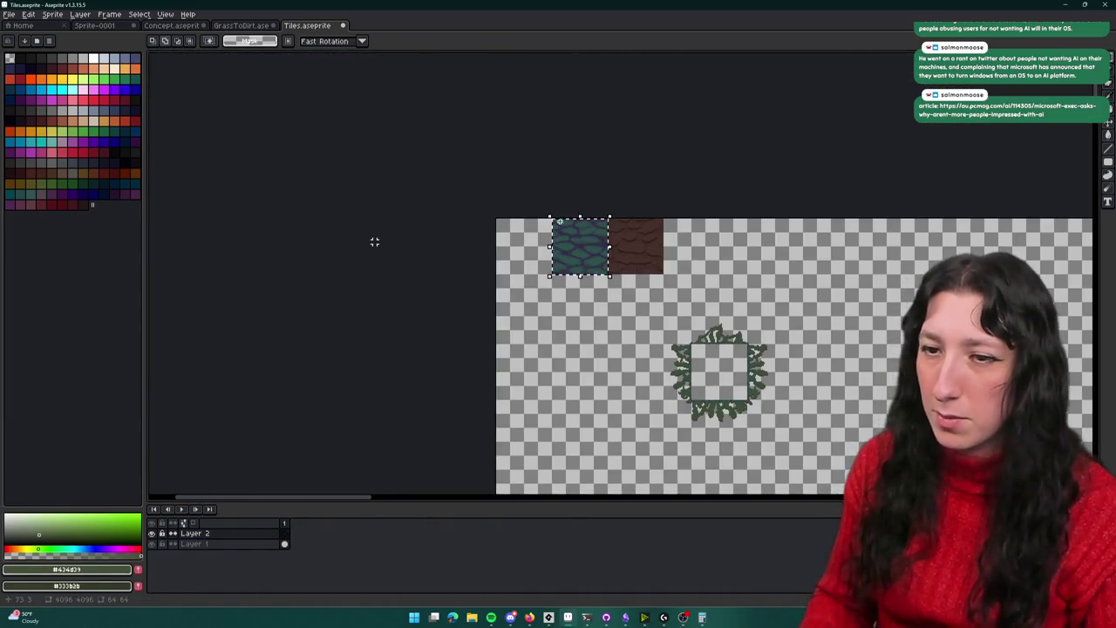
{"action": "left_click", "coordinate": [193, 543]}
{"action": "left_click", "coordinate": [588, 256]}
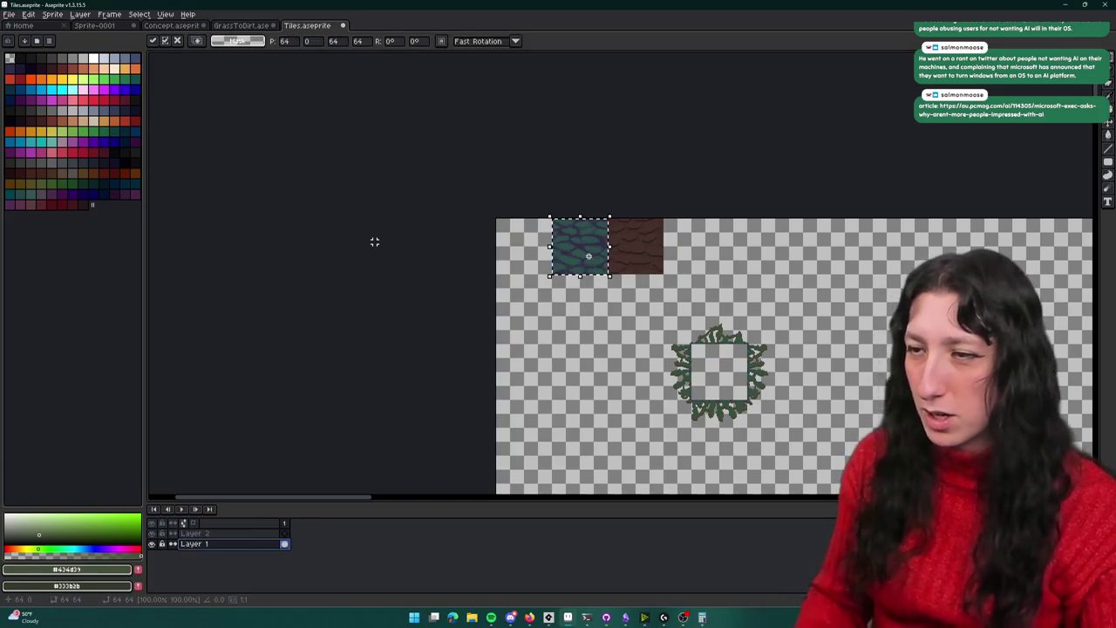
{"action": "key", "text": "shift+Down"}
{"action": "key", "text": "shift+Down"}
{"action": "key", "text": "shift+Down"}
{"action": "key", "text": "shift+Down"}
{"action": "key", "text": "shift+Down"}
{"action": "key", "text": "shift+Down"}
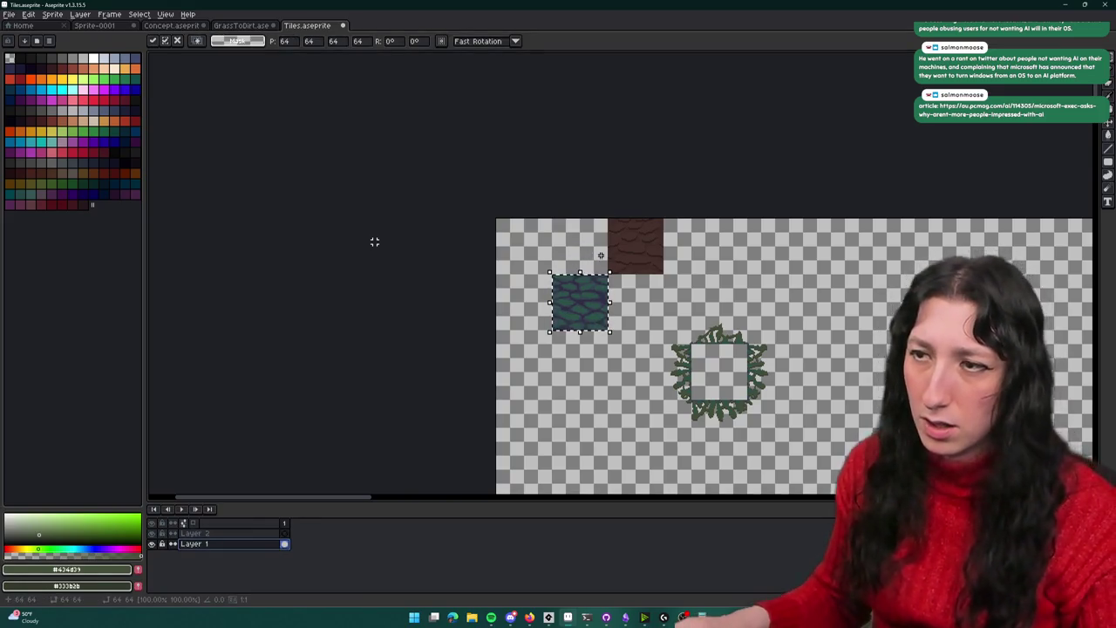
{"action": "scroll", "coordinate": [374, 241], "scroll_direction": "right", "scroll_amount": 3}
{"action": "left_click", "coordinate": [475, 230]}
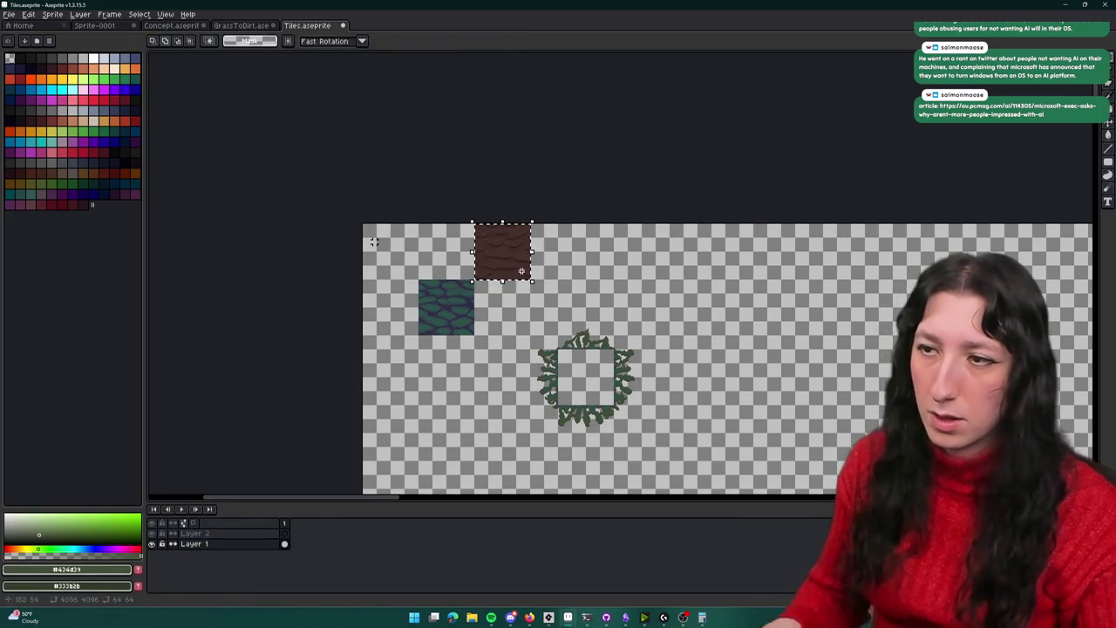
{"action": "key", "text": "shift+Down"}
{"action": "key", "text": "shift+Down"}
{"action": "key", "text": "shift+Down"}
{"action": "key", "text": "shift+Down"}
{"action": "key", "text": "shift+Down"}
{"action": "key", "text": "shift+Down"}
{"action": "key", "text": "shift+Right"}
{"action": "key", "text": "shift+Right"}
{"action": "key", "text": "shift+Right"}
{"action": "key", "text": "shift+Right"}
{"action": "key", "text": "shift+Right"}
{"action": "key", "text": "shift+Right"}
{"action": "key", "text": "shift+Right"}
{"action": "key", "text": "shift+Right"}
{"action": "key", "text": "shift+Right"}
{"action": "key", "text": "shift+Right"}
{"action": "key", "text": "shift+Right"}
{"action": "key", "text": "shift+Right"}
{"action": "key", "text": "shift+Right"}
{"action": "key", "text": "shift+Right"}
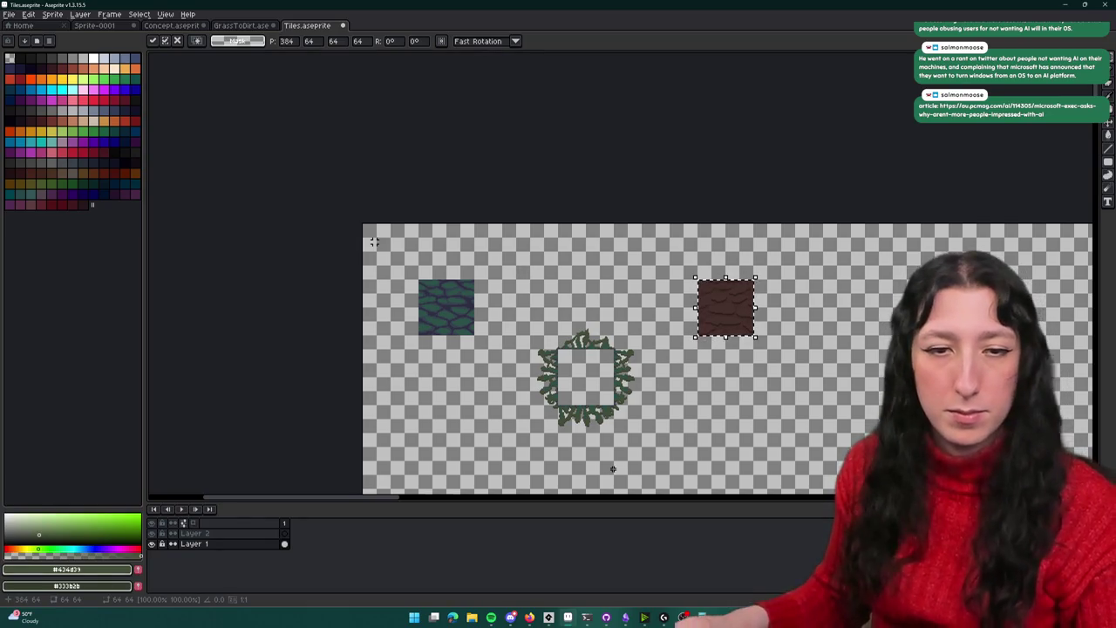
{"action": "key", "text": "Return"}
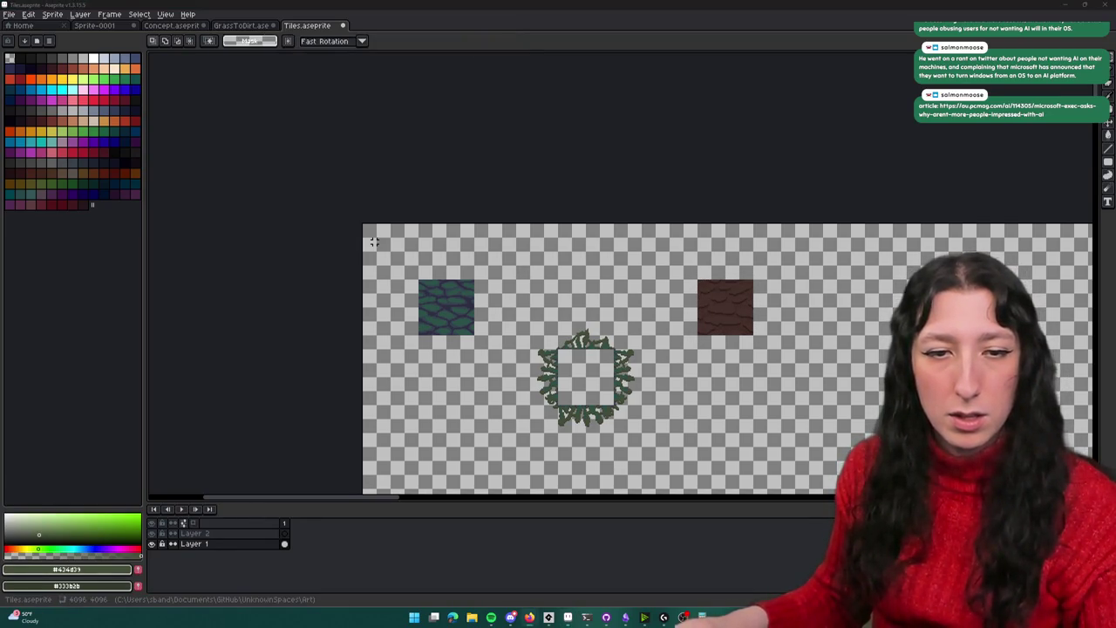
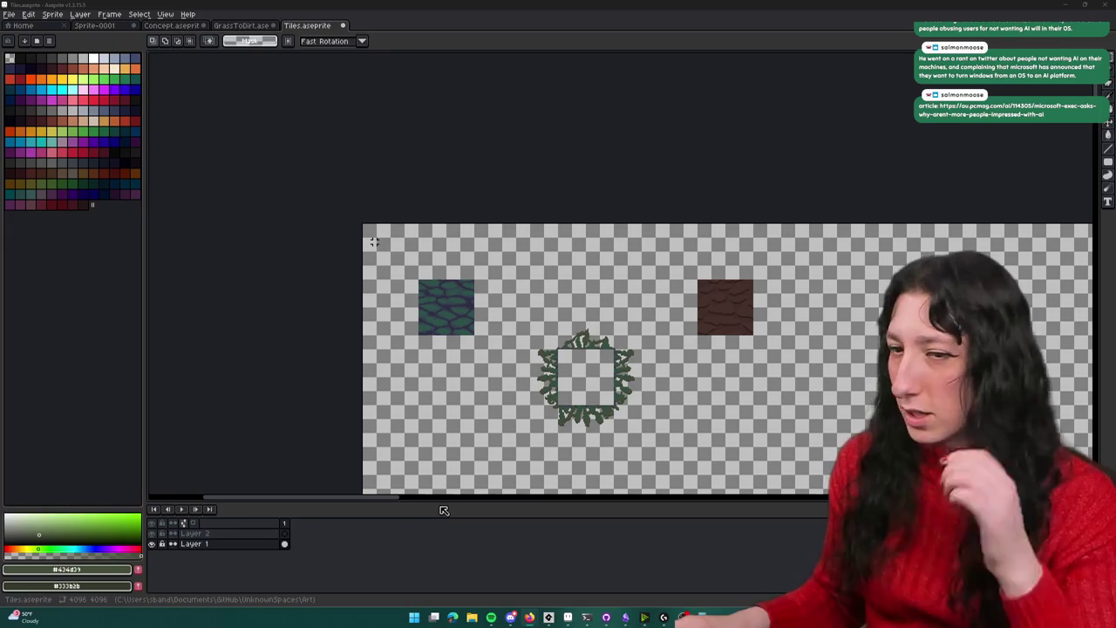
Select the green grass ring, nudge it over the cobble tile, and drop it in place
{"action": "scroll", "coordinate": [374, 241], "scroll_direction": "up", "scroll_amount": 2}
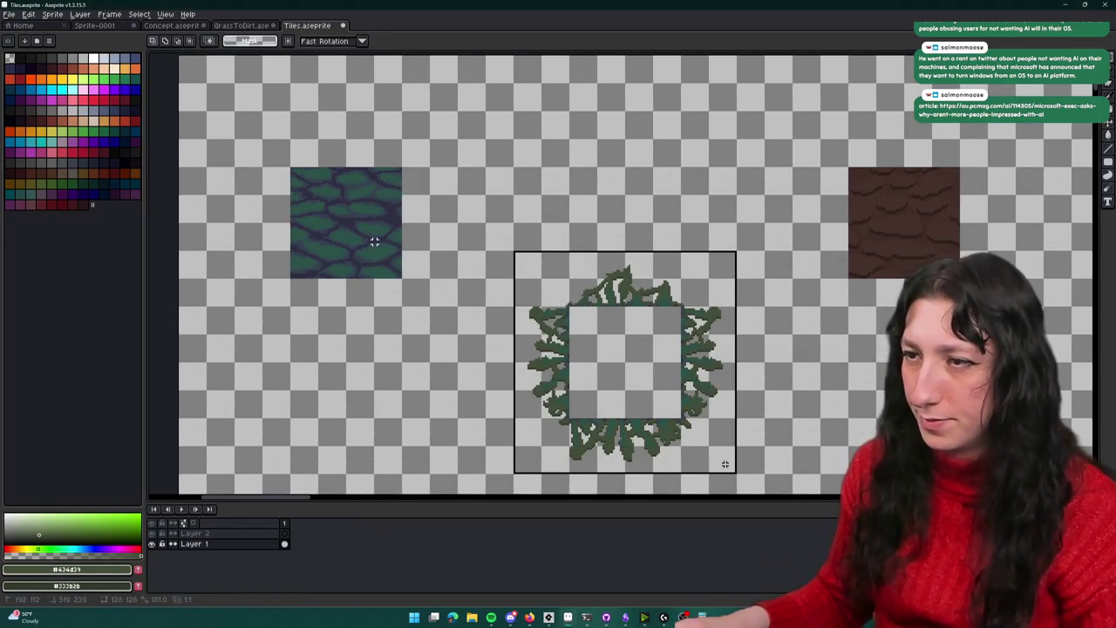
{"action": "left_click_drag", "start_coordinate": [580, 330], "coordinate": [740, 476]}
{"action": "scroll", "coordinate": [735, 436], "scroll_direction": "down", "scroll_amount": 1}
{"action": "key", "text": "shift+Up"}
{"action": "key", "text": "shift+Up"}
{"action": "key", "text": "shift+Up"}
{"action": "key", "text": "shift+Up"}
{"action": "key", "text": "shift+Up"}
{"action": "key", "text": "shift+Left"}
{"action": "key", "text": "shift+Left"}
{"action": "key", "text": "shift+Left"}
{"action": "key", "text": "shift+Left"}
{"action": "key", "text": "shift+Left"}
{"action": "key", "text": "shift+Left"}
{"action": "key", "text": "shift+Left"}
{"action": "key", "text": "shift+Up"}
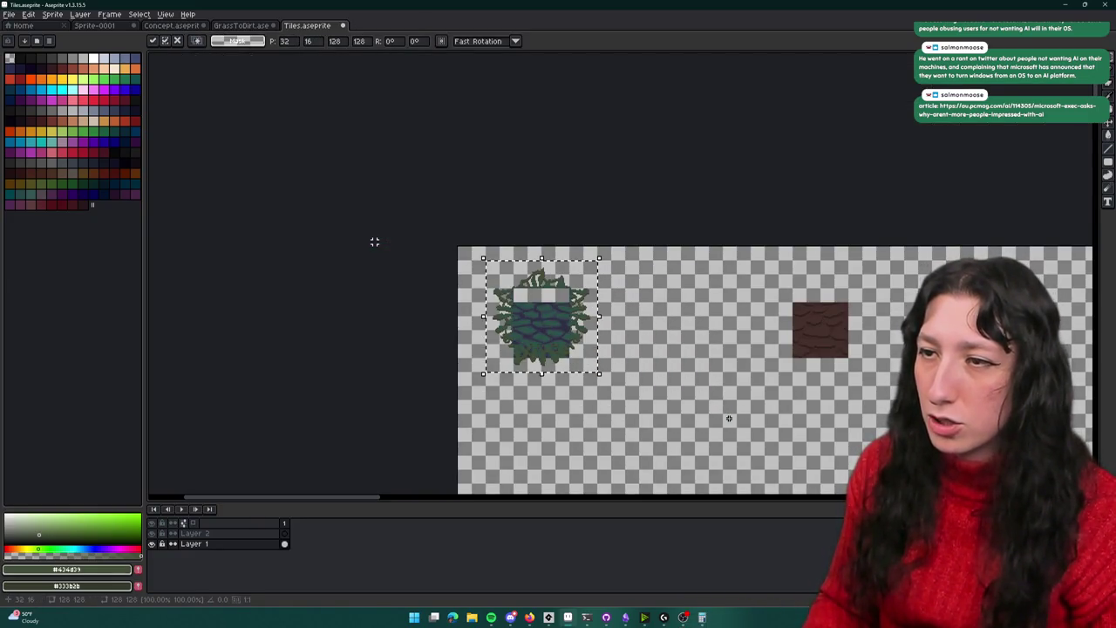
{"action": "key", "text": "Down"}
{"action": "key", "text": "Down"}
{"action": "key", "text": "Down"}
{"action": "key", "text": "Down"}
{"action": "key", "text": "Down"}
{"action": "key", "text": "Down"}
{"action": "scroll", "coordinate": [729, 419], "scroll_direction": "up", "scroll_amount": 2}
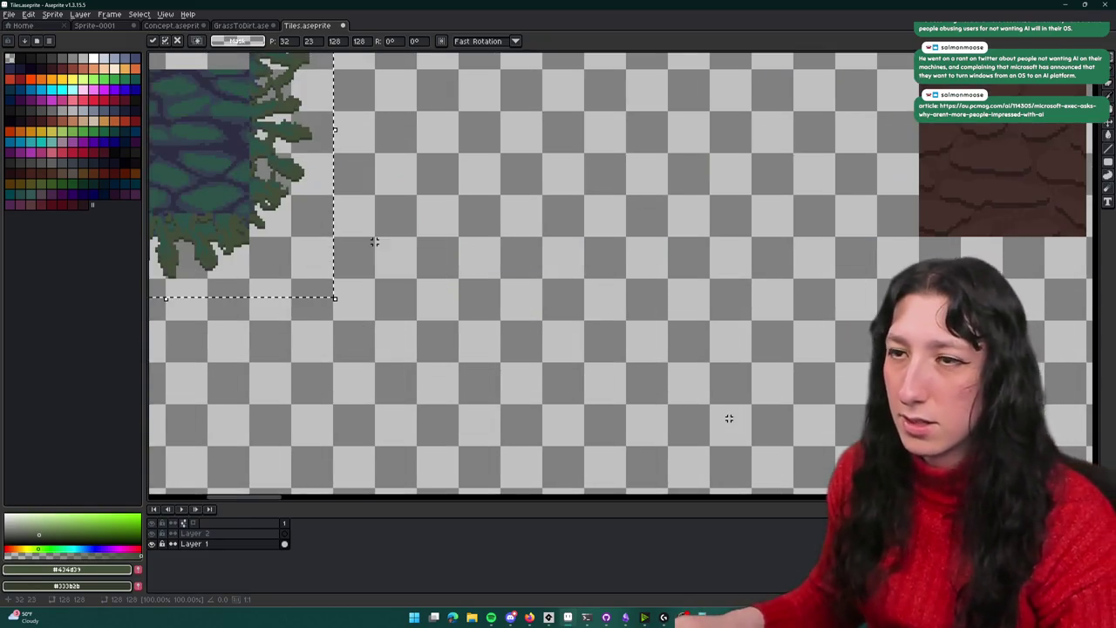
{"action": "left_click_drag", "start_coordinate": [423, 187], "coordinate": [673, 243]}
{"action": "key", "text": "Down"}
{"action": "key", "text": "Down"}
{"action": "key", "text": "Down"}
{"action": "key", "text": "Down"}
{"action": "key", "text": "Down"}
{"action": "key", "text": "Down"}
{"action": "key", "text": "Down"}
{"action": "key", "text": "ctrl+d"}
Select the combined grass-framed cobble tile and shift it right one grid step
{"action": "scroll", "coordinate": [689, 250], "scroll_direction": "down", "scroll_amount": 1}
{"action": "scroll", "coordinate": [708, 290], "scroll_direction": "down", "scroll_amount": 1}
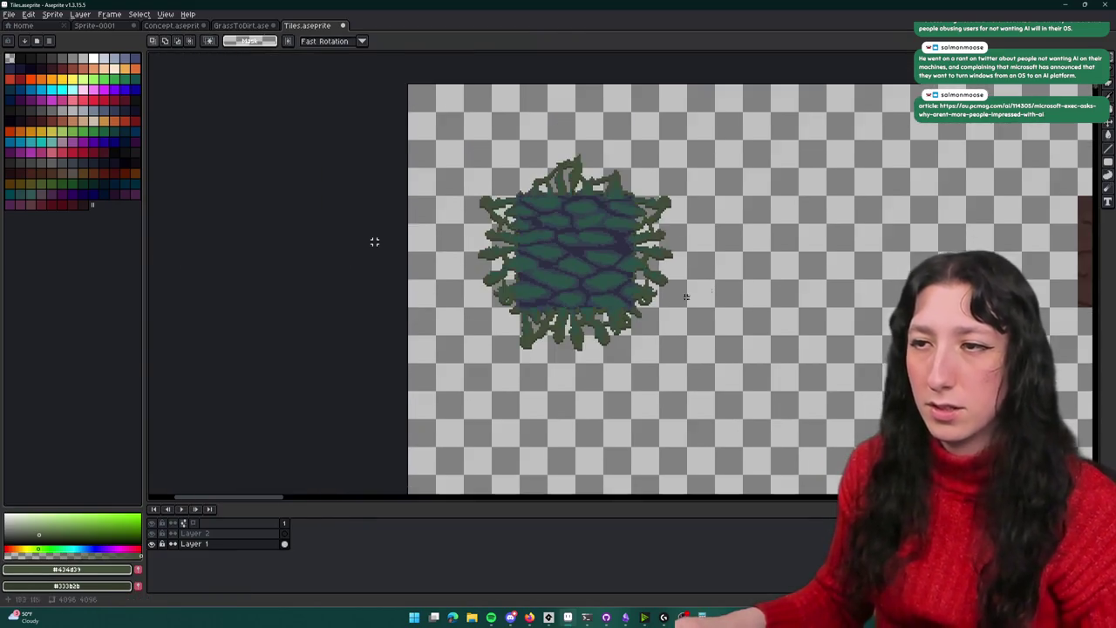
{"action": "left_click_drag", "start_coordinate": [600, 334], "coordinate": [324, 500]}
{"action": "scroll", "coordinate": [427, 350], "scroll_direction": "up", "scroll_amount": 1}
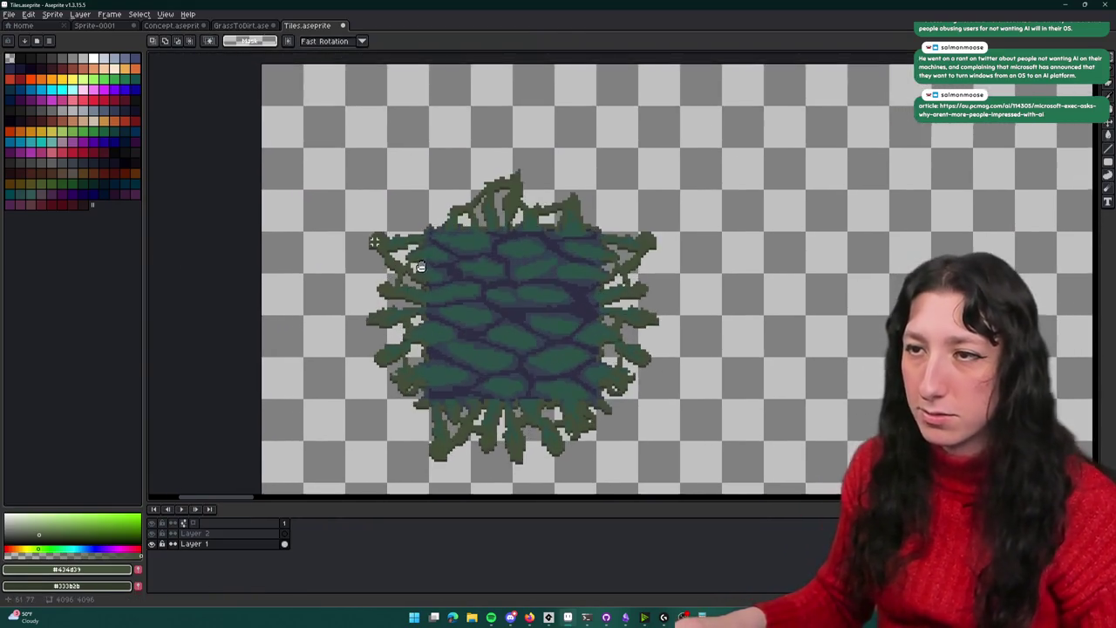
{"action": "scroll", "coordinate": [374, 241], "scroll_direction": "down", "scroll_amount": 1}
{"action": "left_click_drag", "start_coordinate": [370, 188], "coordinate": [348, 171]}
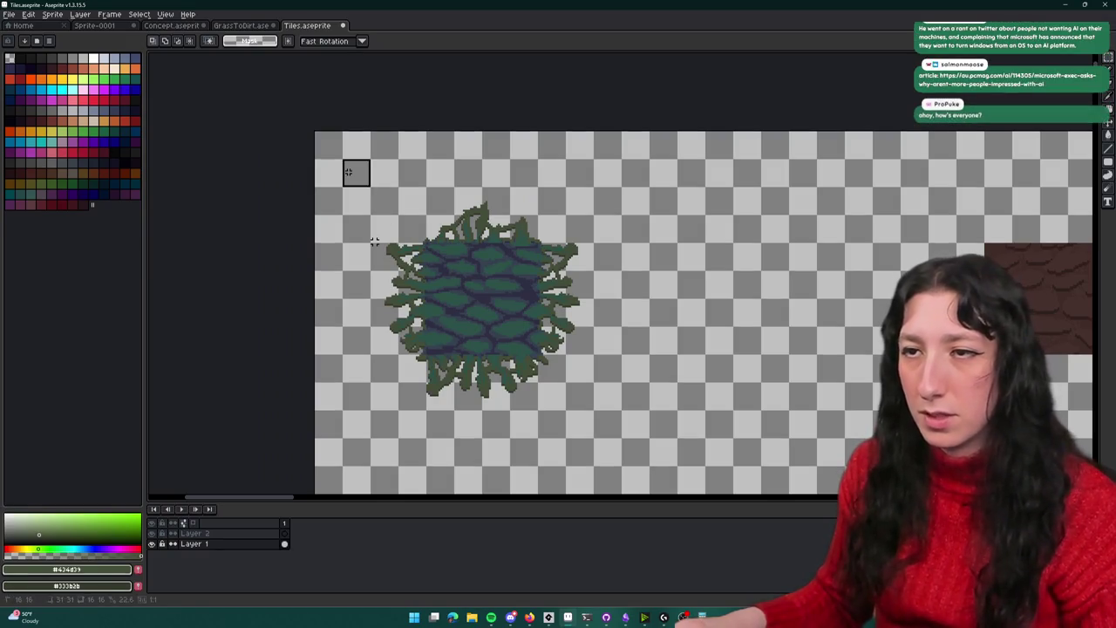
{"action": "scroll", "coordinate": [374, 241], "scroll_direction": "down", "scroll_amount": 1}
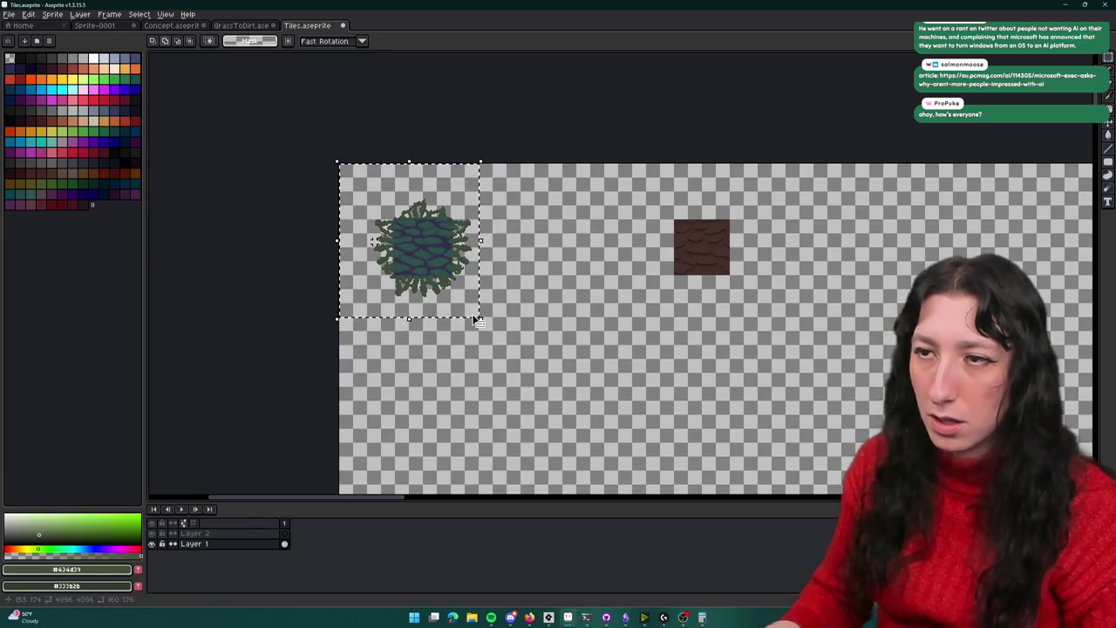
{"action": "key", "text": "shift+Right"}
{"action": "key", "text": "shift+Right"}
{"action": "key", "text": "shift+Right"}
{"action": "key", "text": "shift+Right"}
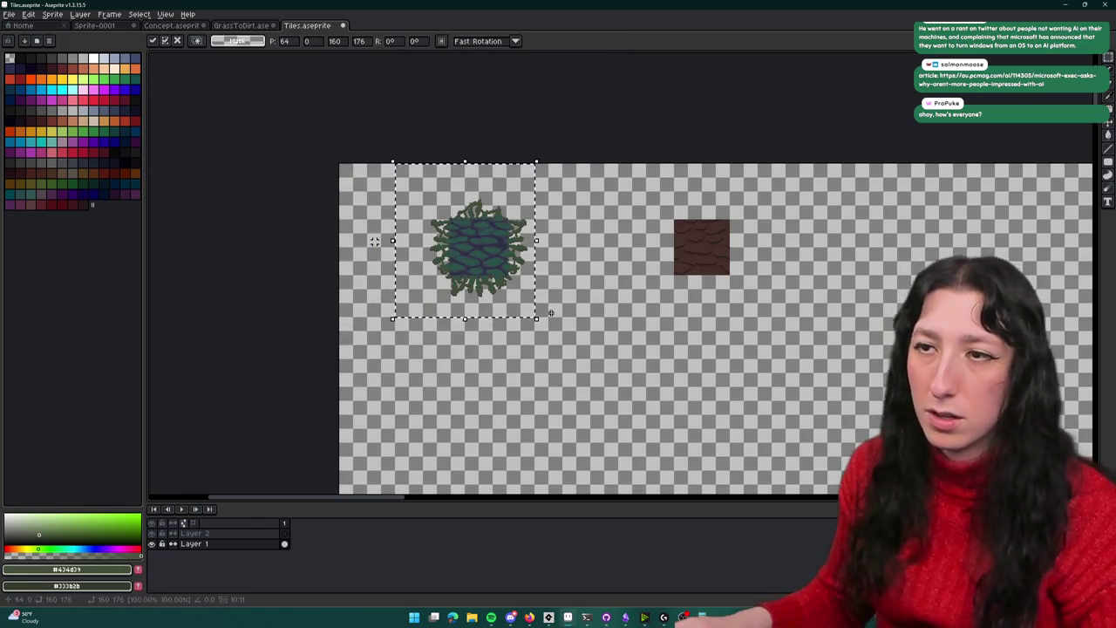
{"action": "key", "text": "ctrl+d"}
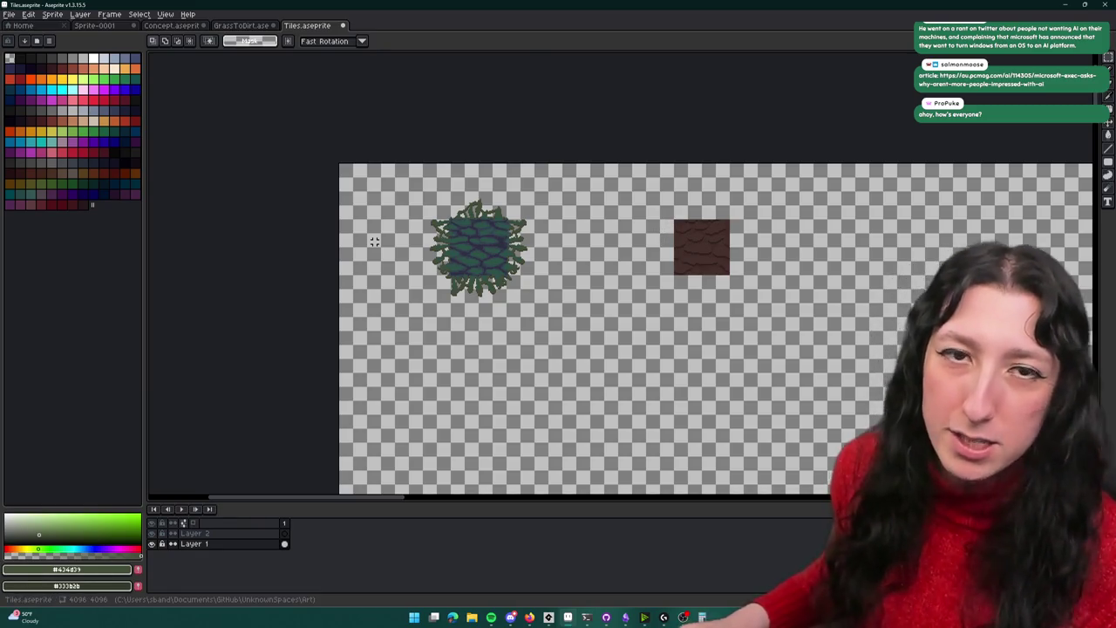
Pan over the finished tiles, then switch to the GrassToDirt sprite
{"action": "left_click_drag", "start_coordinate": [569, 254], "coordinate": [613, 271]}
{"action": "scroll", "coordinate": [614, 271], "scroll_direction": "up", "scroll_amount": 2}
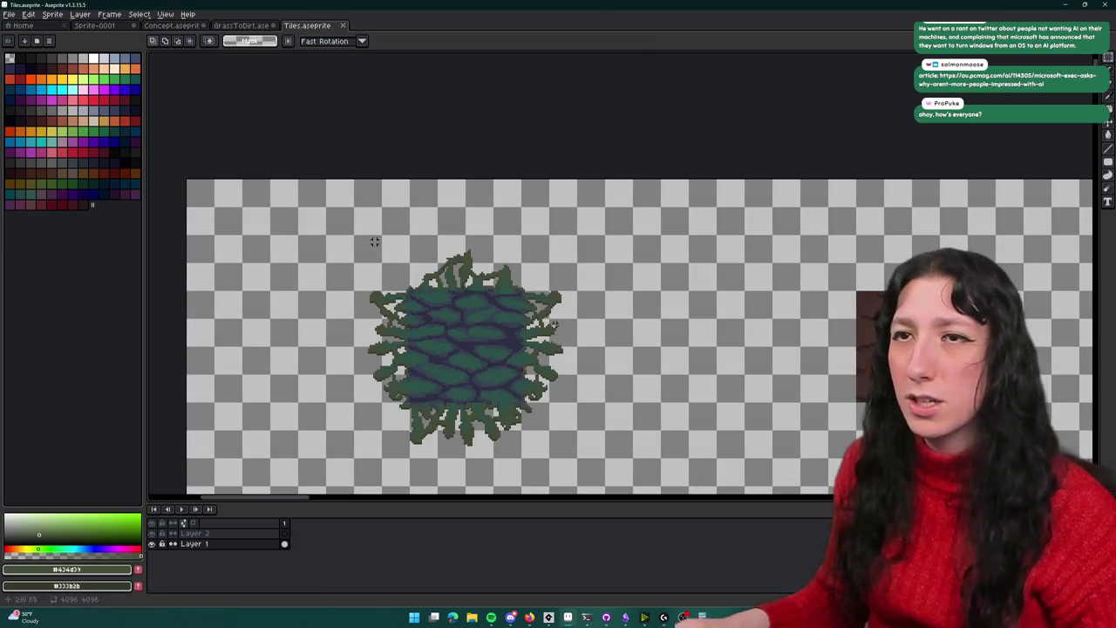
{"action": "scroll", "coordinate": [535, 268], "scroll_direction": "up", "scroll_amount": 1}
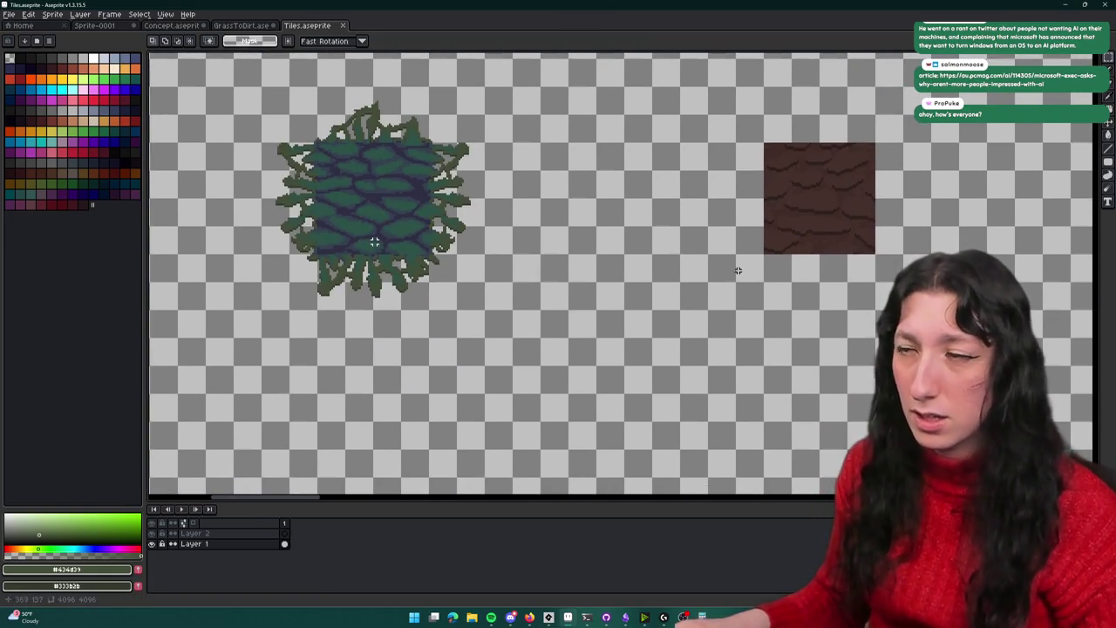
{"action": "left_click_drag", "start_coordinate": [736, 272], "coordinate": [803, 310]}
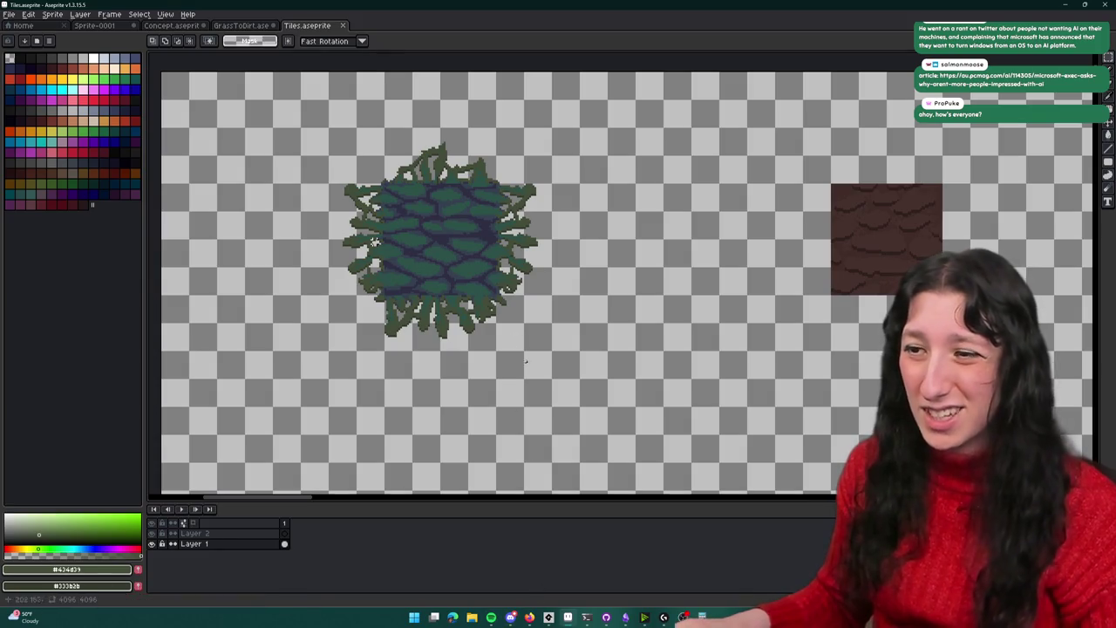
{"action": "left_click_drag", "start_coordinate": [475, 266], "coordinate": [458, 311]}
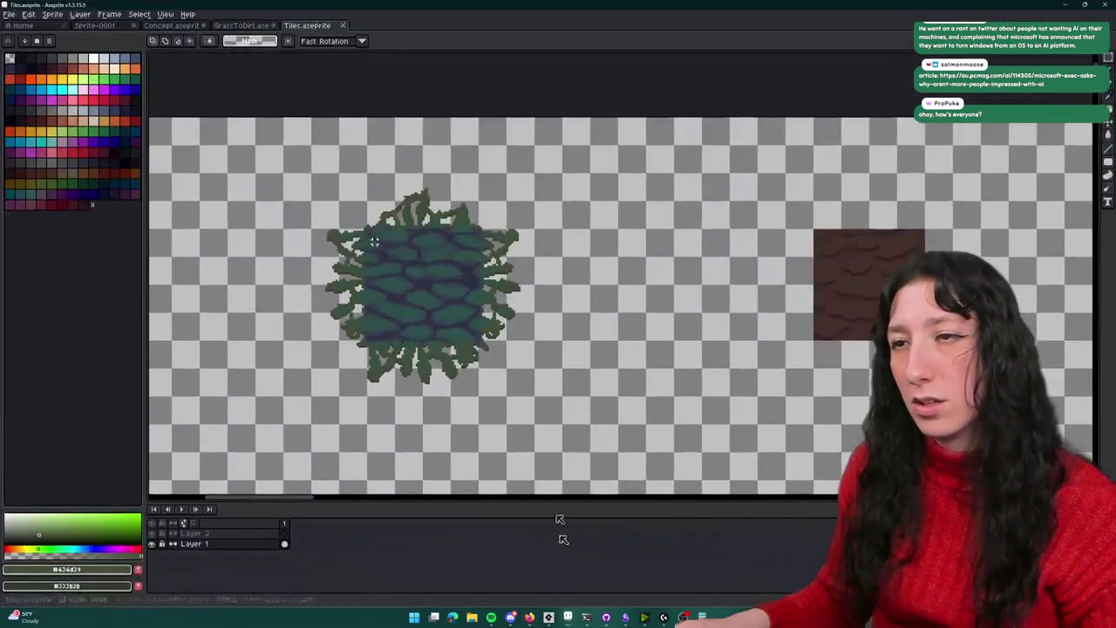
{"action": "left_click", "coordinate": [235, 26]}
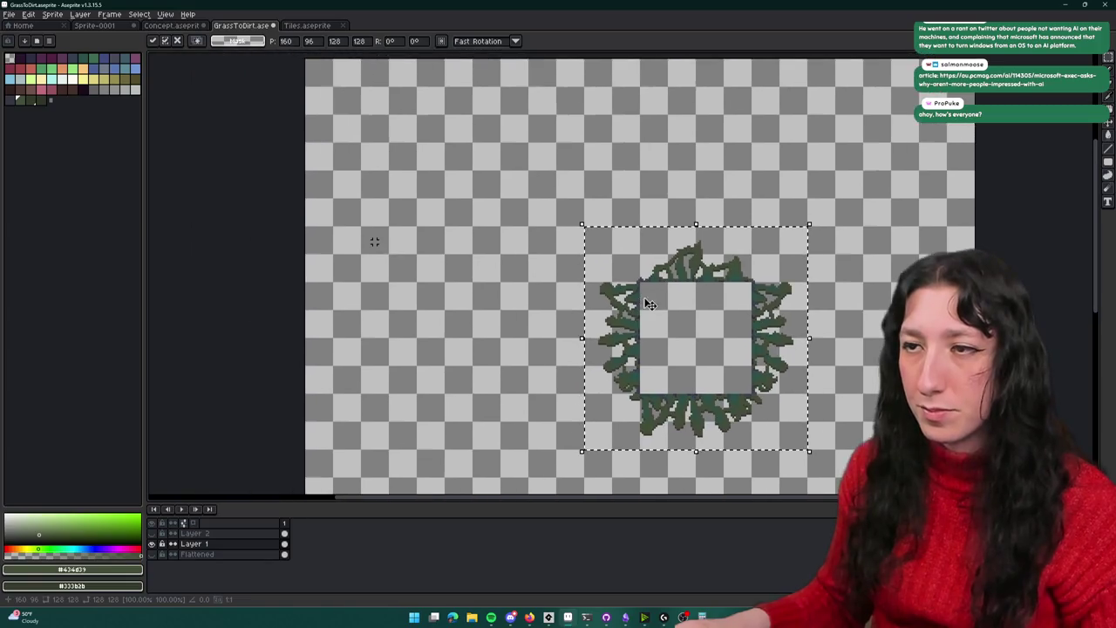
Show the cobble layer with the grass layer, undoing the tile's 16 px leftward move
{"action": "key", "text": "minus"}
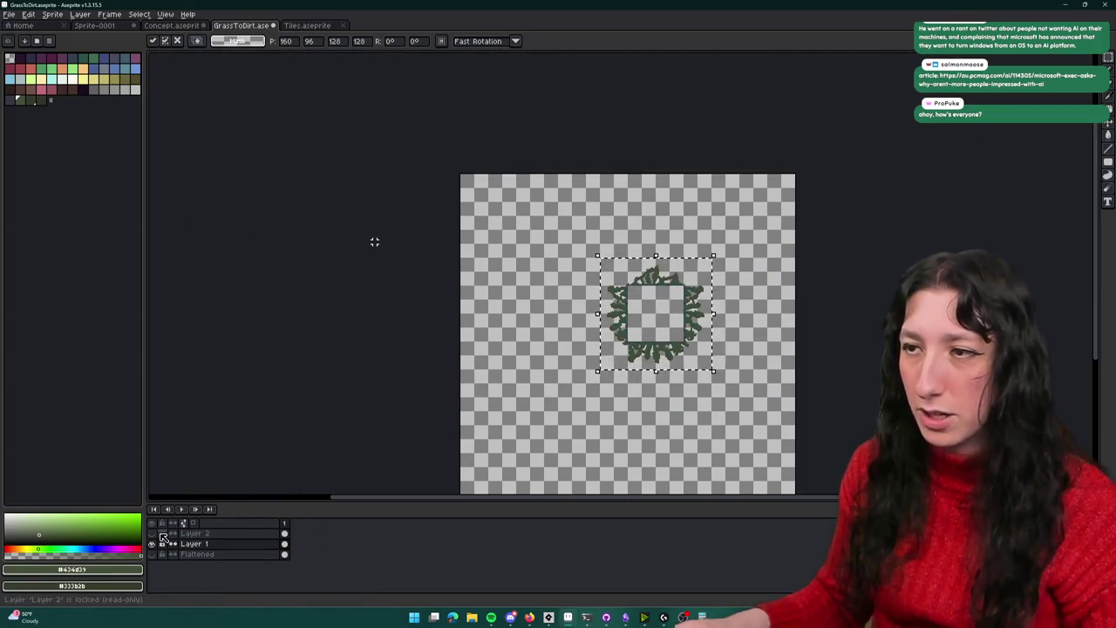
{"action": "left_click", "coordinate": [154, 532]}
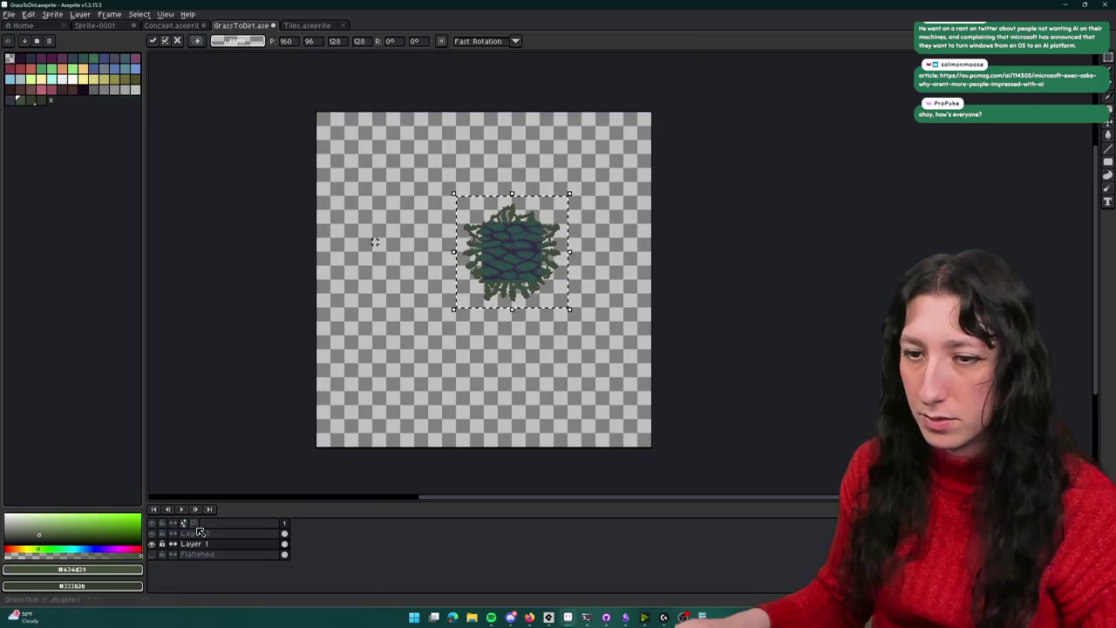
{"action": "left_click", "coordinate": [153, 532]}
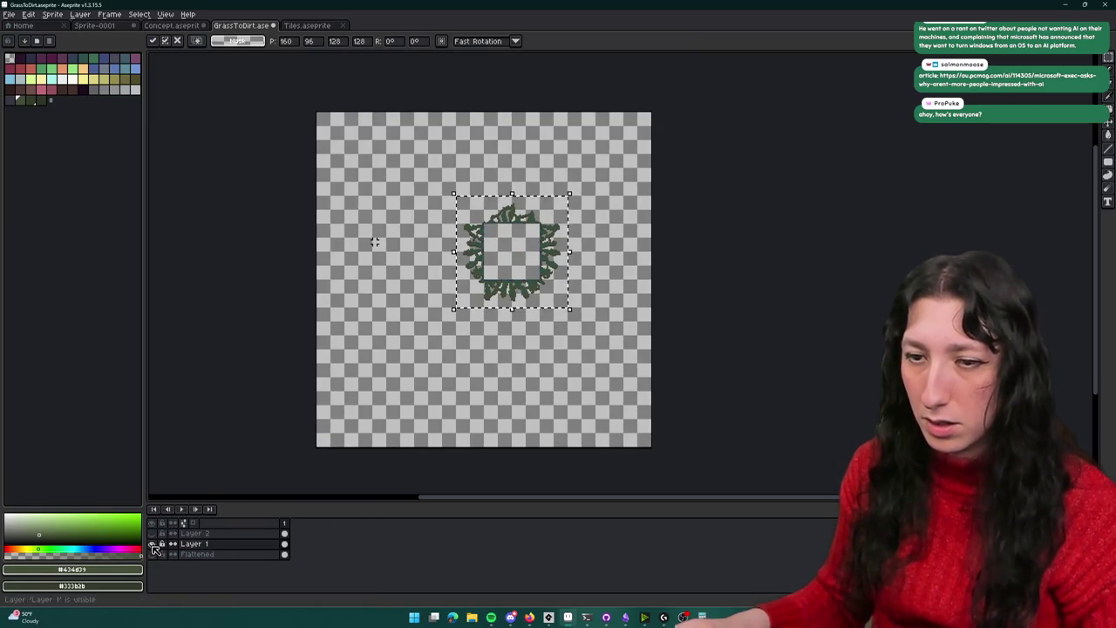
{"action": "left_click_drag", "start_coordinate": [153, 544], "coordinate": [153, 532]}
{"action": "left_click_drag", "start_coordinate": [516, 261], "coordinate": [546, 264]}
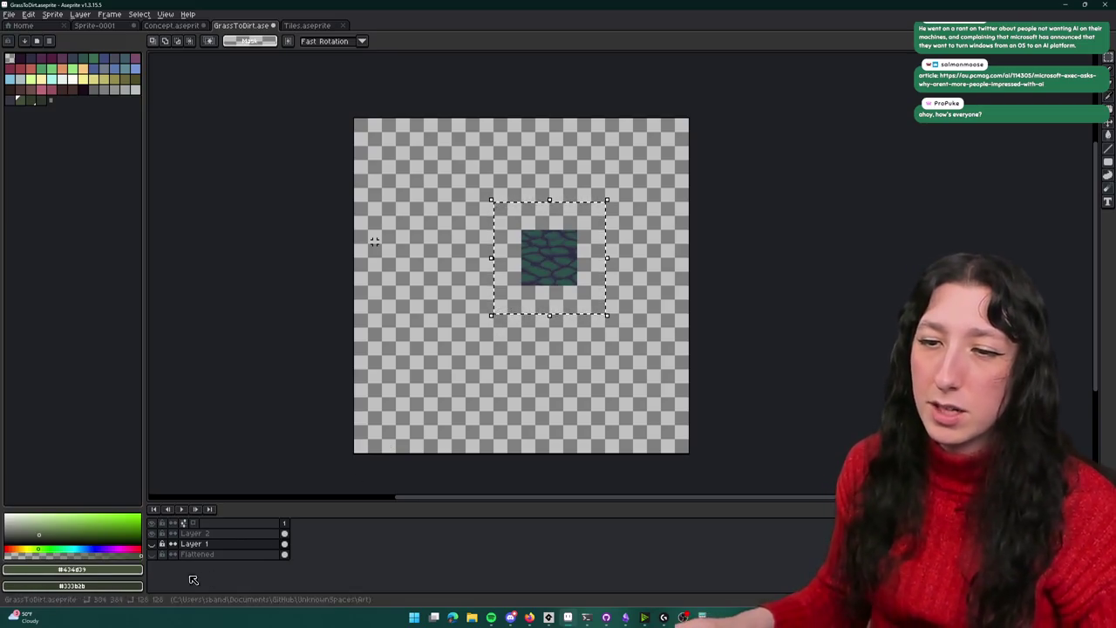
{"action": "left_click_drag", "start_coordinate": [580, 263], "coordinate": [567, 263]}
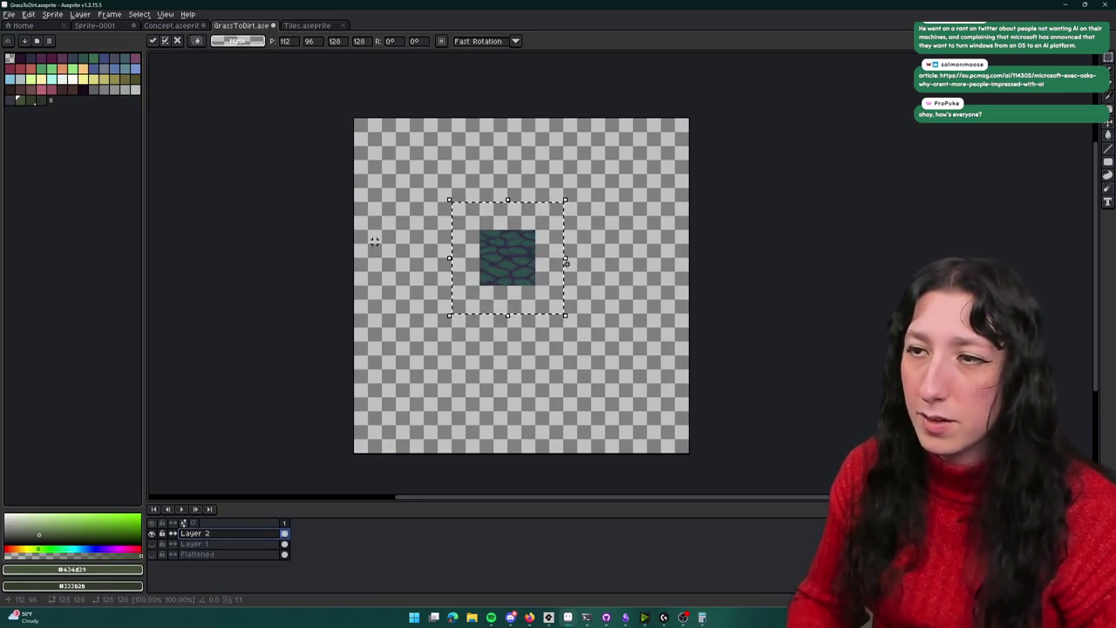
{"action": "left_click", "coordinate": [161, 544]}
{"action": "key", "text": "ctrl+z"}
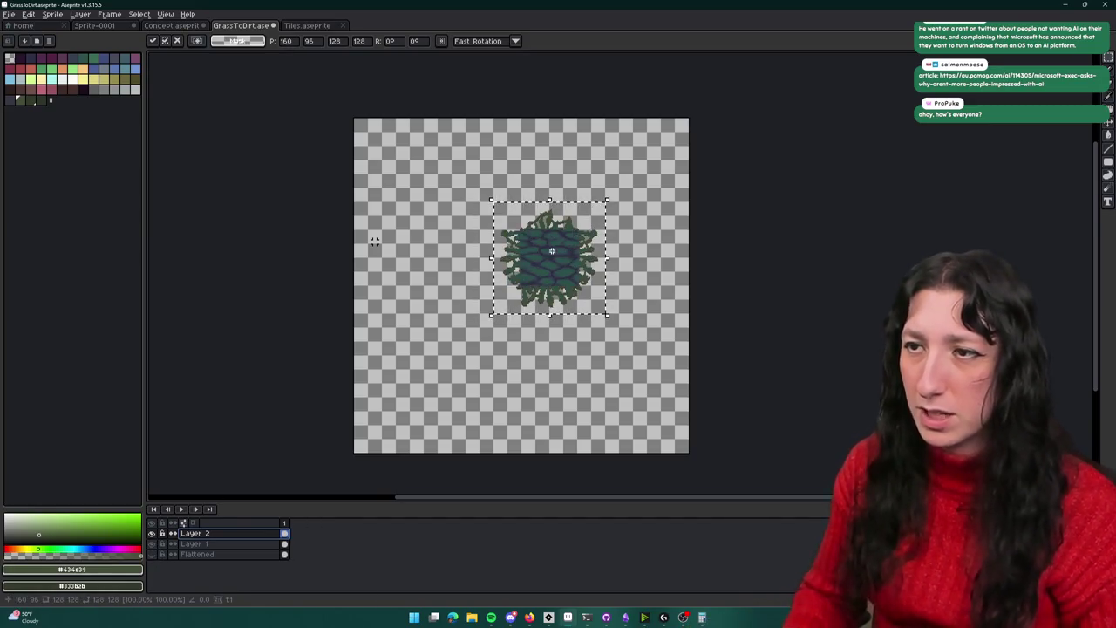
Move the cobble tile into the top-left corner and stamp a copy there
{"action": "left_click_drag", "start_coordinate": [556, 255], "coordinate": [459, 214]}
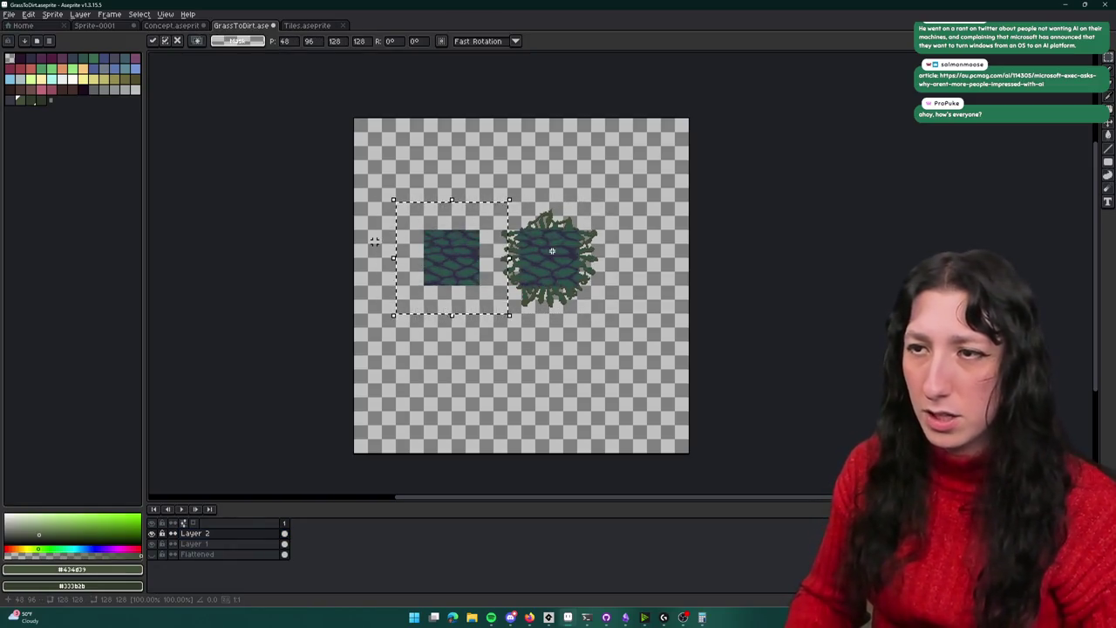
{"action": "left_click_drag", "start_coordinate": [551, 251], "coordinate": [552, 237]}
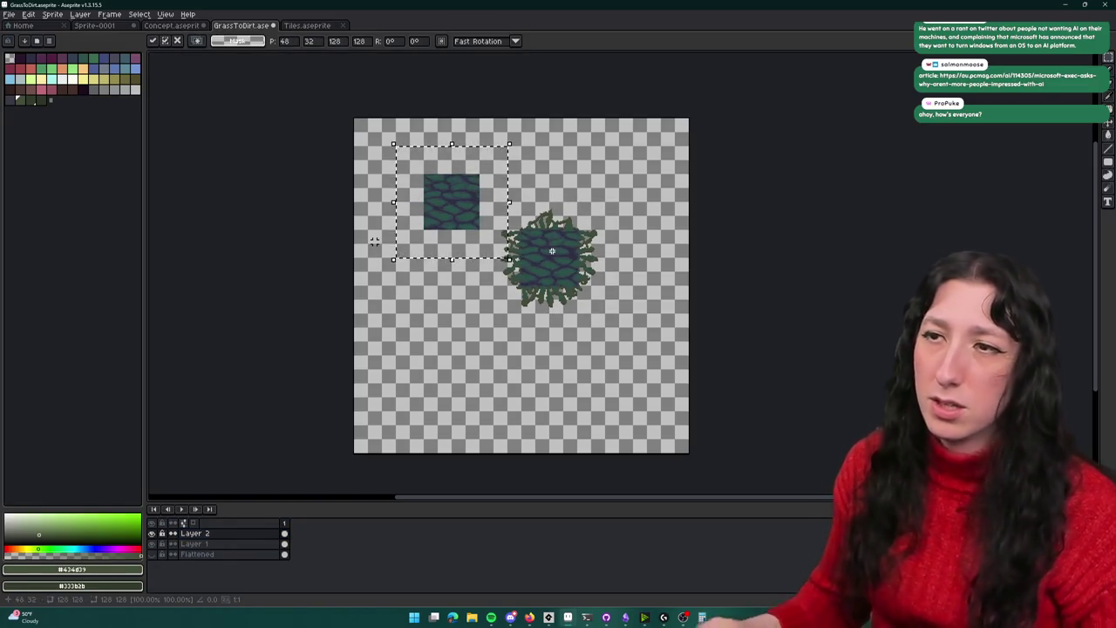
{"action": "scroll", "coordinate": [506, 288], "scroll_direction": "up", "scroll_amount": 2}
{"action": "scroll", "coordinate": [607, 362], "scroll_direction": "down", "scroll_amount": 1}
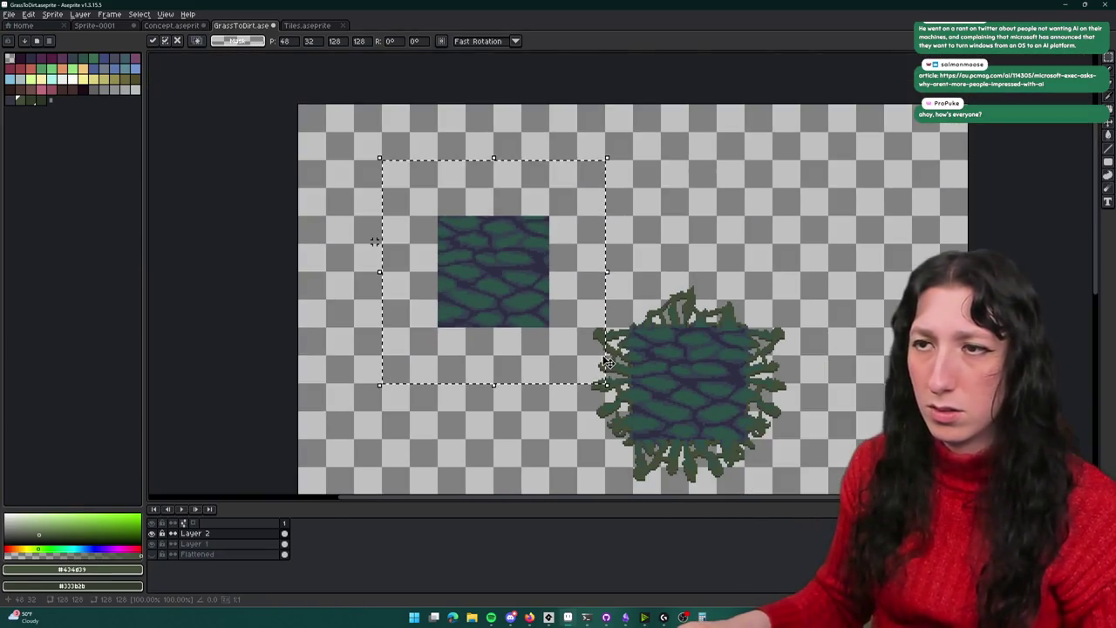
{"action": "left_click_drag", "start_coordinate": [532, 305], "coordinate": [448, 222]}
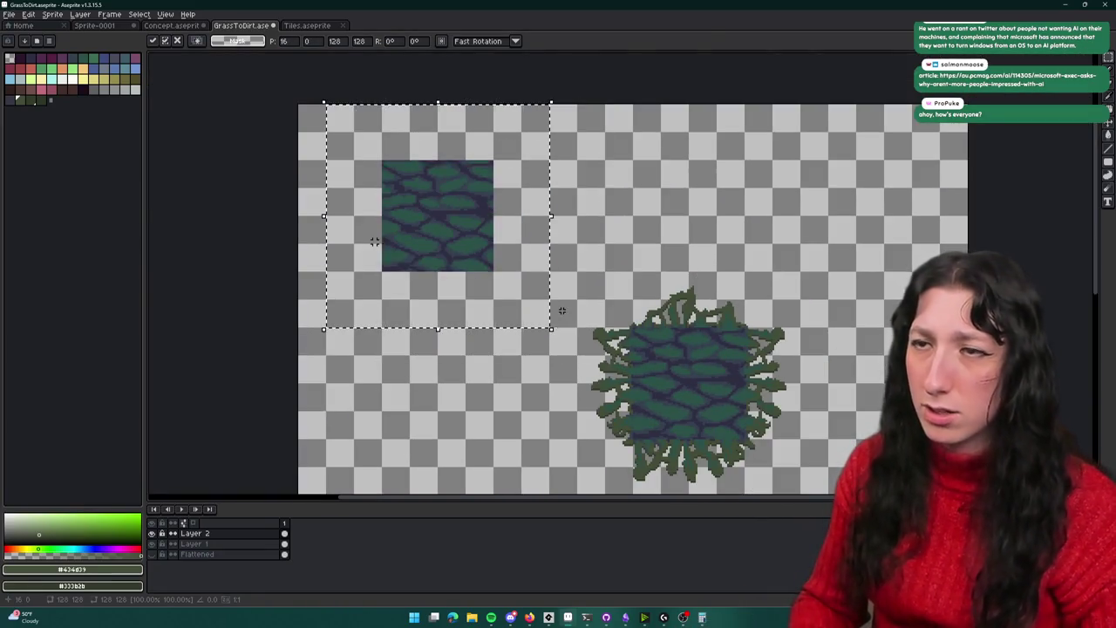
{"action": "key", "text": "shift+Left"}
{"action": "key", "text": "shift+Left"}
{"action": "key", "text": "shift+Up"}
{"action": "key", "text": "Return"}
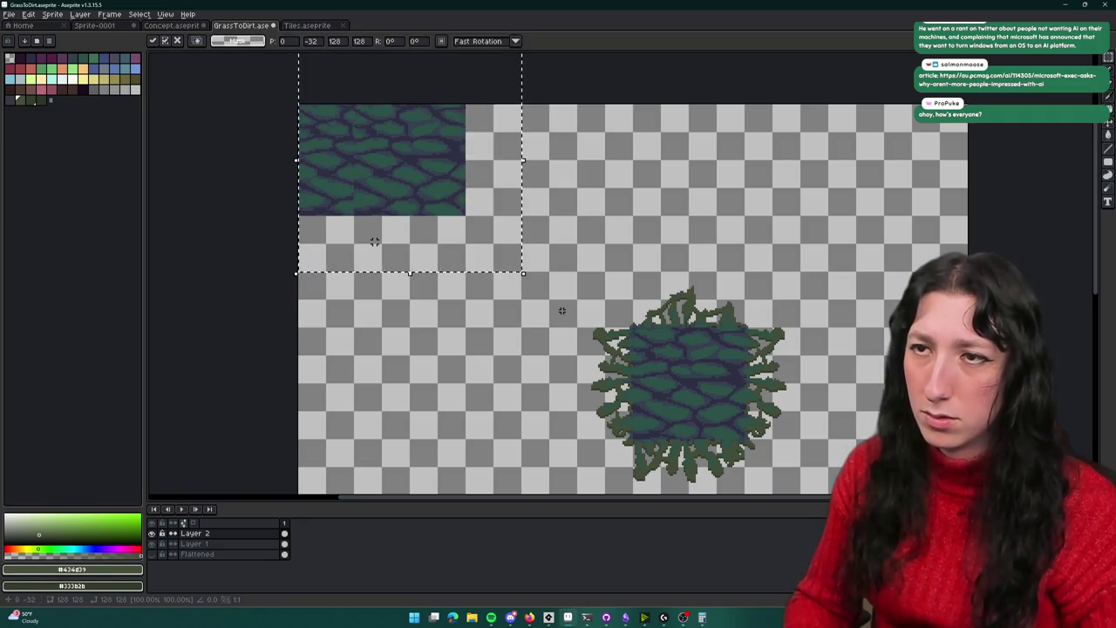
Nudge the floating cobble copy into position and drop it to finish the cobble patch
{"action": "key", "text": "shift+Down"}
{"action": "key", "text": "shift+Down"}
{"action": "key", "text": "shift+Down"}
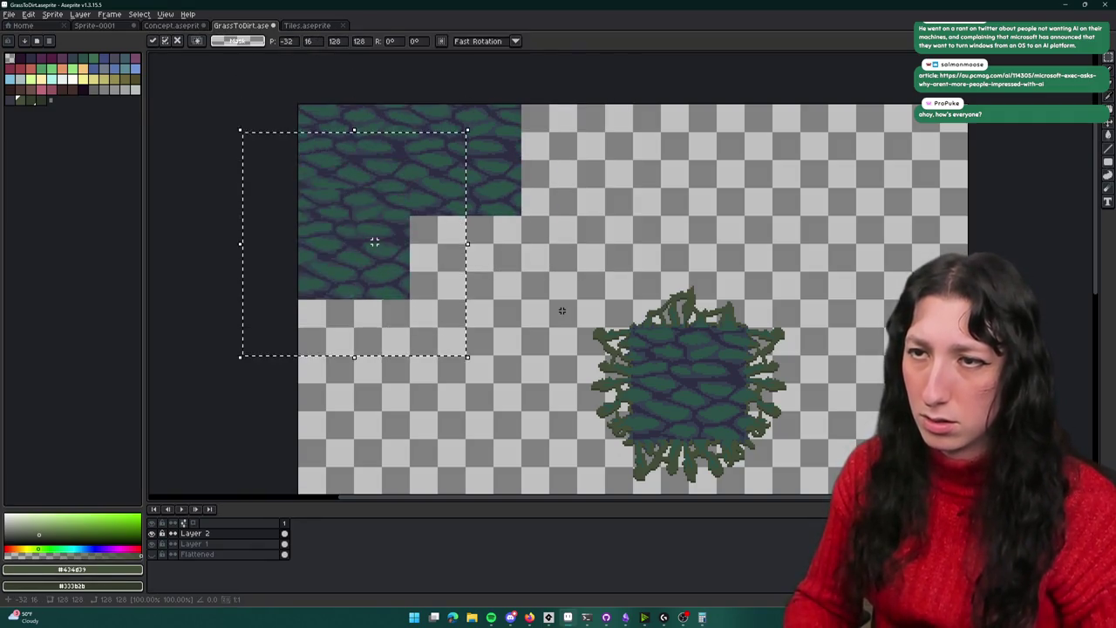
{"action": "key", "text": "shift+Down"}
{"action": "key", "text": "shift+Down"}
{"action": "key", "text": "shift+Up"}
{"action": "key", "text": "shift+Up"}
{"action": "key", "text": "shift+Up"}
{"action": "key", "text": "shift+Right"}
{"action": "key", "text": "shift+Right"}
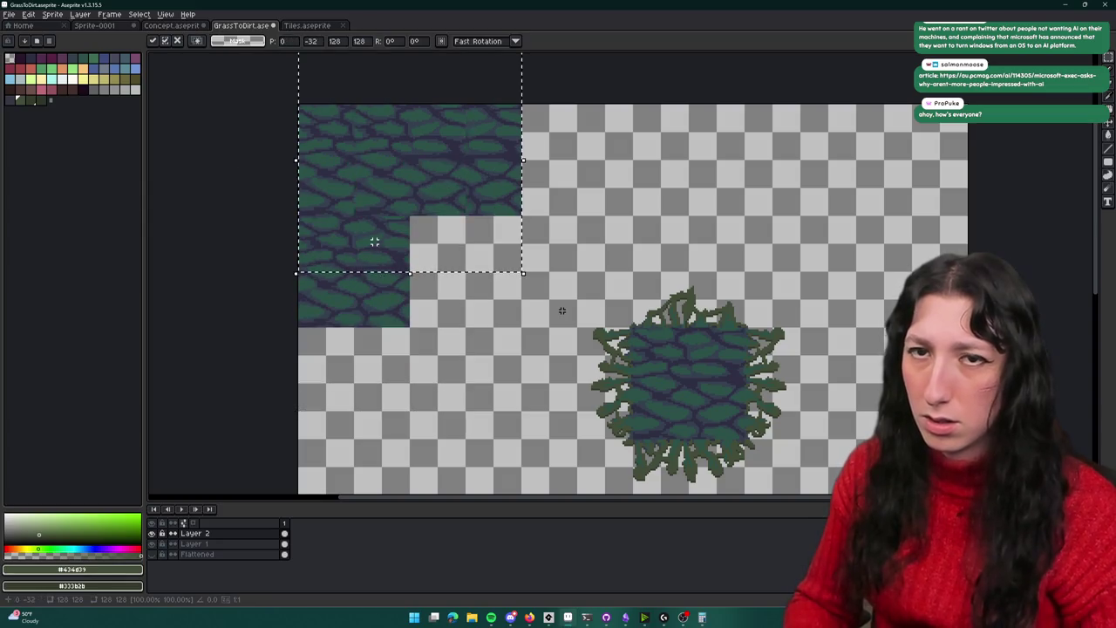
{"action": "key", "text": "shift+Right"}
{"action": "key", "text": "shift+Right"}
{"action": "key", "text": "shift+Right"}
{"action": "key", "text": "shift+Down"}
{"action": "key", "text": "shift+Down"}
{"action": "key", "text": "shift+Down"}
{"action": "key", "text": "shift+Left"}
{"action": "key", "text": "shift+Down"}
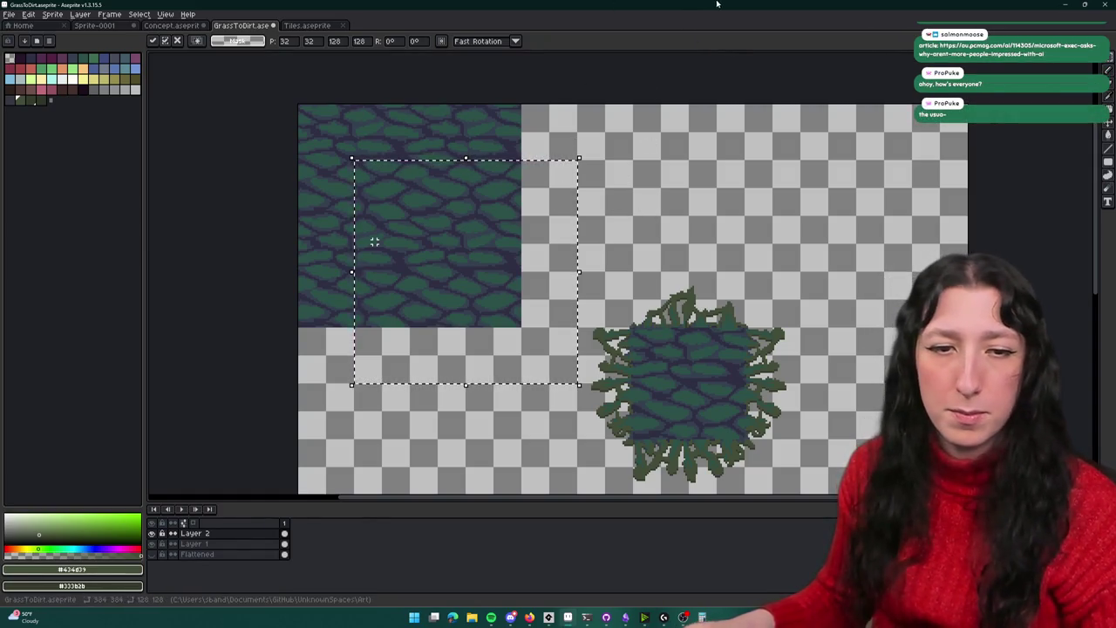
{"action": "scroll", "coordinate": [409, 424], "scroll_direction": "up", "scroll_amount": 1}
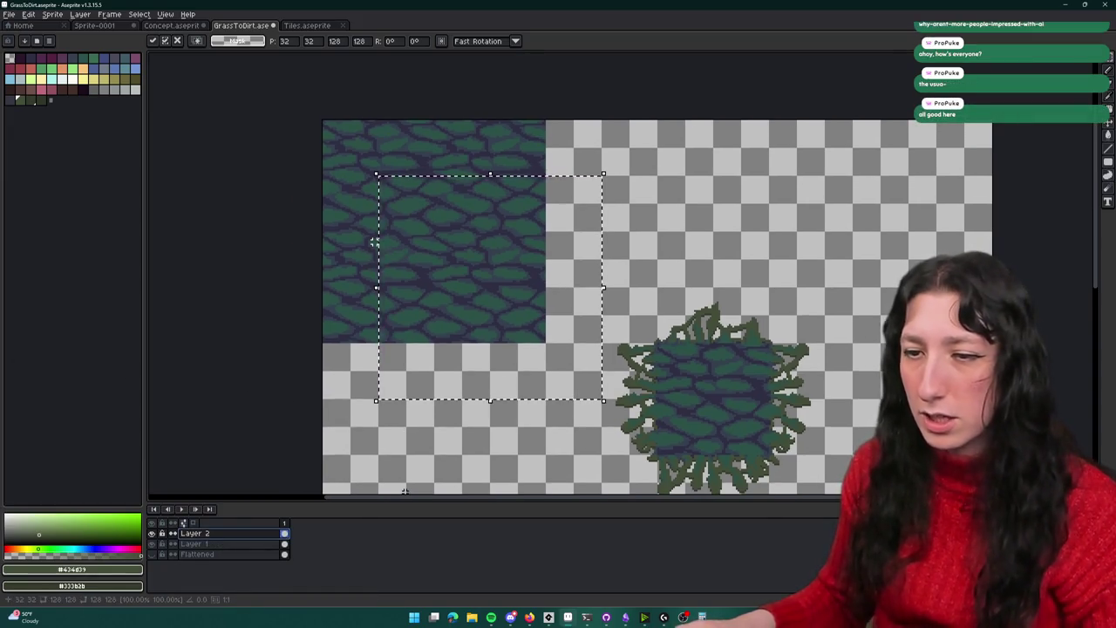
{"action": "key", "text": "ctrl+d"}
Select the grass ring's left border strip, then make Layer 2 active and deselect
{"action": "scroll", "coordinate": [566, 349], "scroll_direction": "down", "scroll_amount": 2}
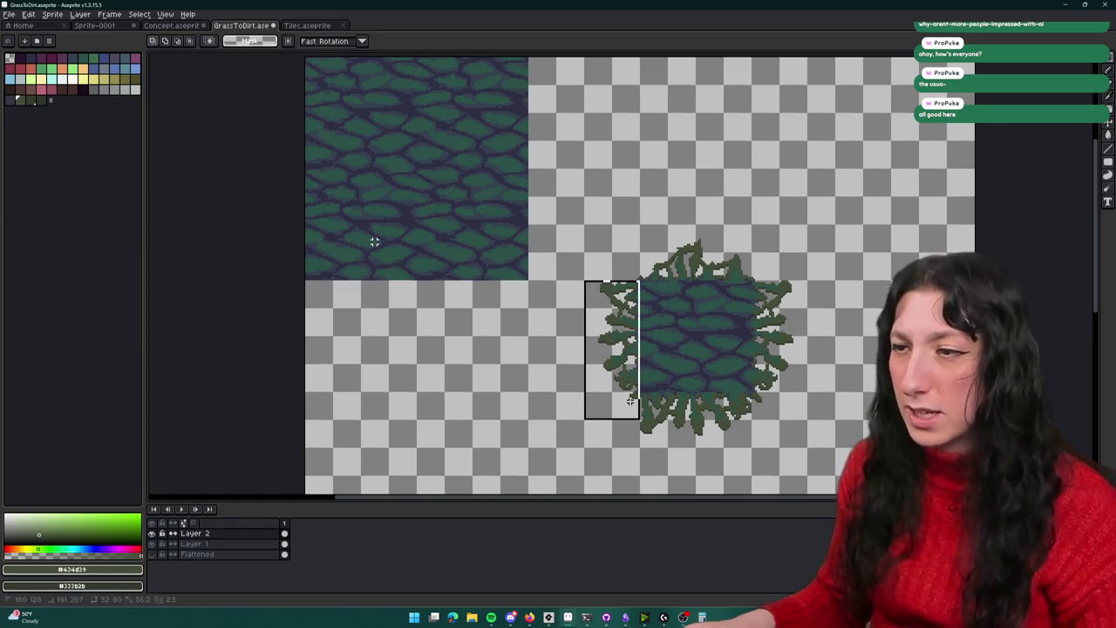
{"action": "left_click_drag", "start_coordinate": [630, 400], "coordinate": [640, 420]}
{"action": "left_click_drag", "start_coordinate": [585, 281], "coordinate": [638, 391]}
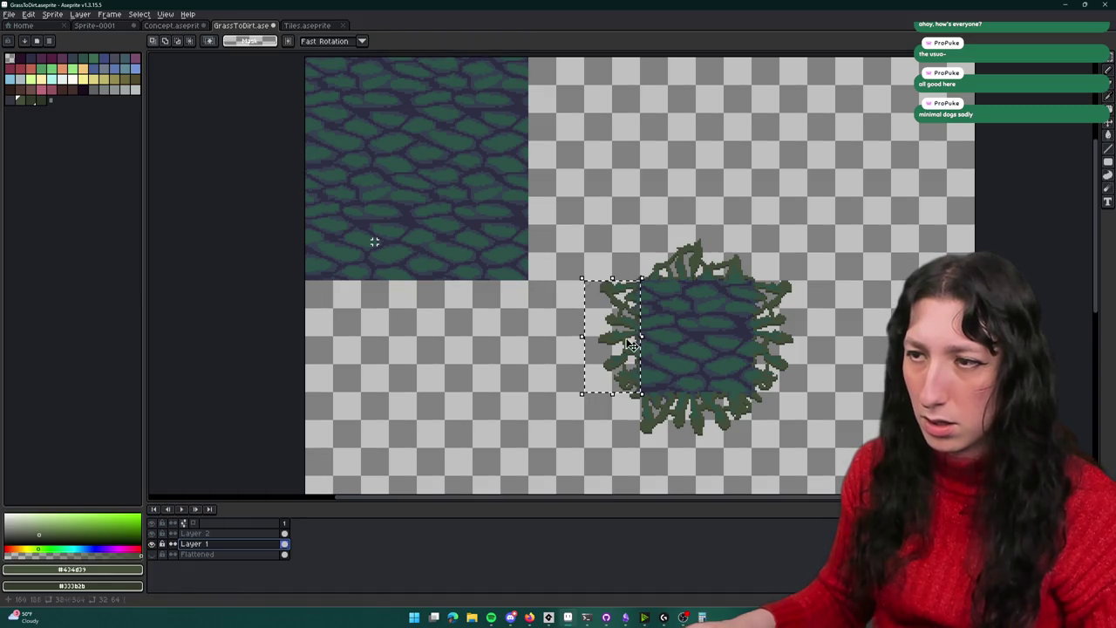
{"action": "scroll", "coordinate": [632, 344], "scroll_direction": "up", "scroll_amount": 1}
{"action": "left_click", "coordinate": [229, 534]}
{"action": "key", "text": "ctrl+d"}
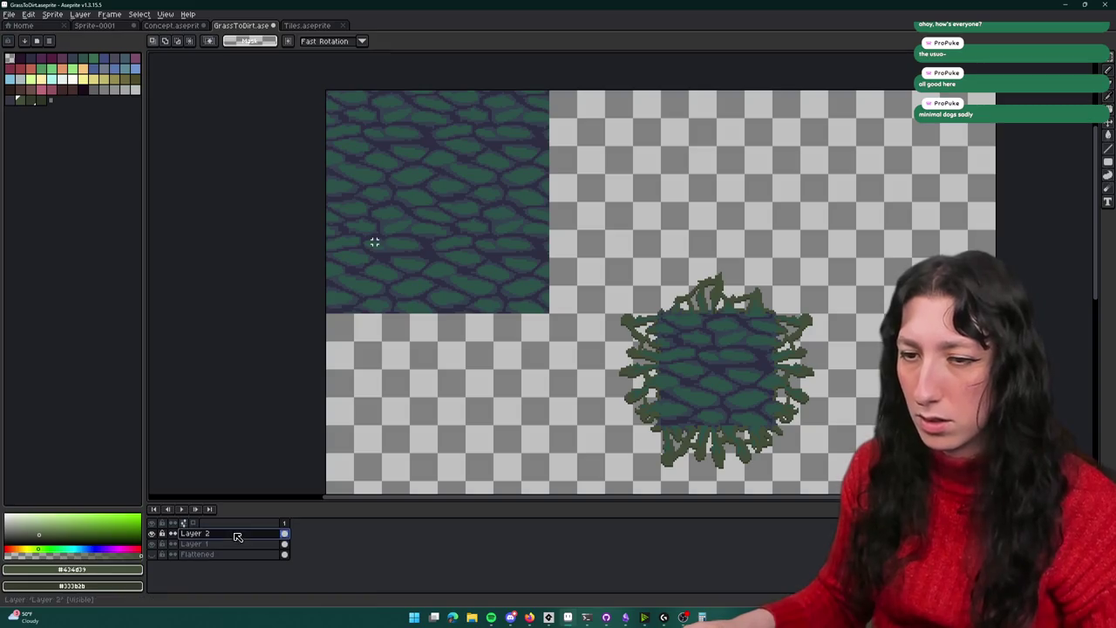
On a new Layer 3, paste the 32x64 grass edge onto the cobble tile's right edge, erasing stray pixels
{"action": "key", "text": "shift+n"}
{"action": "key", "text": "ctrl+v"}
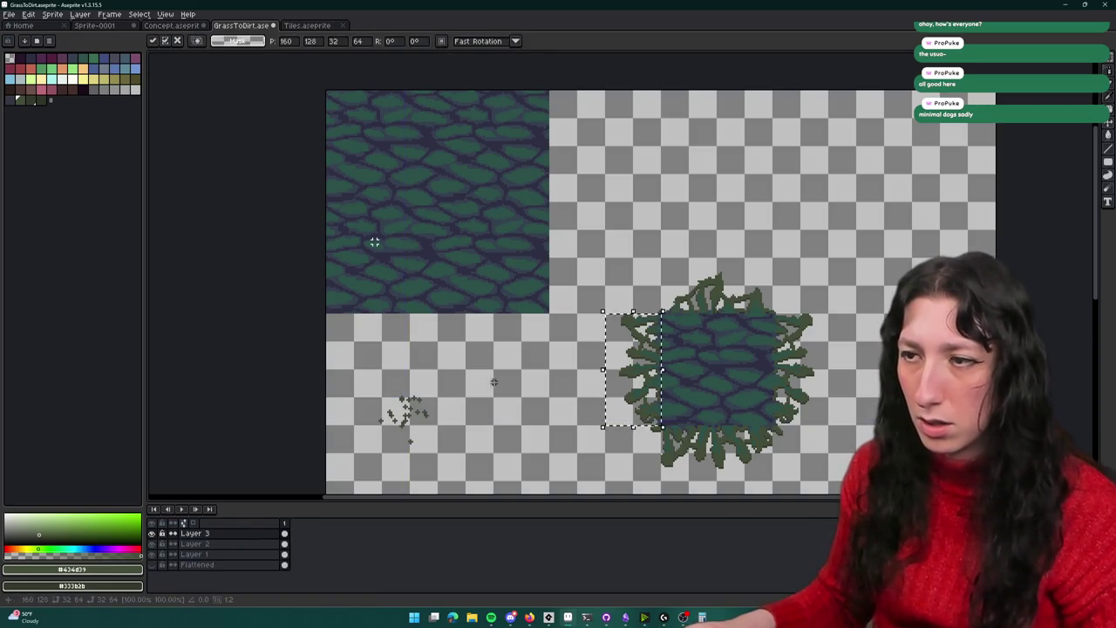
{"action": "key", "text": "ctrl+d"}
{"action": "left_click_drag", "start_coordinate": [459, 370], "coordinate": [329, 497]}
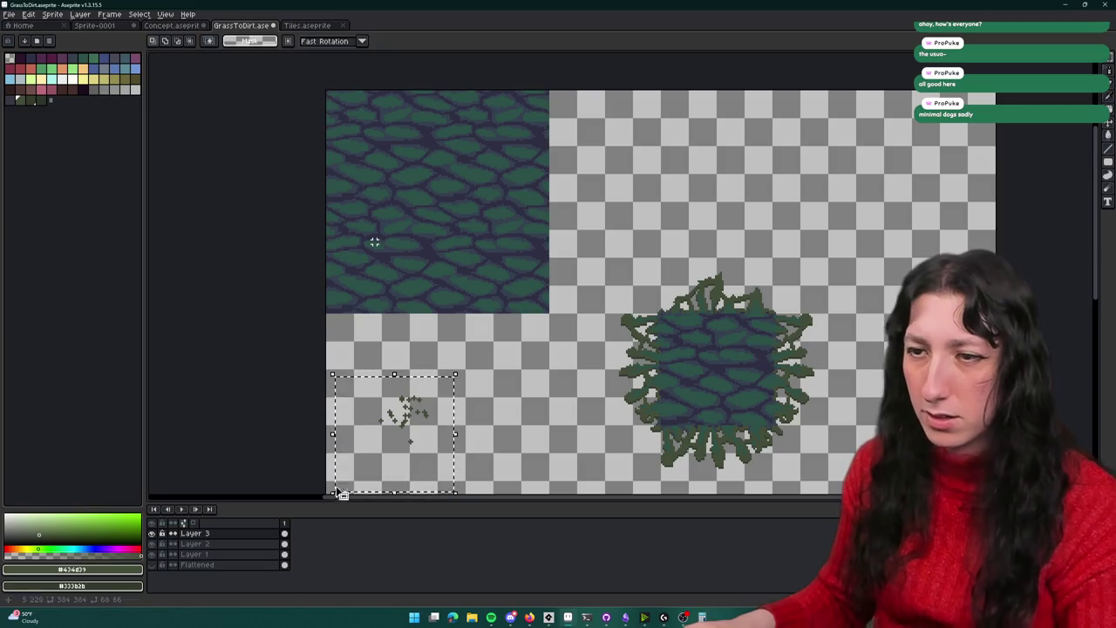
{"action": "key", "text": "Delete"}
{"action": "key", "text": "ctrl+v"}
{"action": "left_click_drag", "start_coordinate": [659, 367], "coordinate": [547, 255]}
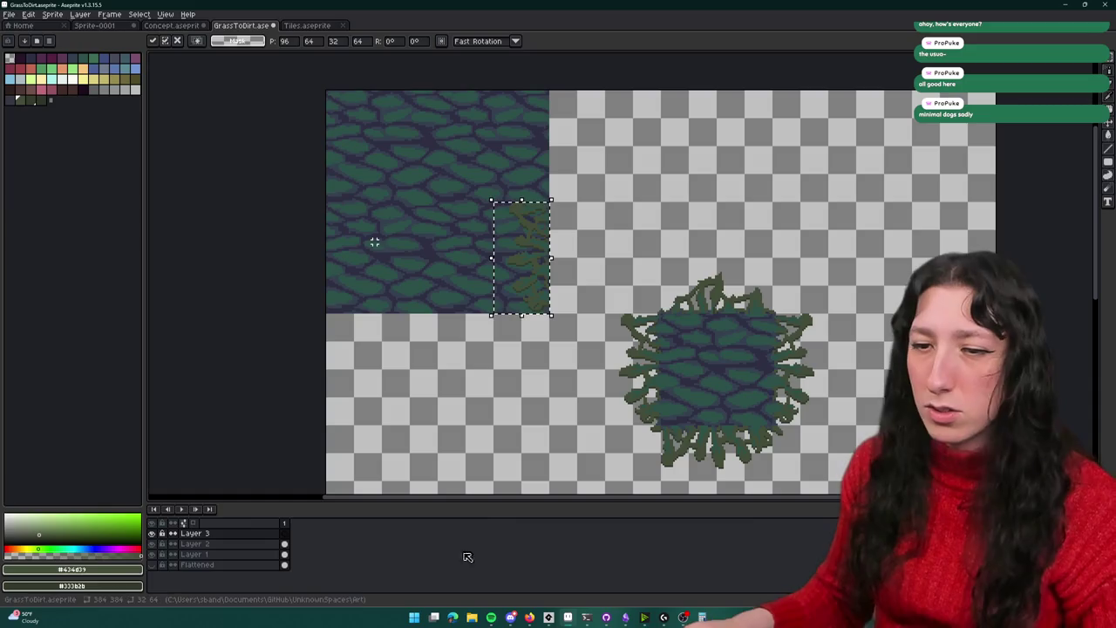
{"action": "left_click", "coordinate": [247, 544]}
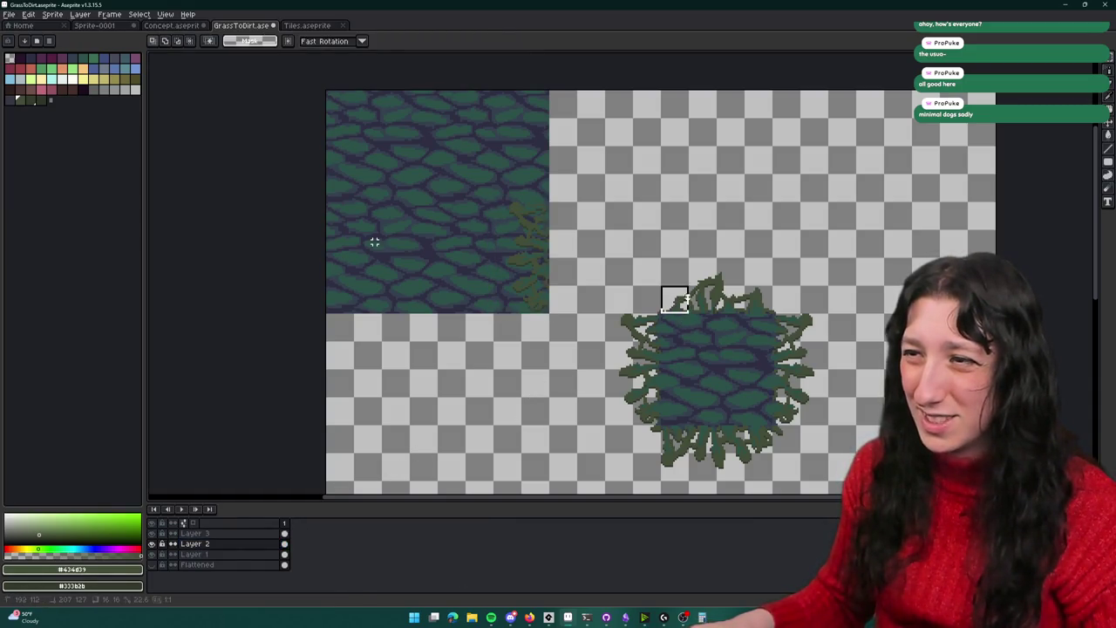
Copy the top grass fringe from Layer 1 onto Layer 3 along the tile's bottom edge
{"action": "left_click", "coordinate": [764, 272]}
{"action": "key", "text": "Escape"}
{"action": "left_click", "coordinate": [233, 554]}
{"action": "left_click", "coordinate": [731, 291]}
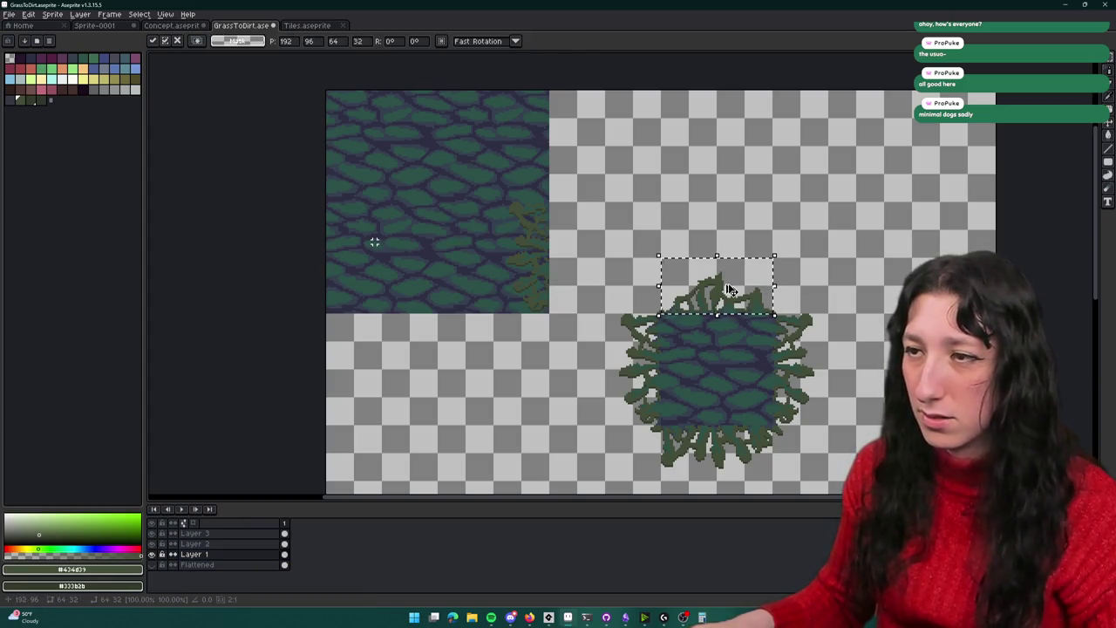
{"action": "left_click", "coordinate": [219, 532]}
{"action": "key", "text": "shift+Left"}
{"action": "key", "text": "shift+Left"}
{"action": "key", "text": "shift+Left"}
{"action": "key", "text": "shift+Left"}
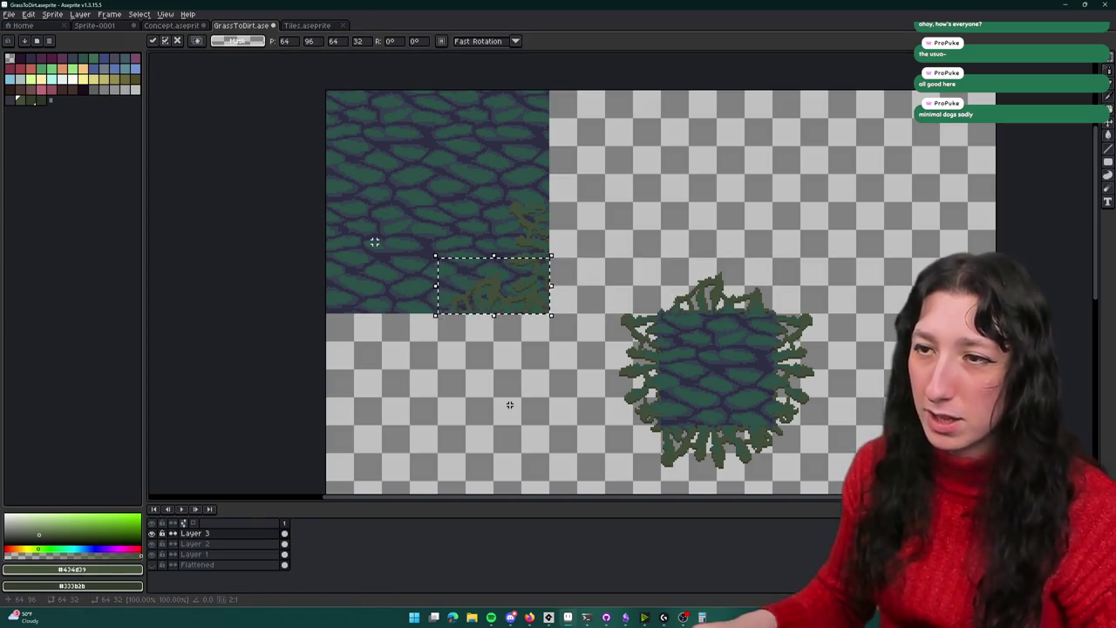
{"action": "key", "text": "Return"}
{"action": "scroll", "coordinate": [508, 249], "scroll_direction": "up", "scroll_amount": 2}
{"action": "scroll", "coordinate": [553, 315], "scroll_direction": "up", "scroll_amount": 1}
{"action": "scroll", "coordinate": [553, 315], "scroll_direction": "down", "scroll_amount": 2}
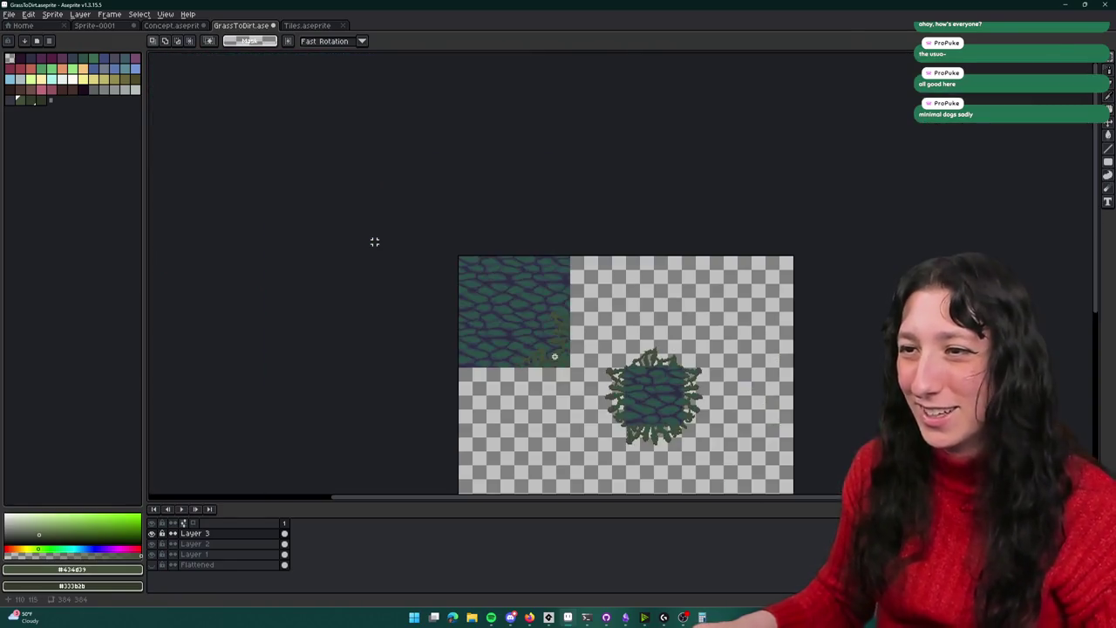
{"action": "scroll", "coordinate": [554, 355], "scroll_direction": "up", "scroll_amount": 1}
{"action": "left_click_drag", "start_coordinate": [553, 345], "coordinate": [468, 235]}
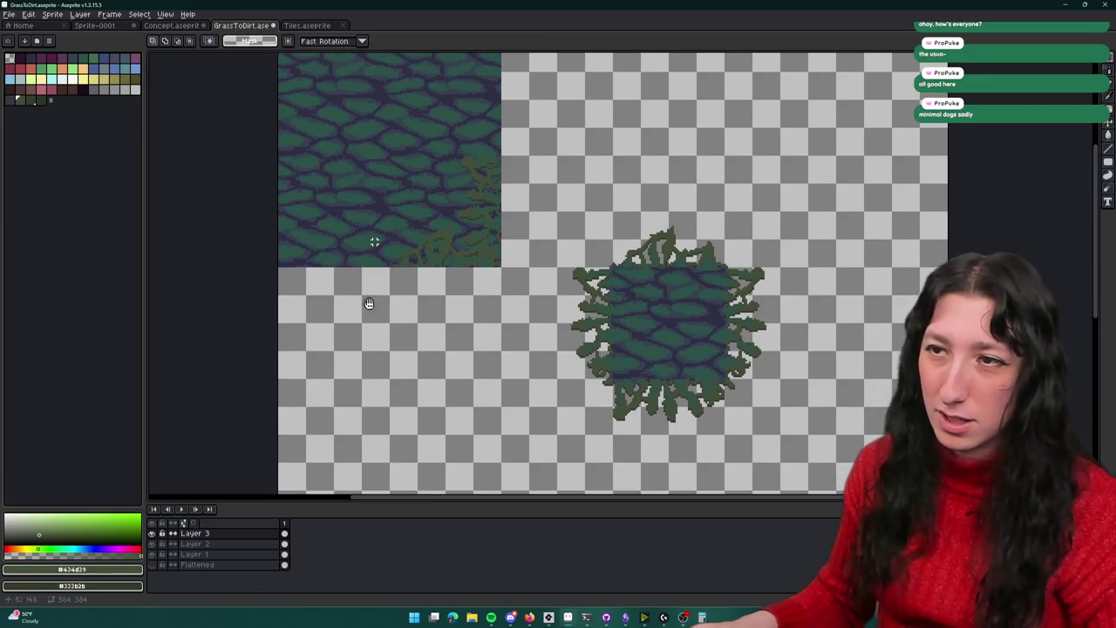
Copy the tile's bottom-right grass corner onto its bottom-left quarter
{"action": "left_click_drag", "start_coordinate": [364, 301], "coordinate": [491, 384]}
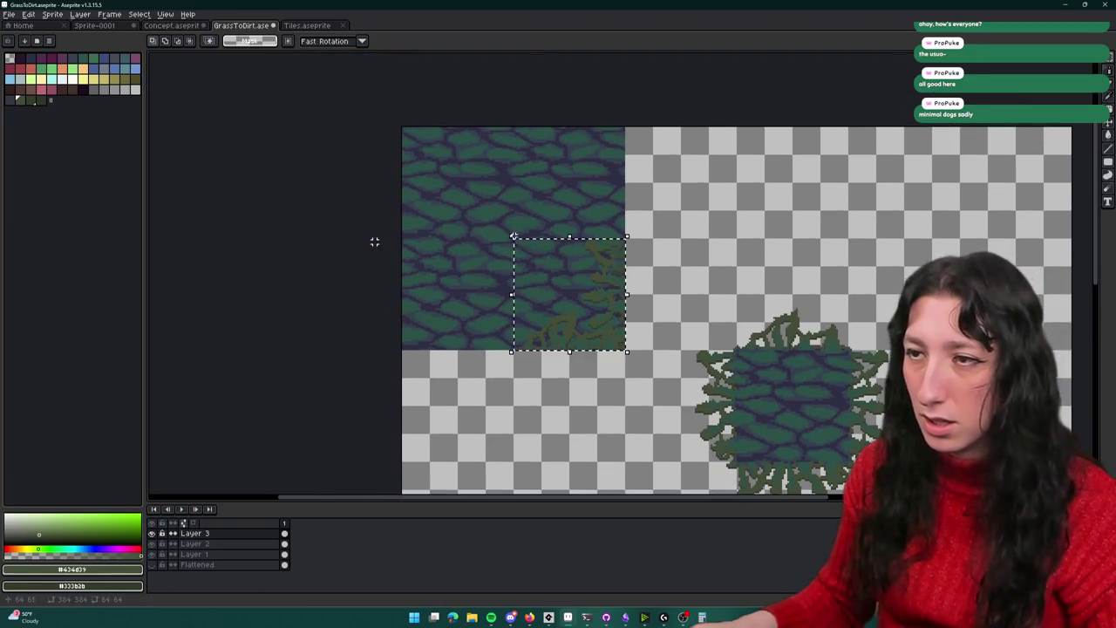
{"action": "left_click_drag", "start_coordinate": [521, 244], "coordinate": [547, 305]}
{"action": "key", "text": "ctrl+v"}
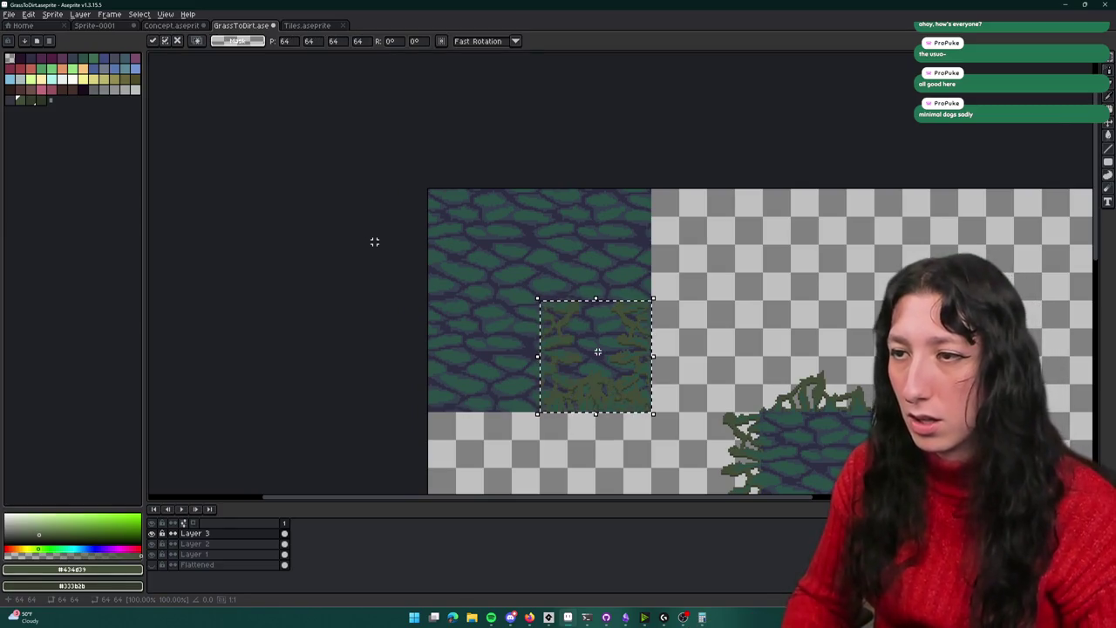
{"action": "left_click_drag", "start_coordinate": [597, 351], "coordinate": [603, 357]}
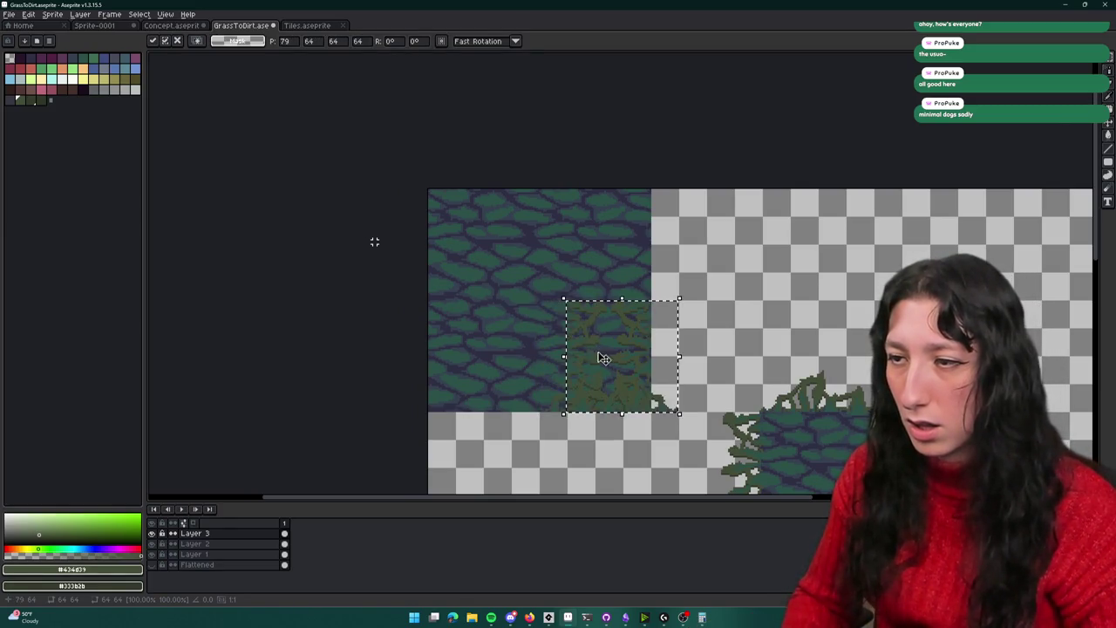
{"action": "key", "text": "shift+Left"}
{"action": "key", "text": "shift+Left"}
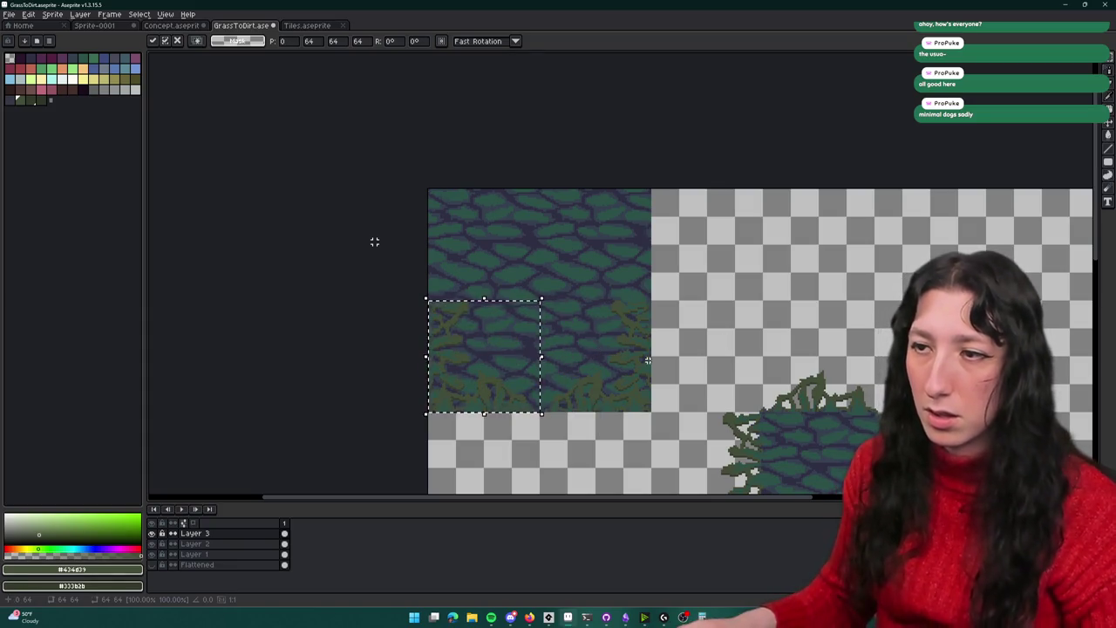
{"action": "left_click", "coordinate": [628, 390]}
Copy the bottom half of the border and mirror it up to form the top border
{"action": "left_click_drag", "start_coordinate": [479, 337], "coordinate": [448, 323]}
{"action": "key", "text": "ctrl+v"}
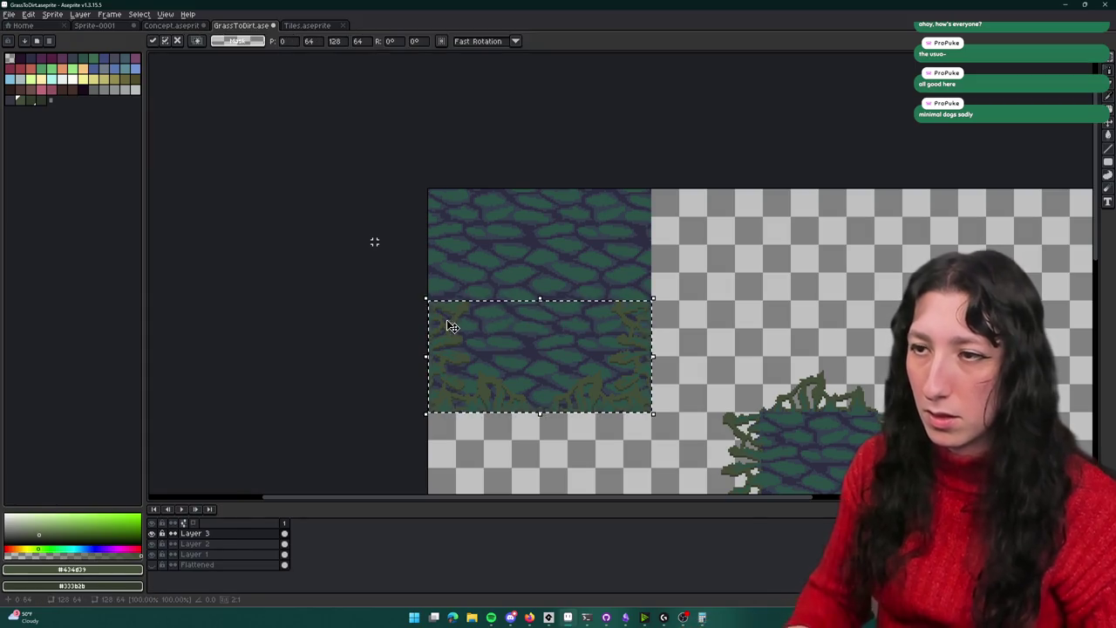
{"action": "key", "text": "shift+Up"}
{"action": "key", "text": "shift+Up"}
{"action": "key", "text": "shift+Up"}
{"action": "key", "text": "shift+Up"}
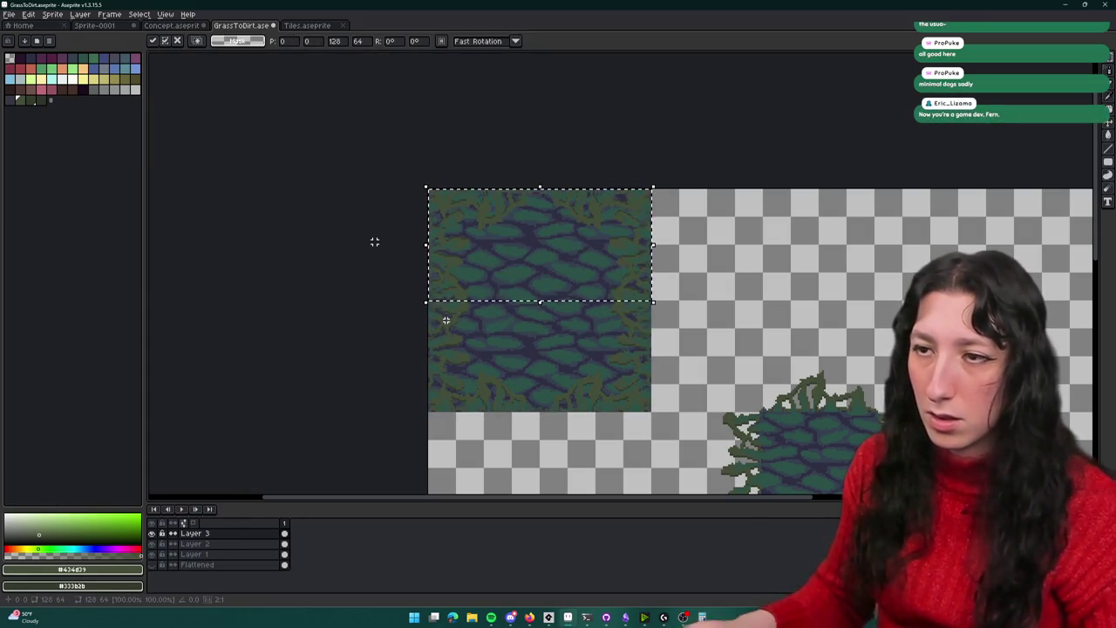
{"action": "key", "text": "Return"}
Show Layer 3, hide the cobble on Layer 2, select the ring tile, and move to the next sprite
{"action": "left_click", "coordinate": [153, 534]}
{"action": "left_click", "coordinate": [152, 544]}
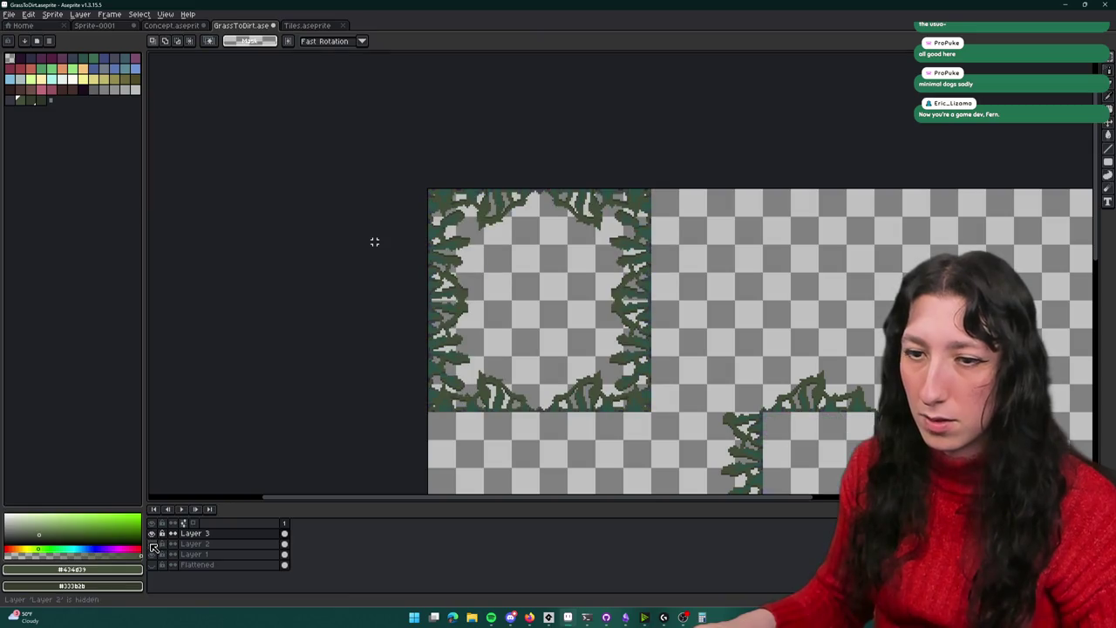
{"action": "scroll", "coordinate": [484, 419], "scroll_direction": "down", "scroll_amount": 2}
{"action": "key", "text": "ctrl+shift+d"}
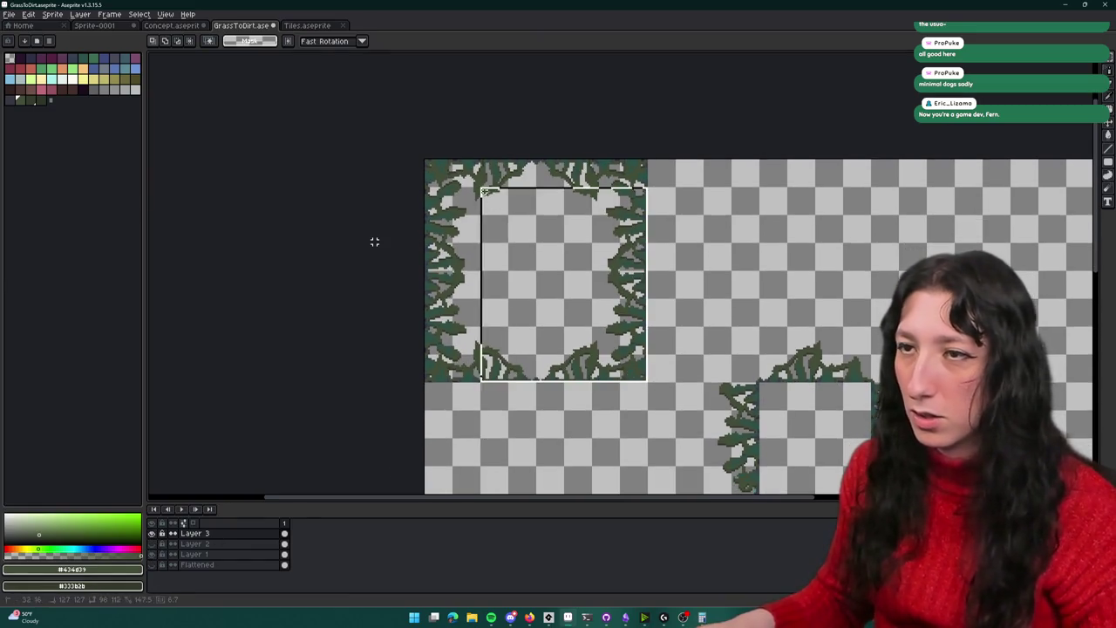
{"action": "key", "text": "ctrl+shift+Tab"}
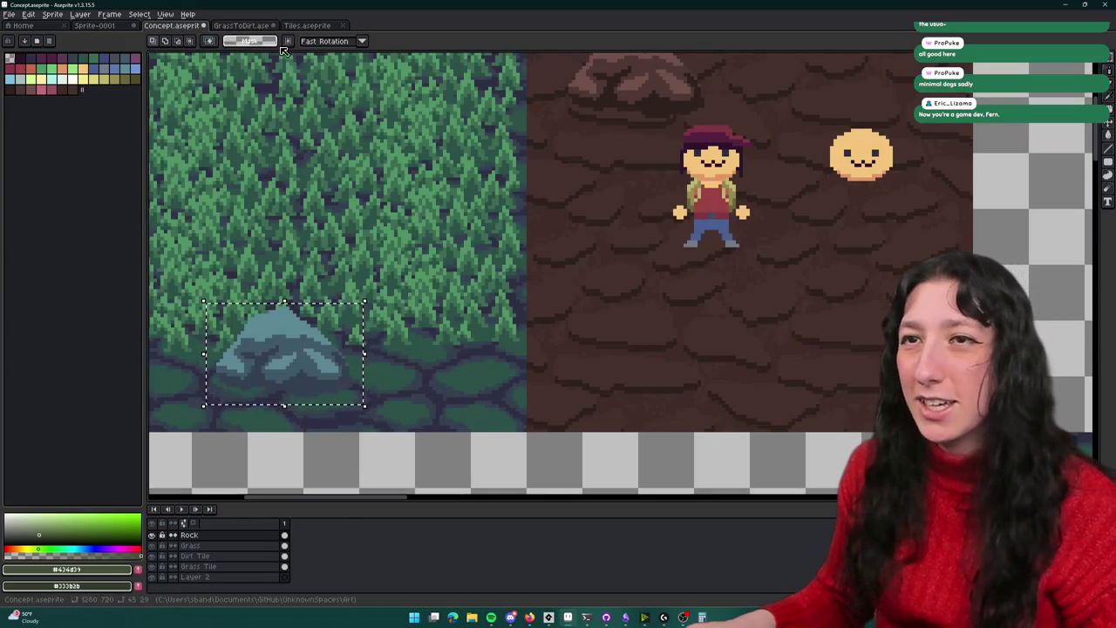
Paste the grass ring into the Tiles sheet right beside the cobble tile
{"action": "key", "text": "ctrl+Tab"}
{"action": "key", "text": "ctrl+v"}
{"action": "scroll", "coordinate": [590, 187], "scroll_direction": "down", "scroll_amount": 2}
{"action": "left_click_drag", "start_coordinate": [590, 187], "coordinate": [616, 188]}
{"action": "key", "text": "shift+Right"}
{"action": "key", "text": "shift+Right"}
{"action": "key", "text": "shift+Right"}
{"action": "key", "text": "shift+Right"}
{"action": "key", "text": "shift+Right"}
{"action": "key", "text": "shift+Right"}
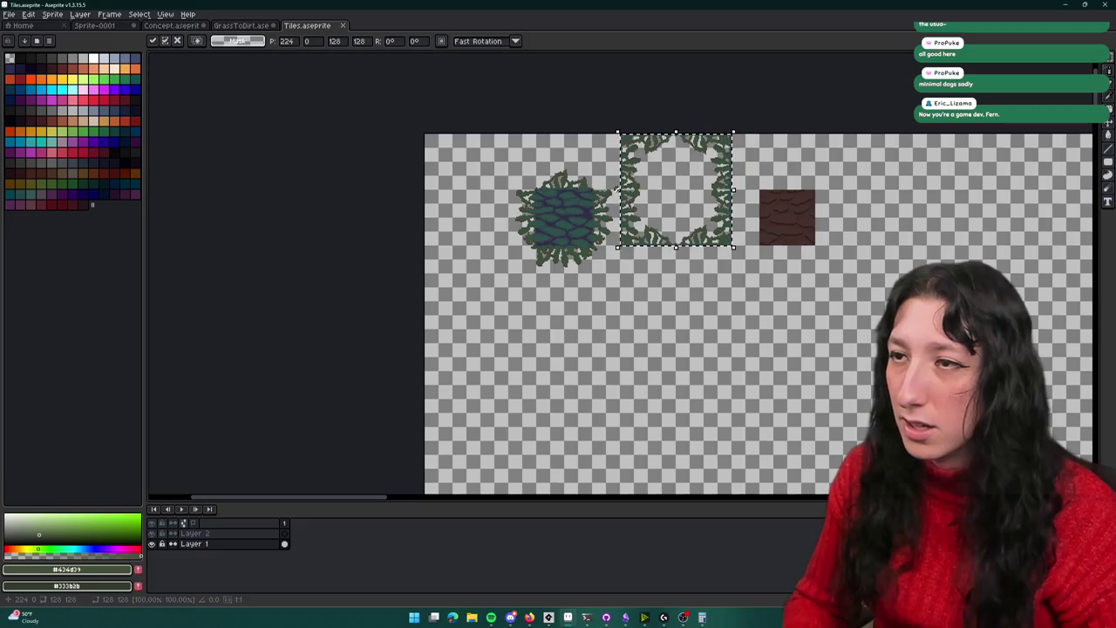
{"action": "key", "text": "shift+Right"}
{"action": "key", "text": "shift+Right"}
{"action": "scroll", "coordinate": [617, 188], "scroll_direction": "up", "scroll_amount": 2}
{"action": "scroll", "coordinate": [516, 194], "scroll_direction": "down", "scroll_amount": 1}
{"action": "mouse_move", "coordinate": [540, 200]}
{"action": "left_mouse_down"}
{"action": "mouse_move", "coordinate": [456, 212]}
{"action": "mouse_move", "coordinate": [481, 254]}
{"action": "left_mouse_up"}
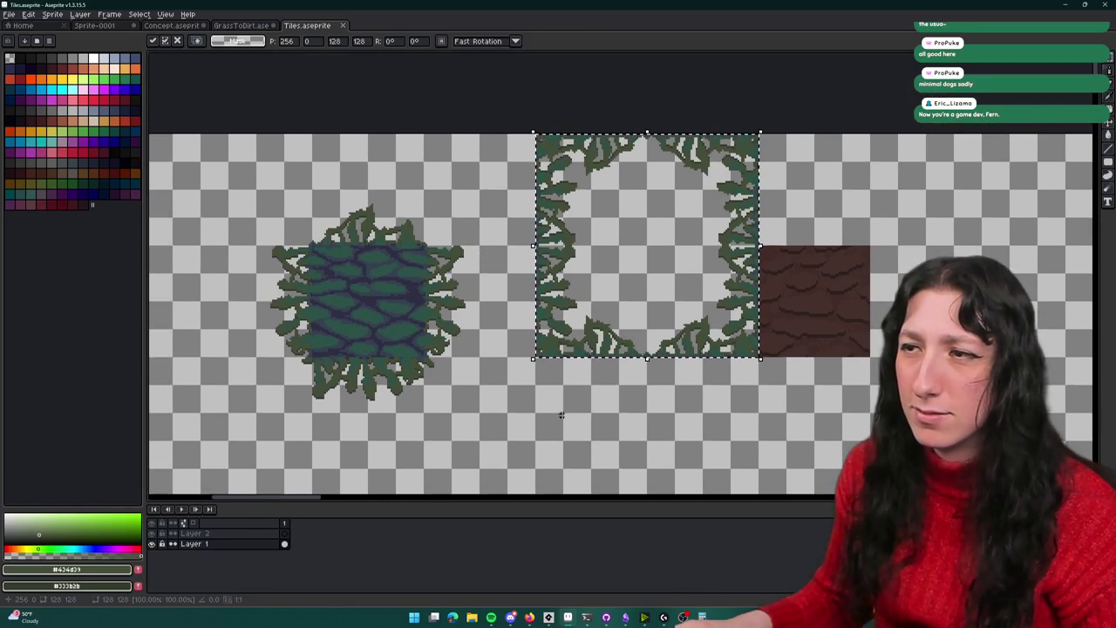
{"action": "left_click", "coordinate": [556, 418]}
Move the dirt tile next to the grass ring, commit it, and switch to GameMaker
{"action": "left_click_drag", "start_coordinate": [772, 312], "coordinate": [707, 294]}
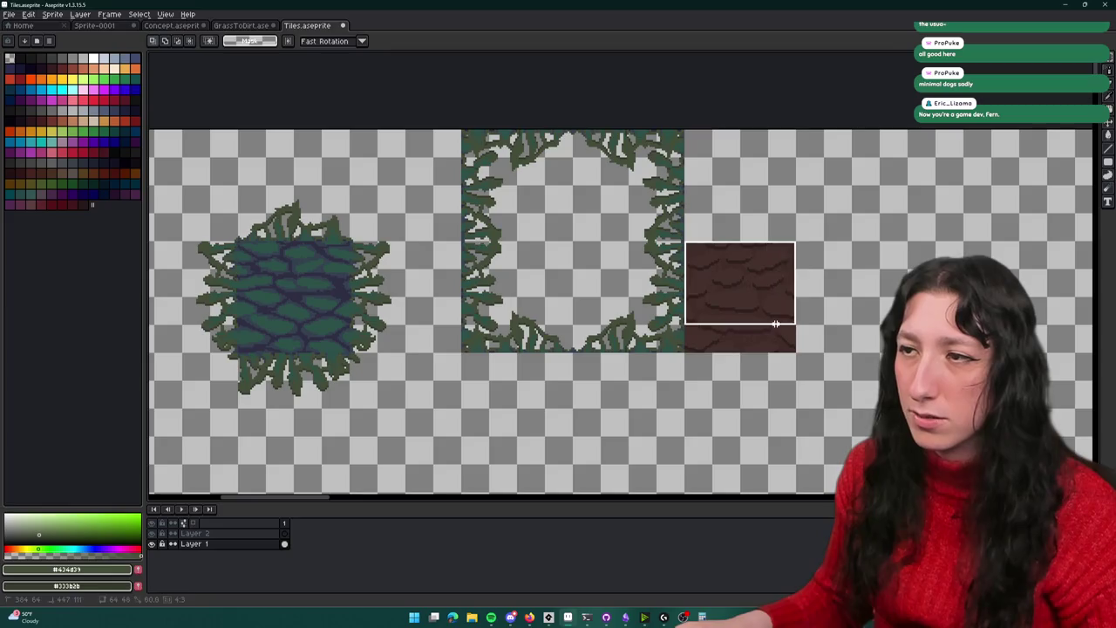
{"action": "scroll", "coordinate": [787, 337], "scroll_direction": "down", "scroll_amount": 1}
{"action": "mouse_move", "coordinate": [738, 330]}
{"action": "left_mouse_down"}
{"action": "mouse_move", "coordinate": [778, 329]}
{"action": "mouse_move", "coordinate": [723, 330]}
{"action": "left_mouse_up"}
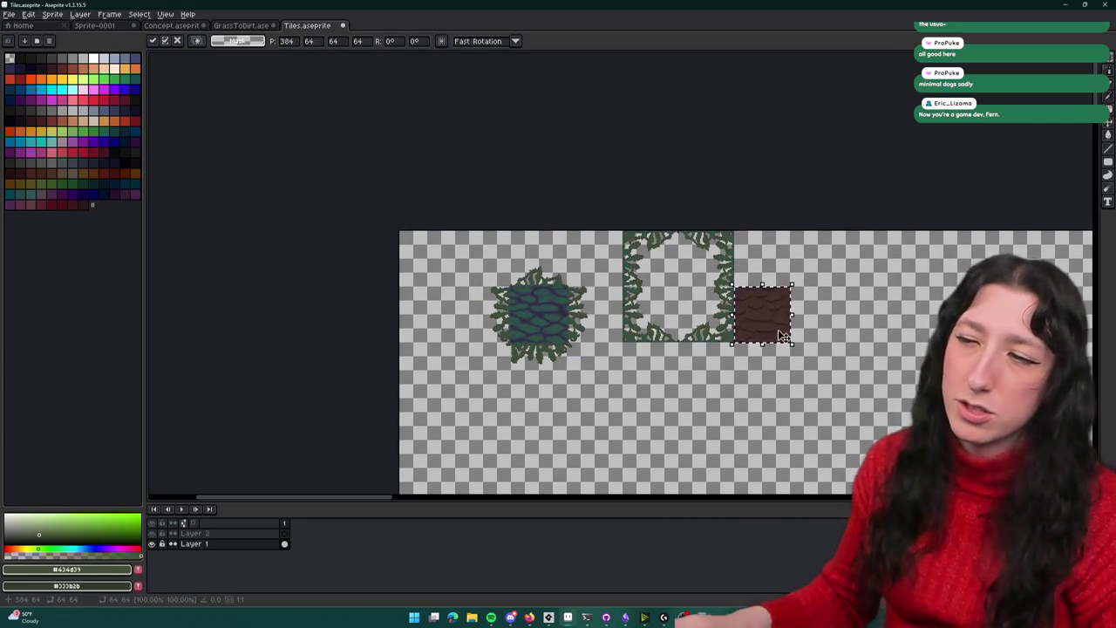
{"action": "left_click_drag", "start_coordinate": [871, 367], "coordinate": [814, 345]}
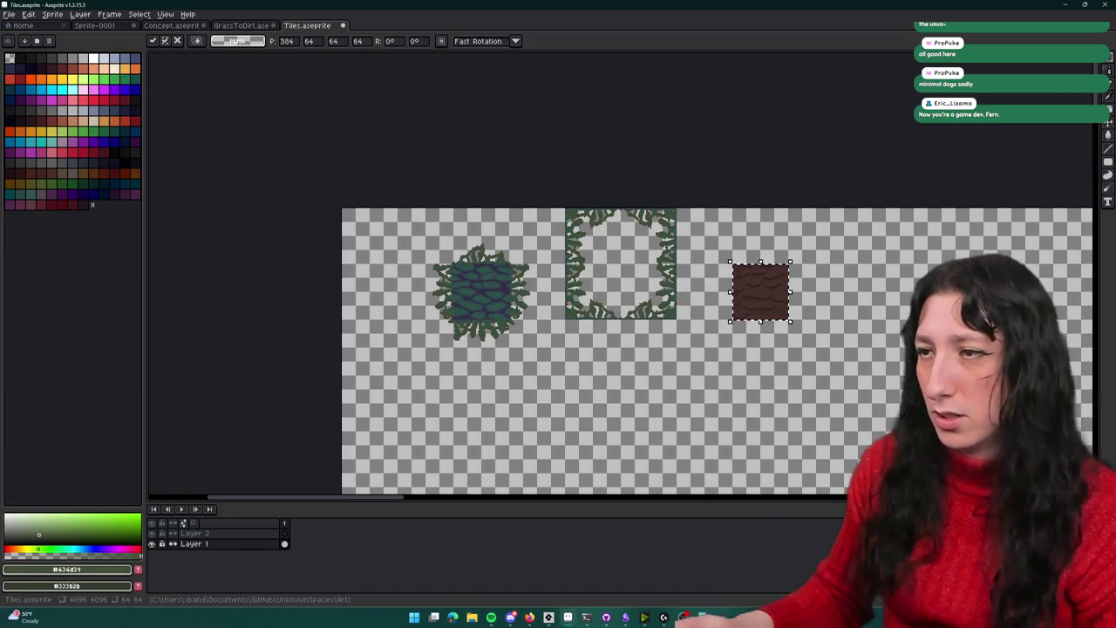
{"action": "key", "text": "ctrl+d"}
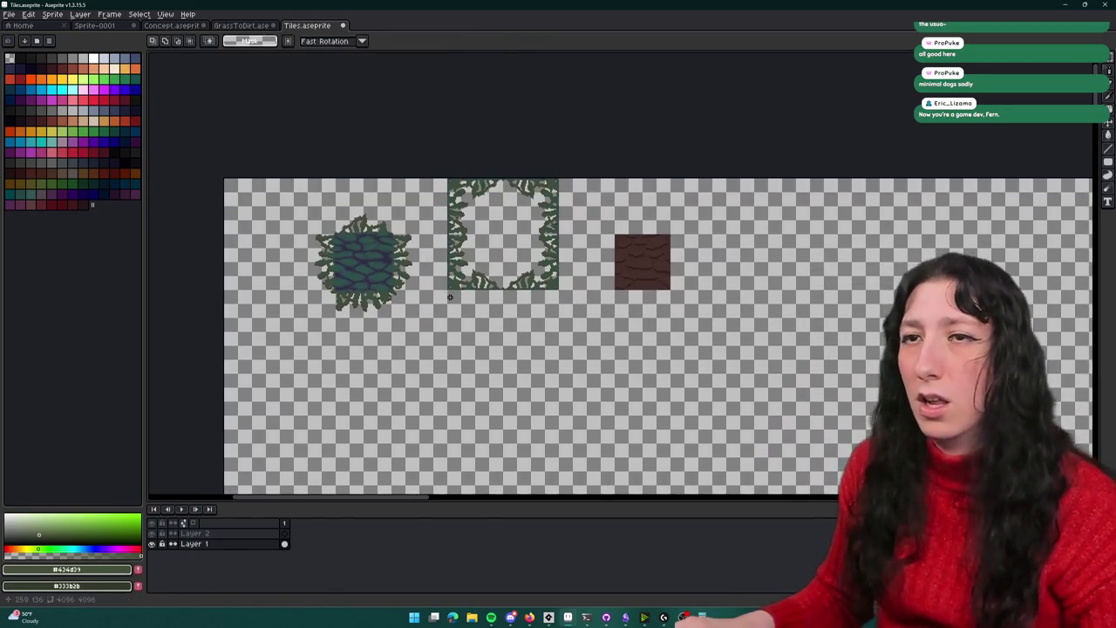
{"action": "key", "text": "alt+Tab"}
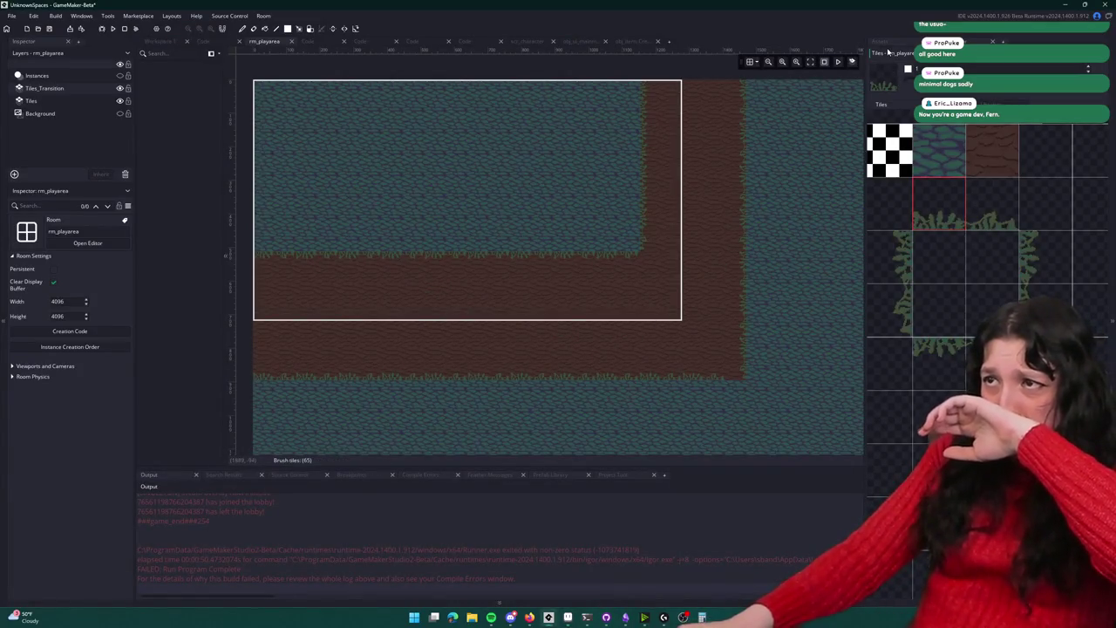
Open the default tile set's sprite spr_tss_default and import Tiles.png from the Art folder
{"action": "left_click", "coordinate": [888, 52]}
{"action": "double_click", "coordinate": [924, 386]}
{"action": "left_click", "coordinate": [245, 249]}
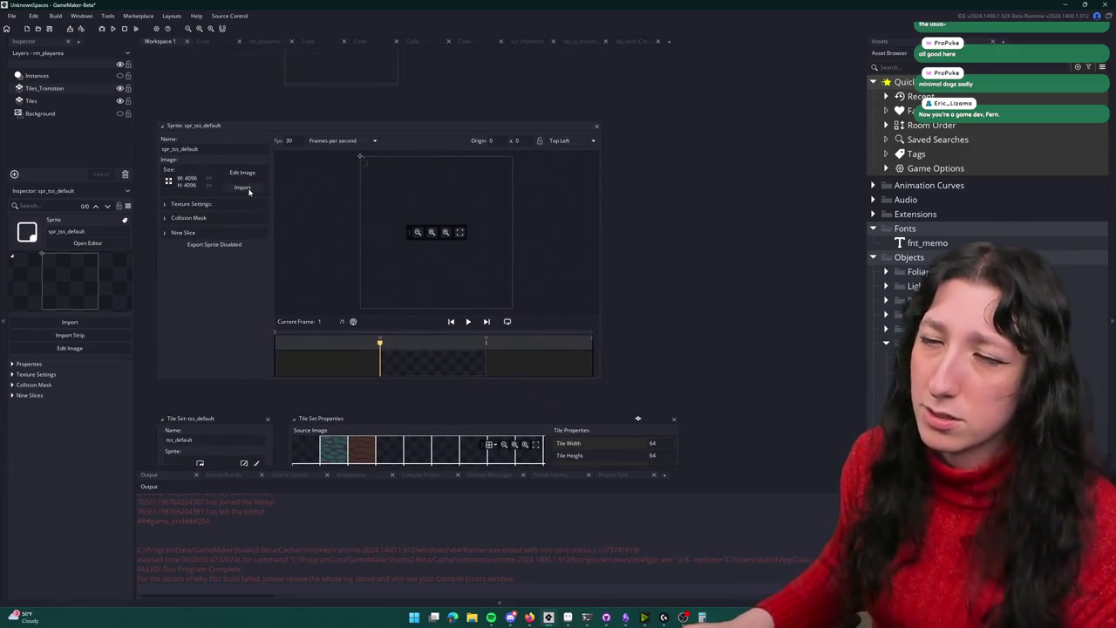
{"action": "left_click", "coordinate": [242, 188]}
{"action": "scroll", "coordinate": [349, 183], "scroll_direction": "down", "scroll_amount": 3}
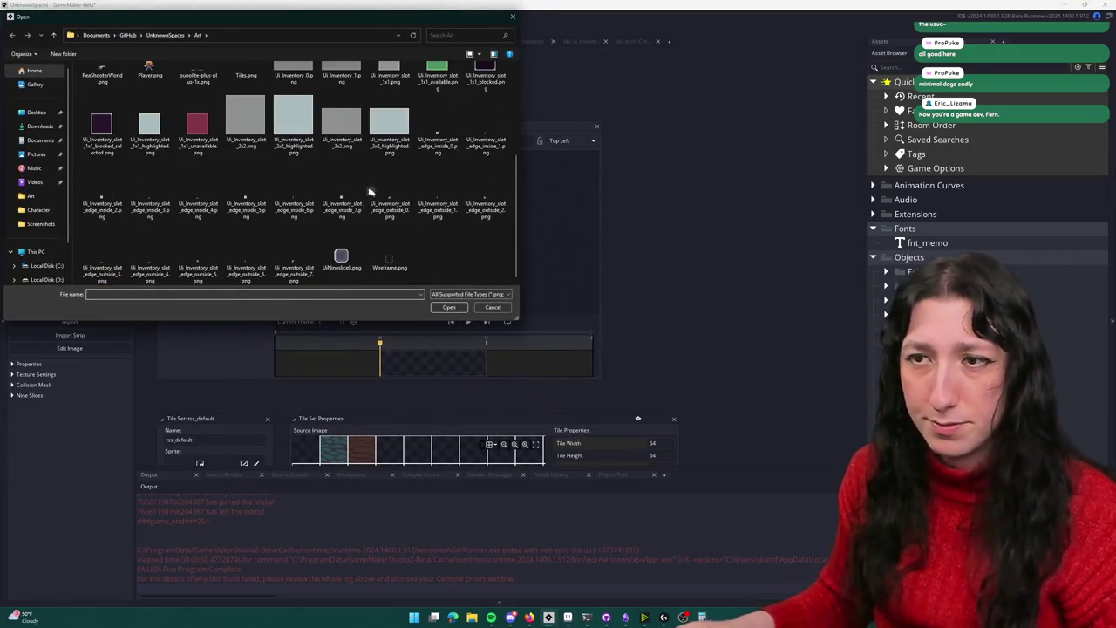
{"action": "scroll", "coordinate": [353, 174], "scroll_direction": "up", "scroll_amount": 5}
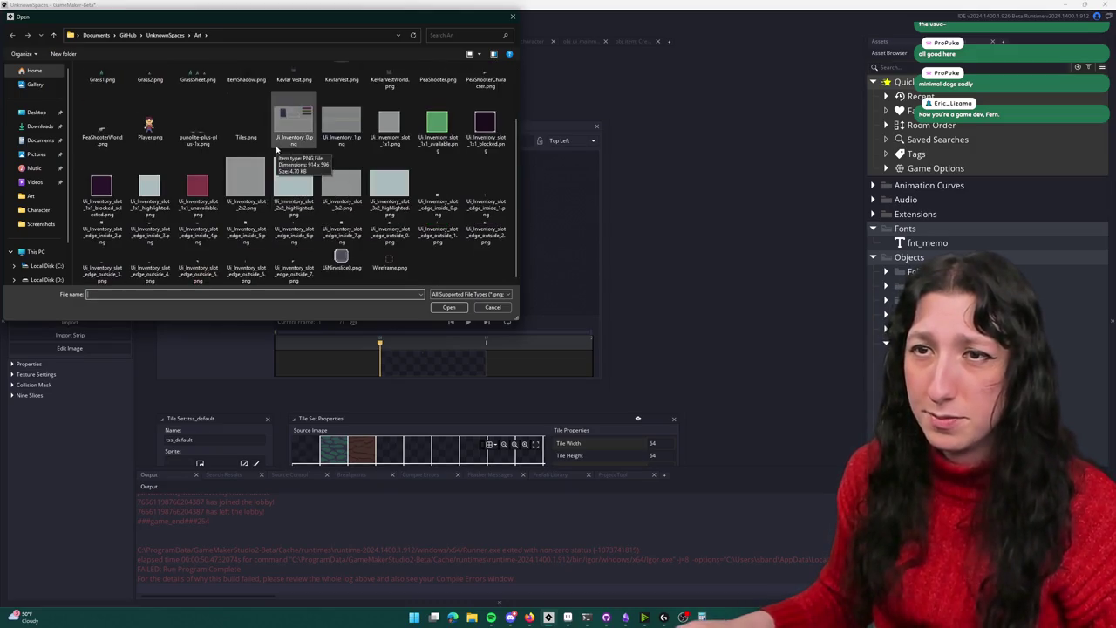
{"action": "scroll", "coordinate": [279, 157], "scroll_direction": "up", "scroll_amount": 2}
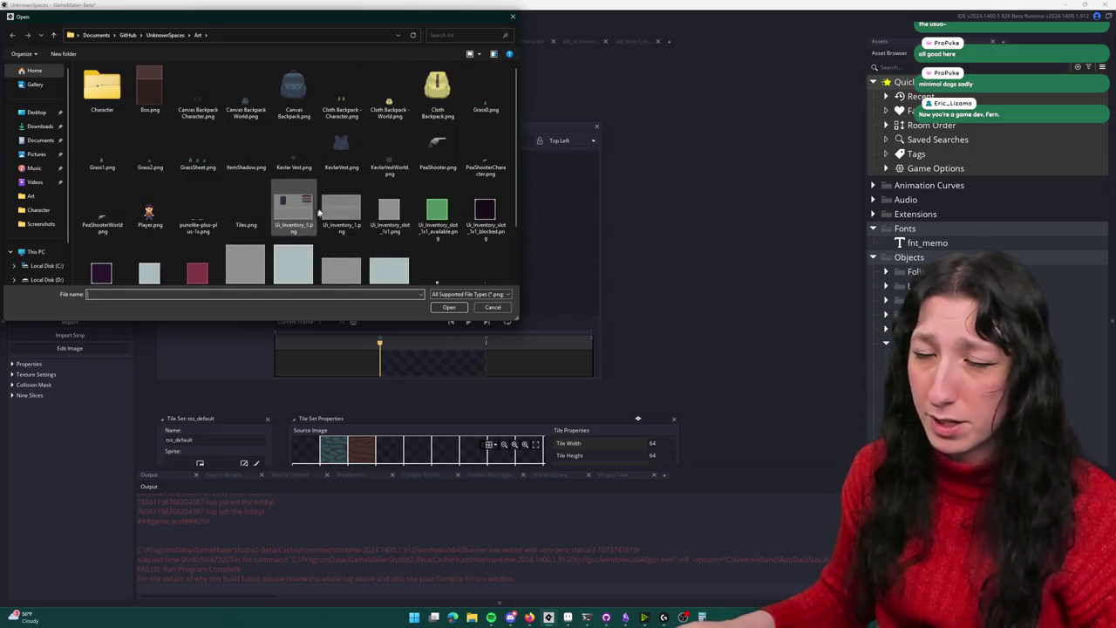
{"action": "scroll", "coordinate": [311, 219], "scroll_direction": "down", "scroll_amount": 1}
{"action": "left_click", "coordinate": [246, 117]}
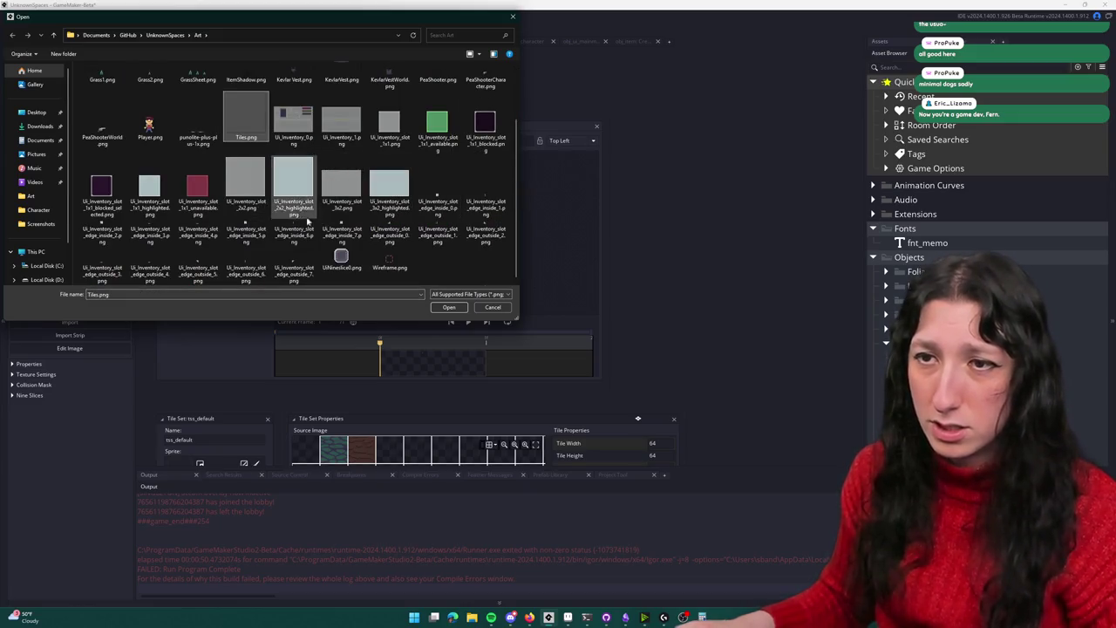